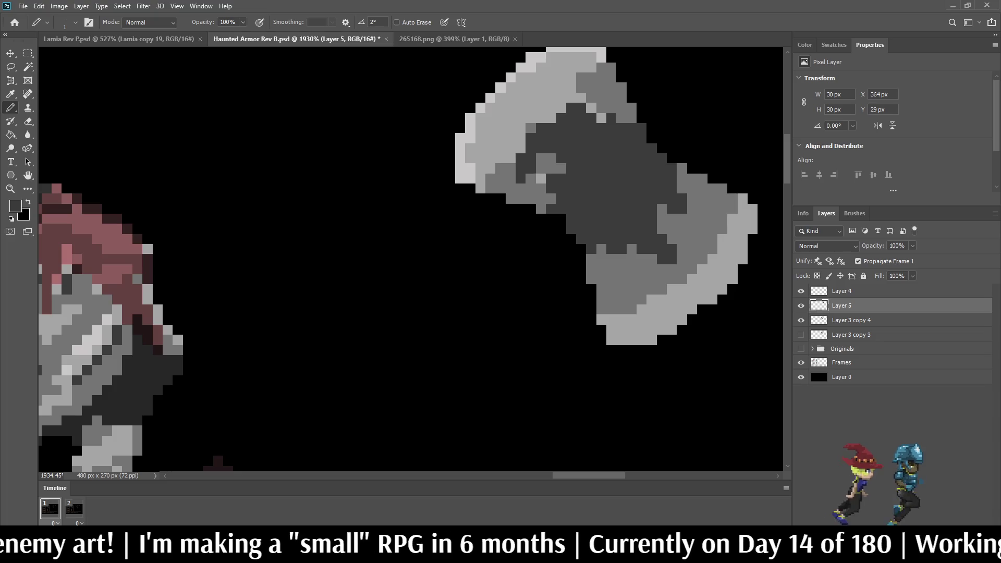
Darken a few pixels along the axe head, then zoom out to the whole battle mockup.
left_click(551, 198)
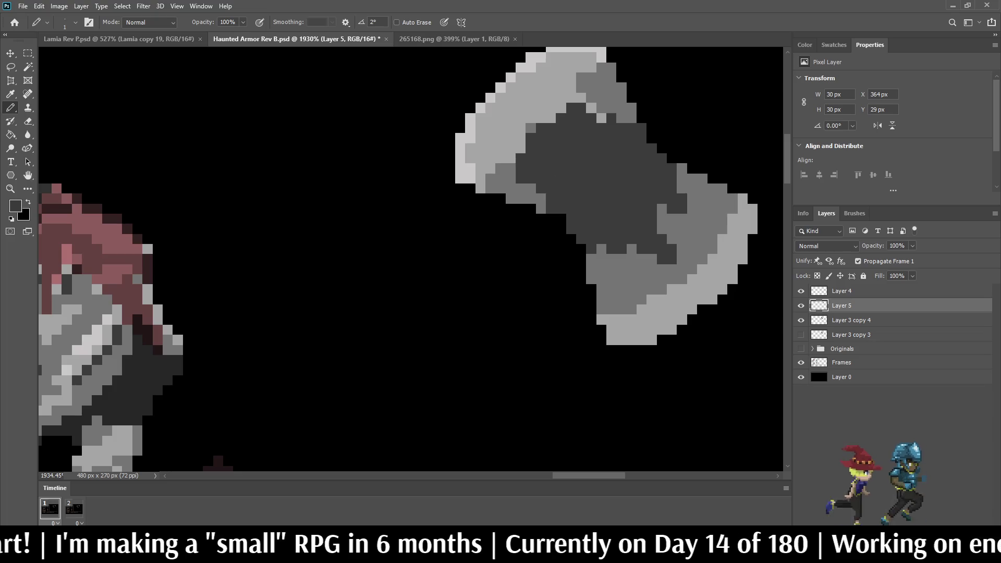
left_click_drag(601, 118, 591, 108)
key("ctrl+0")
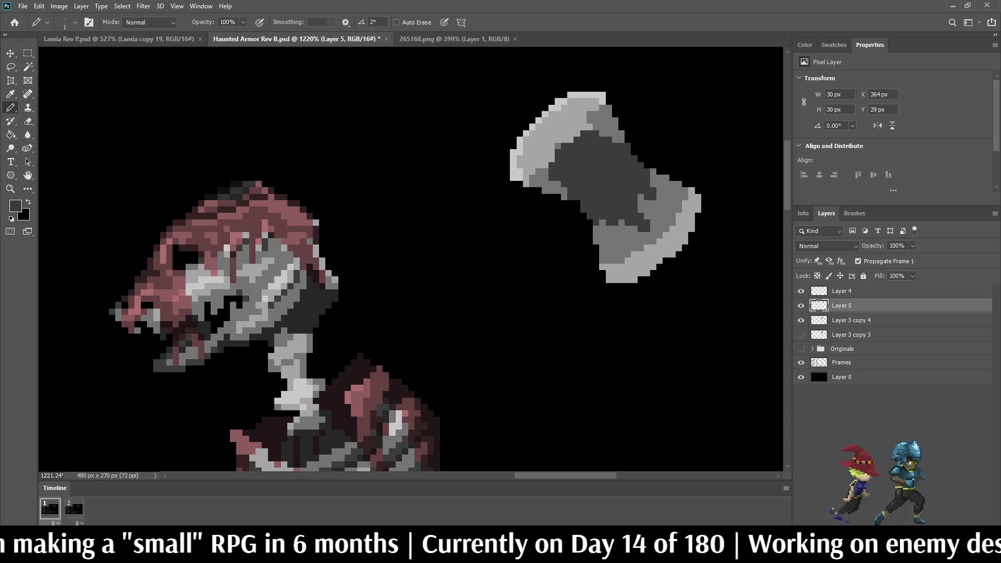
scroll(645, 104, "up", 3)
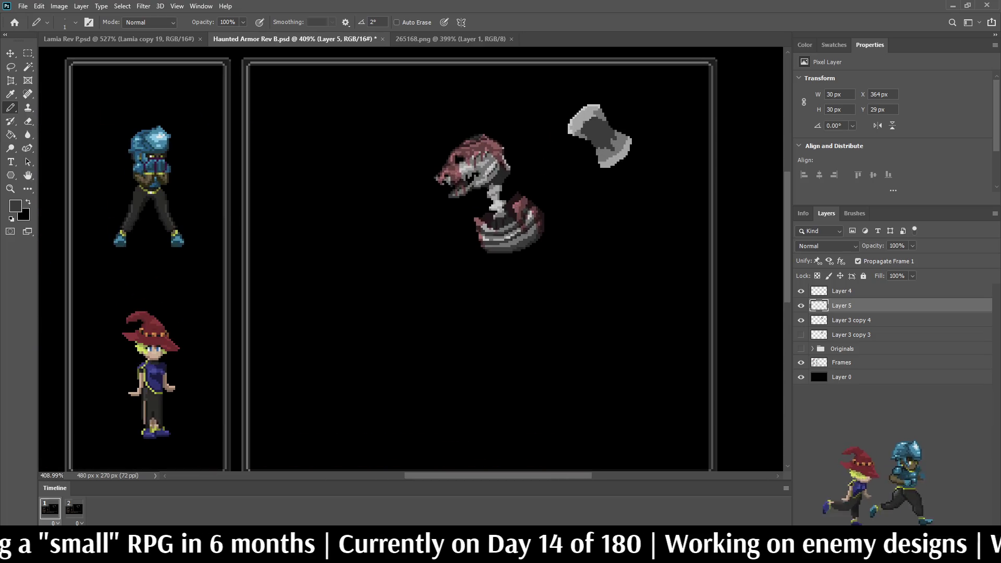
scroll(599, 125, "up", 5)
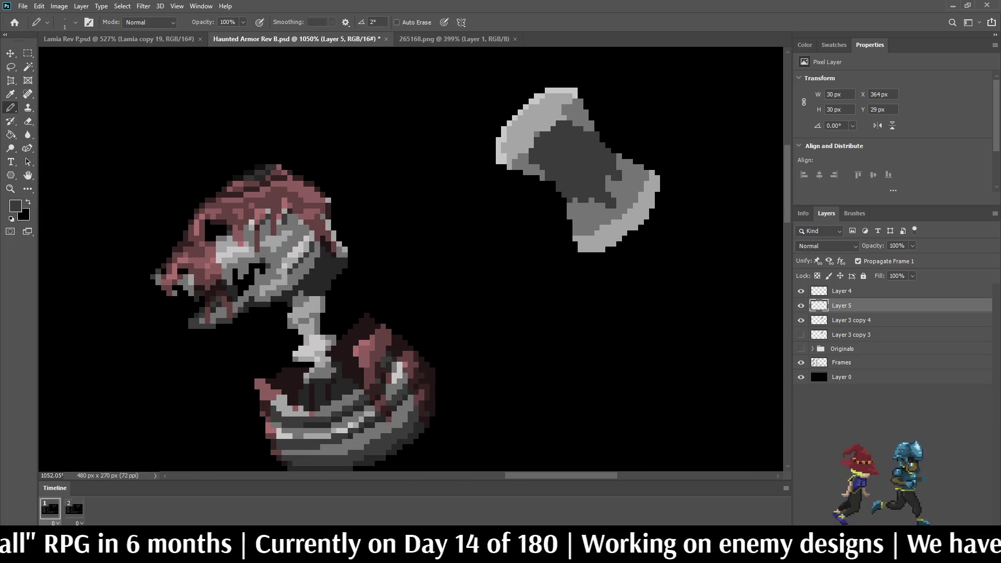
scroll(361, 233, "up", 2)
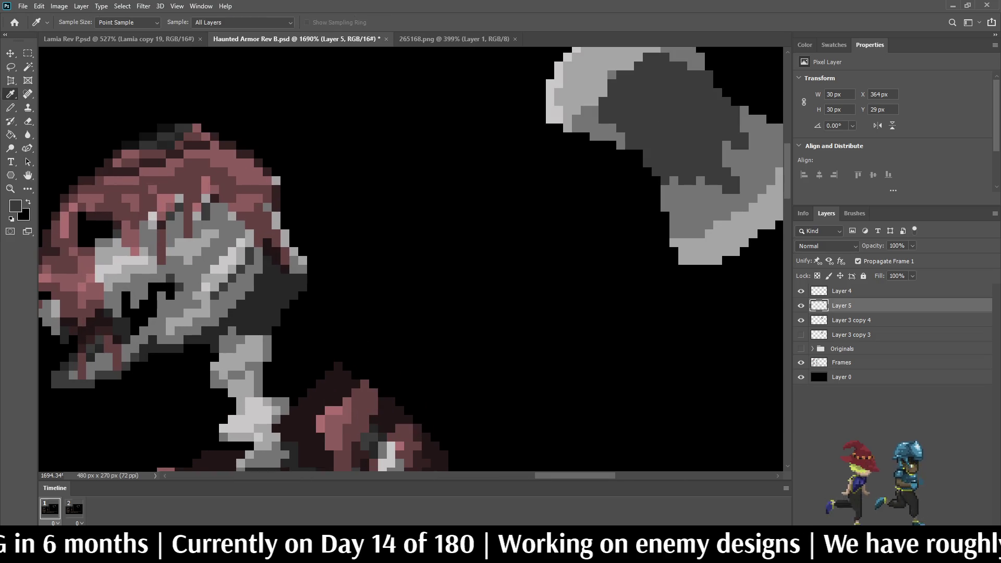
Sample dark maroon from the artwork and pencil a diagonal run across the axe head.
left_click(282, 245, "alt")
scroll(344, 221, "down", 4)
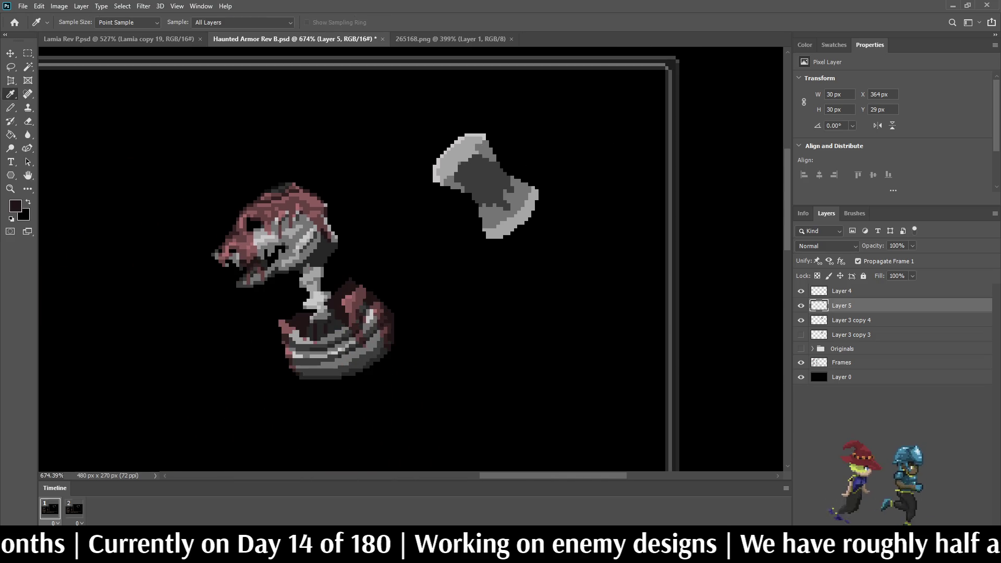
scroll(486, 168, "up", 4)
mouse_move(516, 163)
left_mouse_down()
mouse_move(536, 184)
mouse_move(516, 213)
mouse_move(490, 205)
mouse_move(447, 253)
left_mouse_up()
Add dark maroon pixels extending the band diagonally across the axe's middle.
left_click(505, 202)
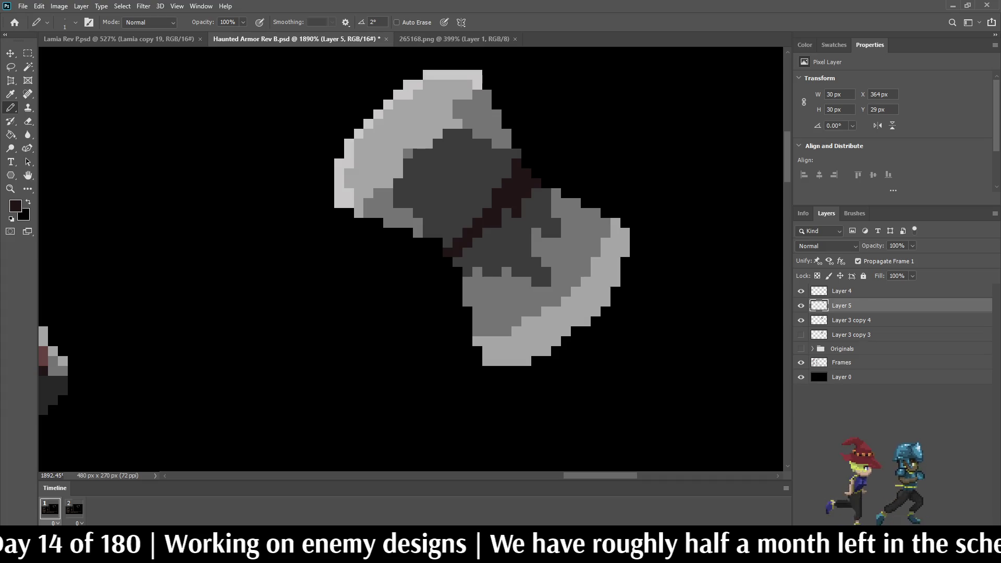
left_click(457, 261)
left_click(447, 242)
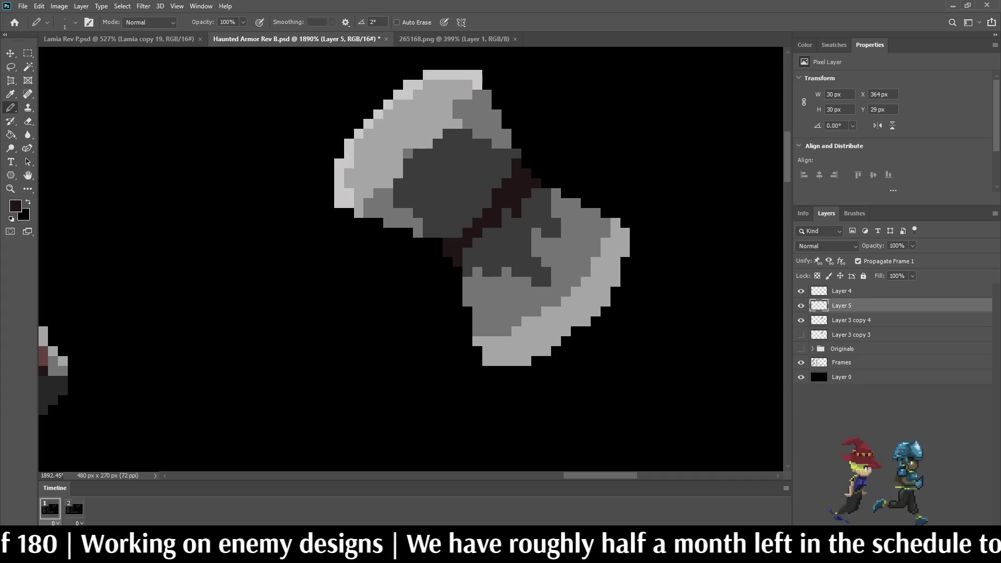
scroll(460, 194, "down", 3)
scroll(271, 246, "up", 3)
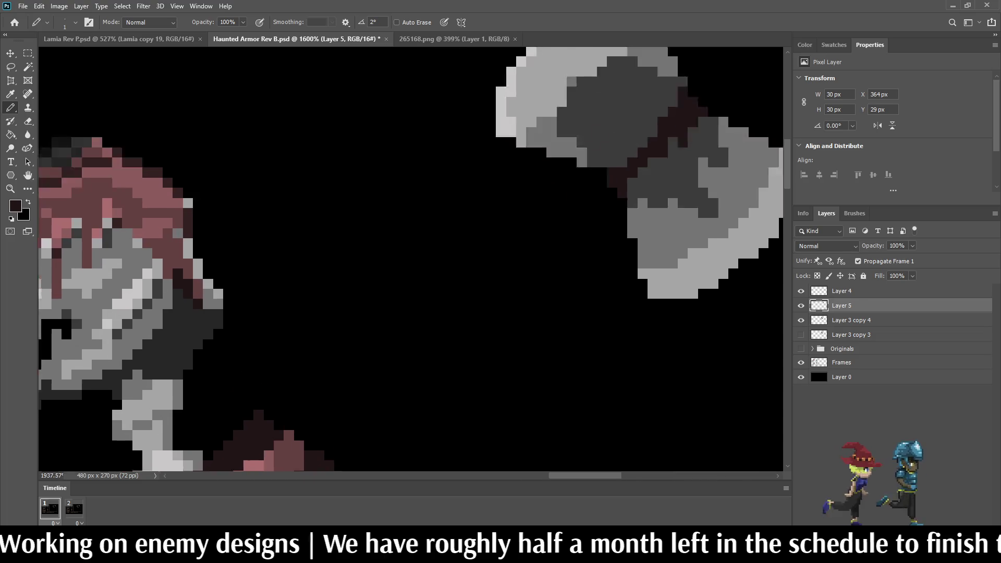
scroll(209, 261, "up", 2)
scroll(209, 261, "down", 4)
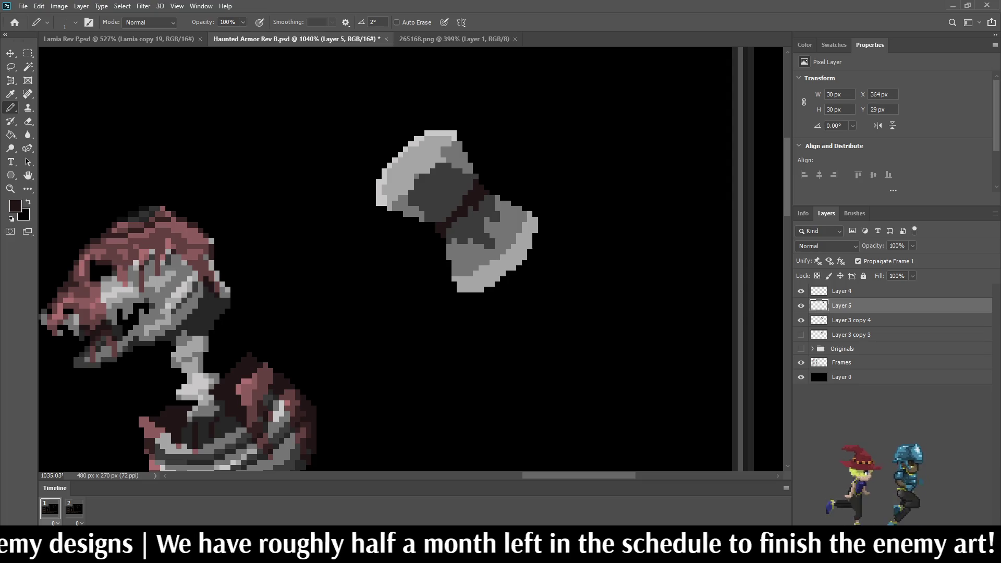
scroll(444, 216, "up", 4)
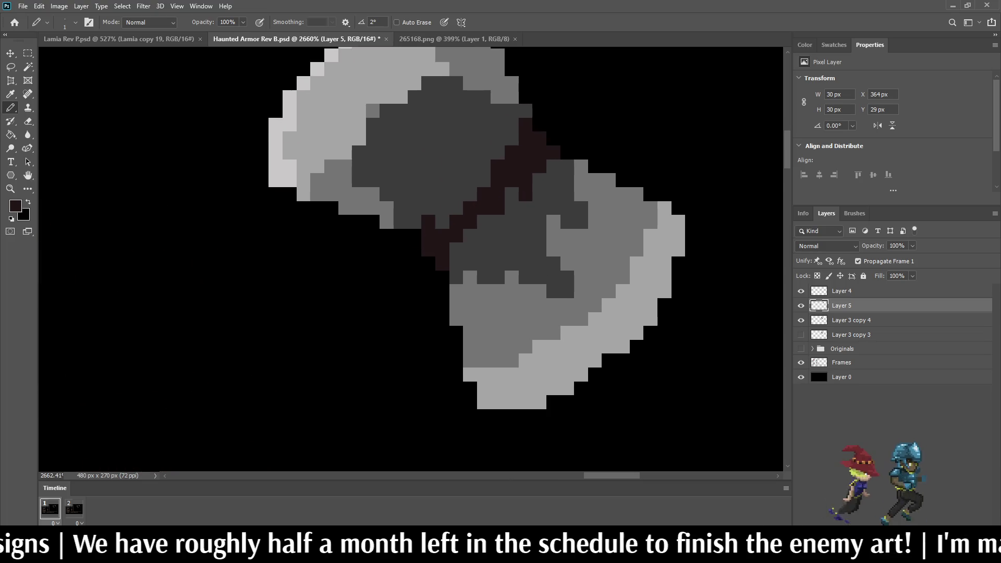
Thicken the stripe's lower-left end with more pixels and sample a darker colour.
left_click(414, 222)
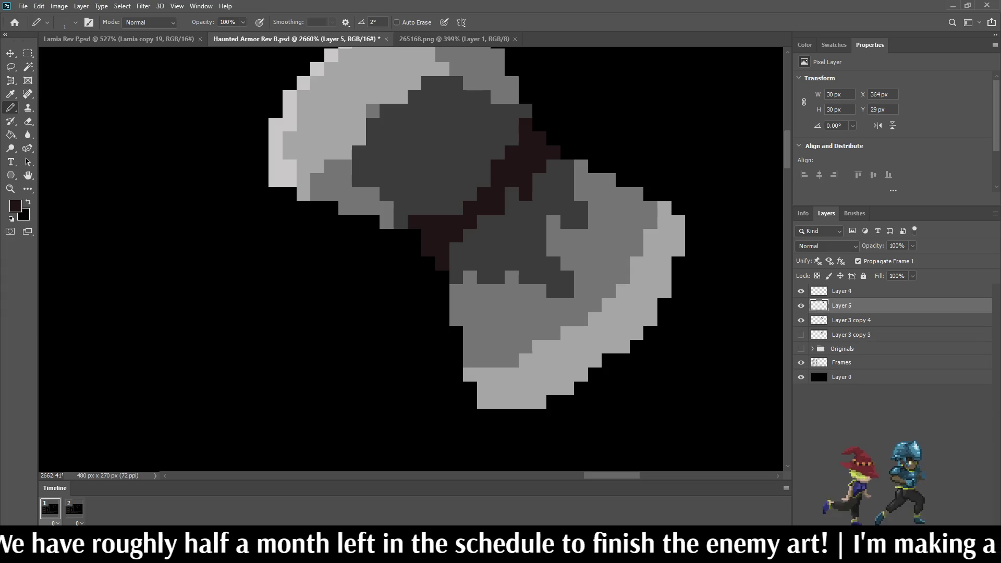
left_click(456, 249)
left_click(554, 167)
scroll(523, 167, "down", 4)
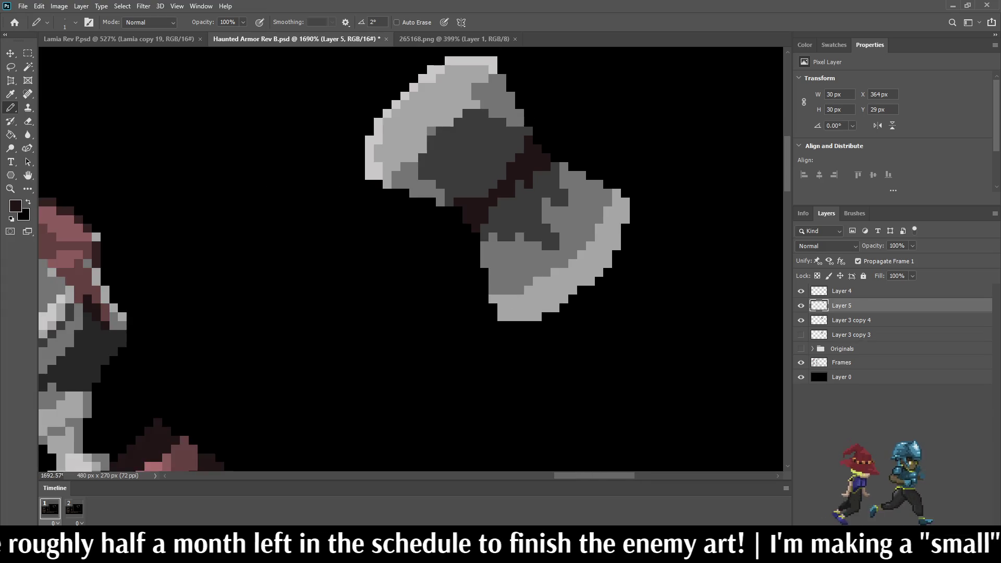
scroll(533, 156, "down", 5)
scroll(533, 156, "up", 3)
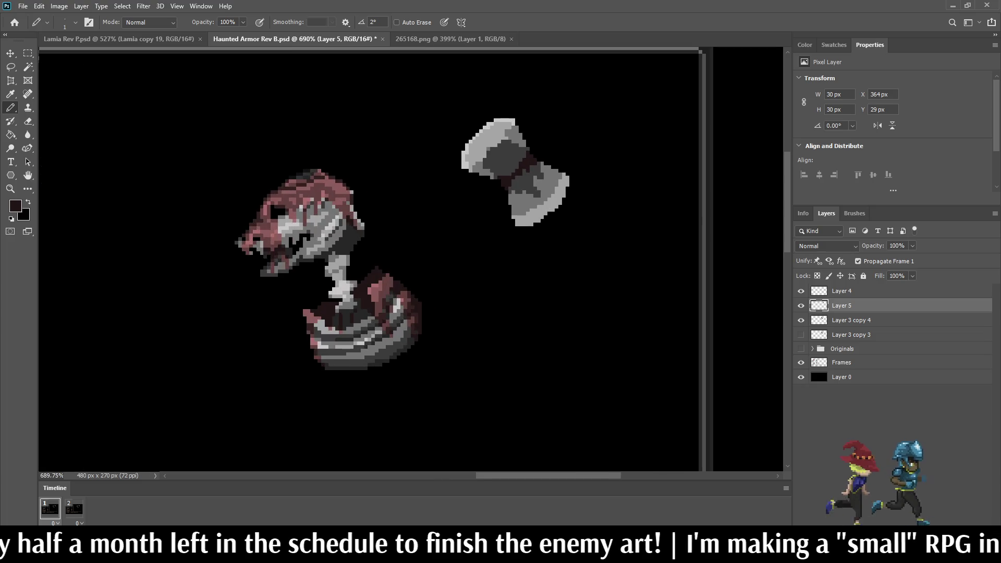
scroll(339, 246, "up", 4)
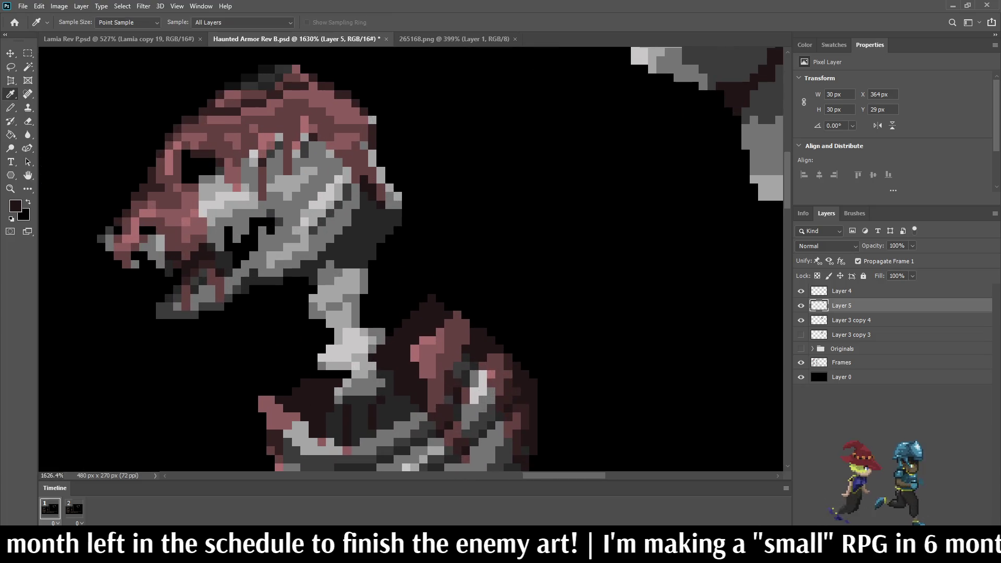
left_click(175, 285)
scroll(175, 285, "down", 4)
Switch to the Paint Bucket and sample a grey from the axe head.
key("g")
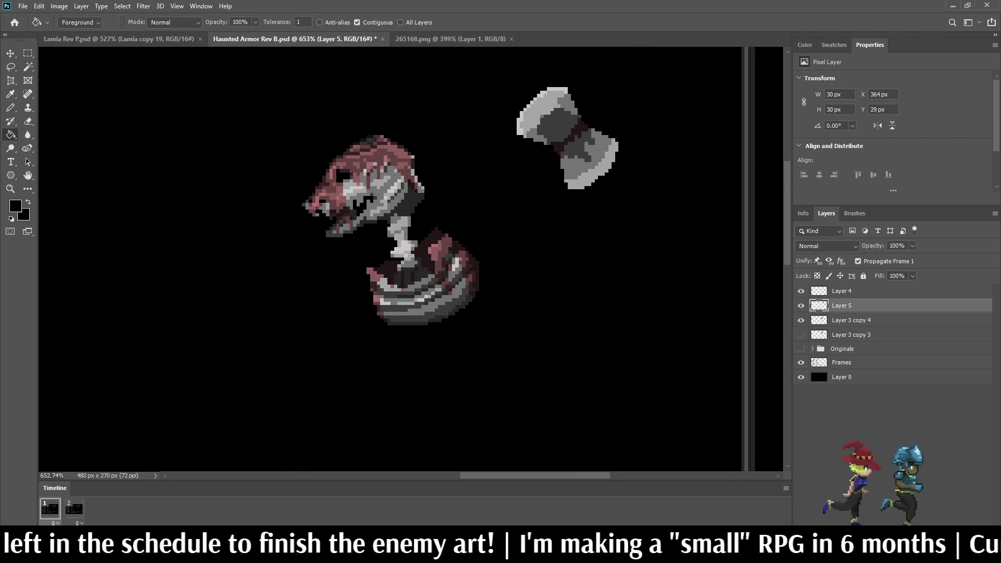
scroll(175, 285, "up", 2)
scroll(536, 146, "down", 6)
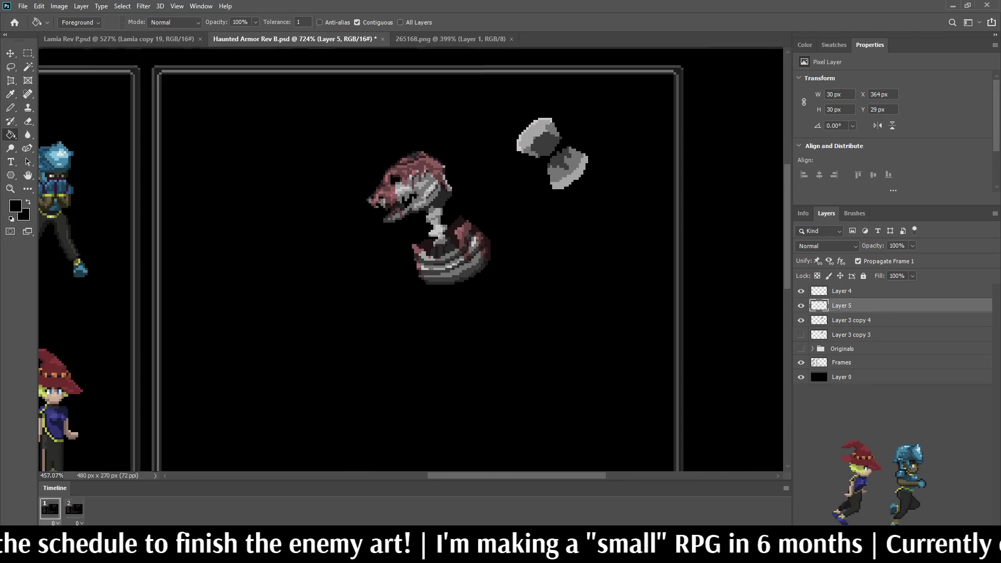
scroll(633, 93, "up", 6)
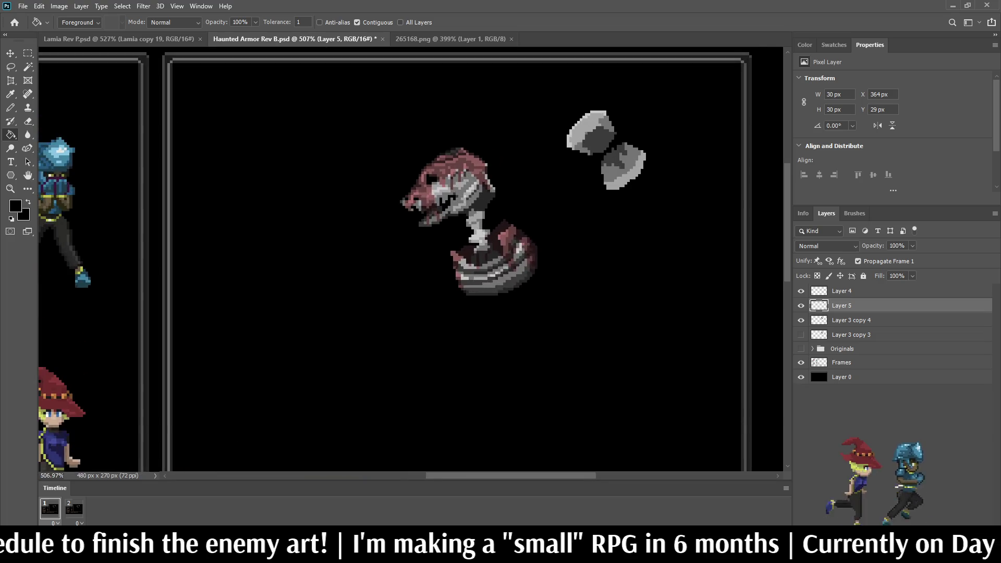
scroll(600, 167, "up", 3)
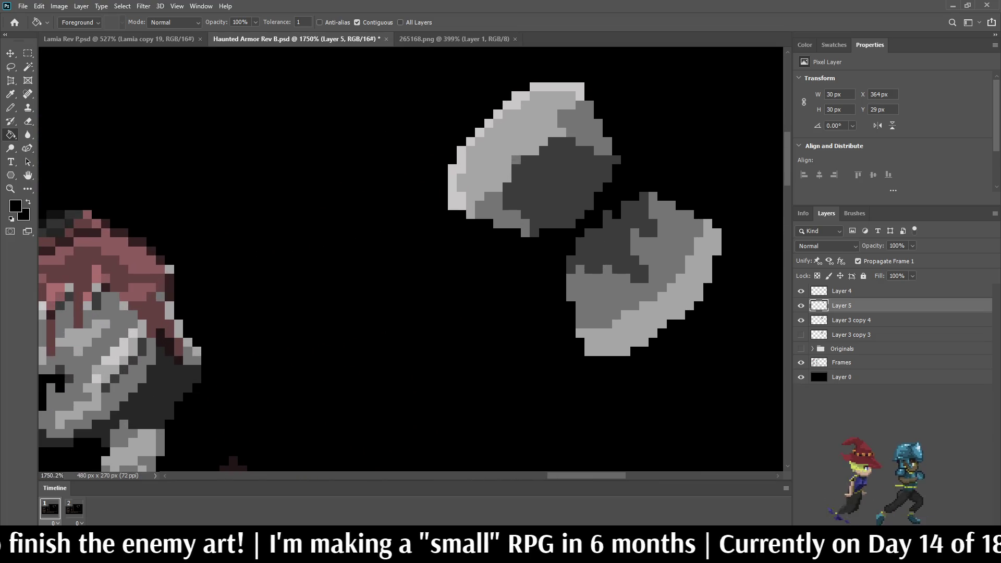
left_click(601, 167, "alt")
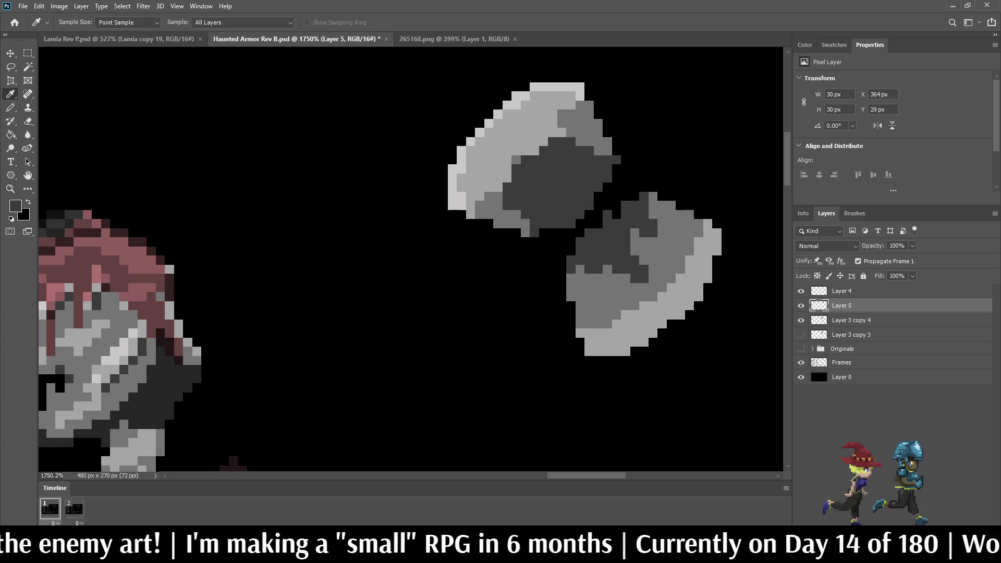
Fill the diagonal band with the sampled dark grey so the axe reads as metal.
key("g")
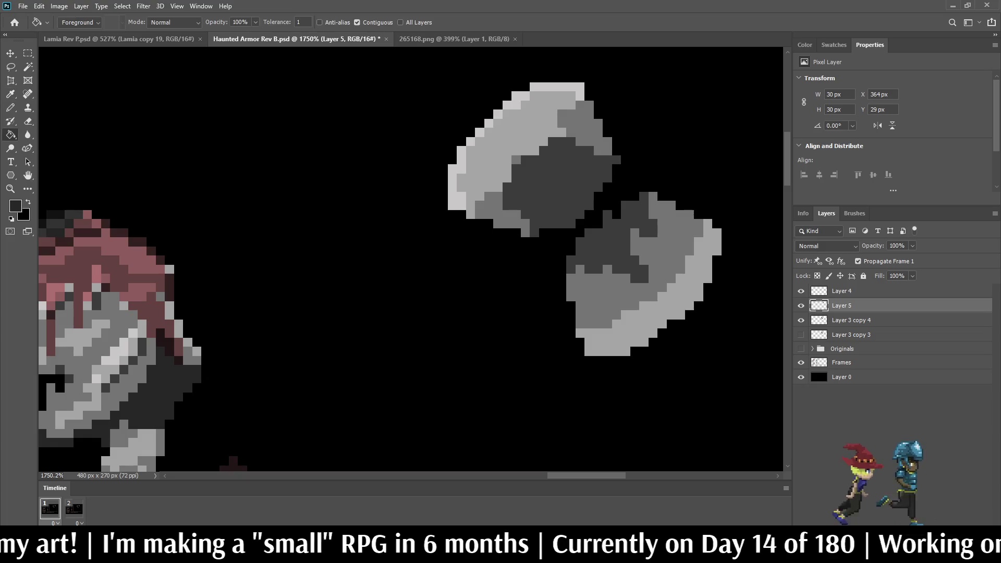
scroll(551, 196, "down", 3)
scroll(649, 173, "down", 3)
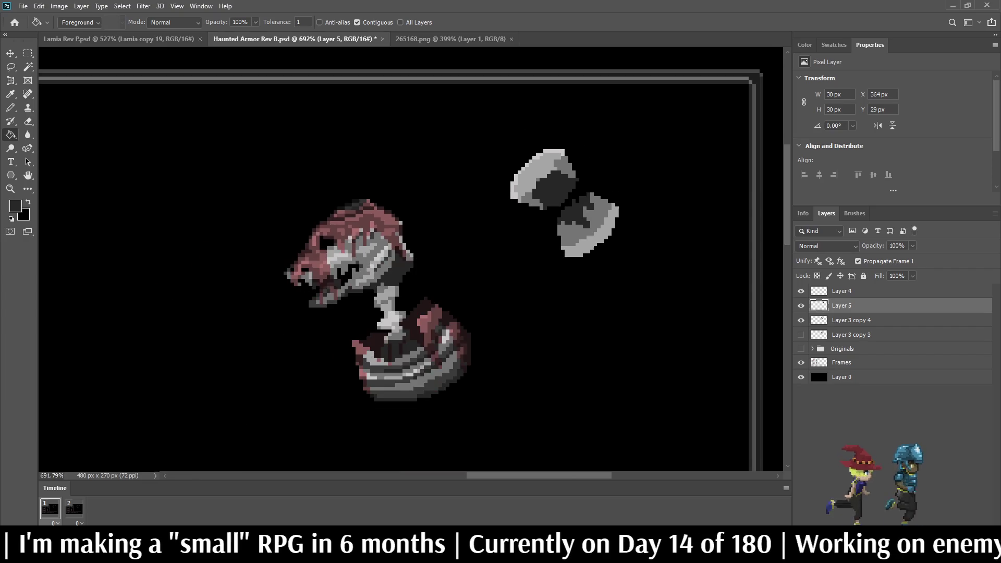
scroll(649, 173, "up", 4)
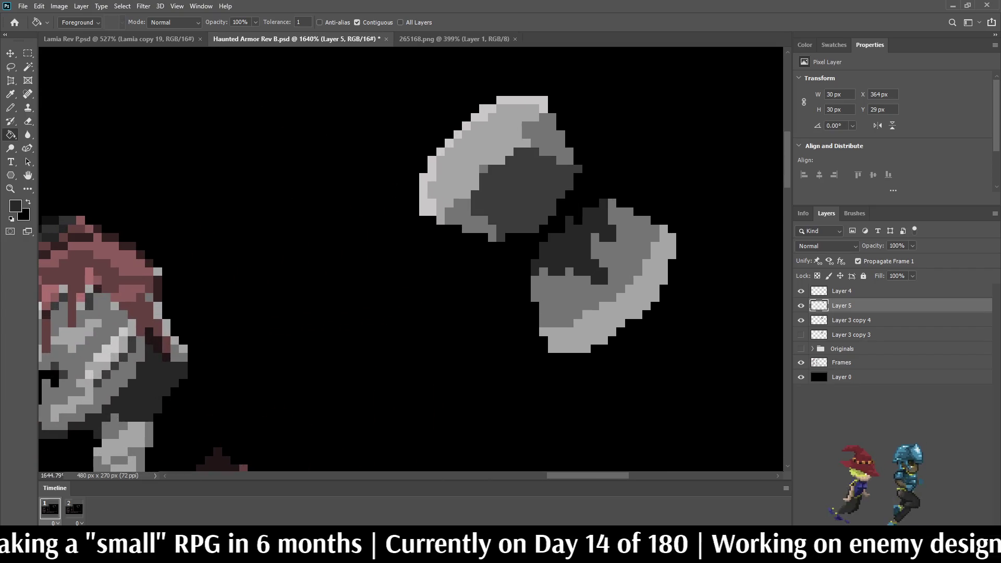
scroll(564, 211, "down", 4)
scroll(589, 193, "down", 4)
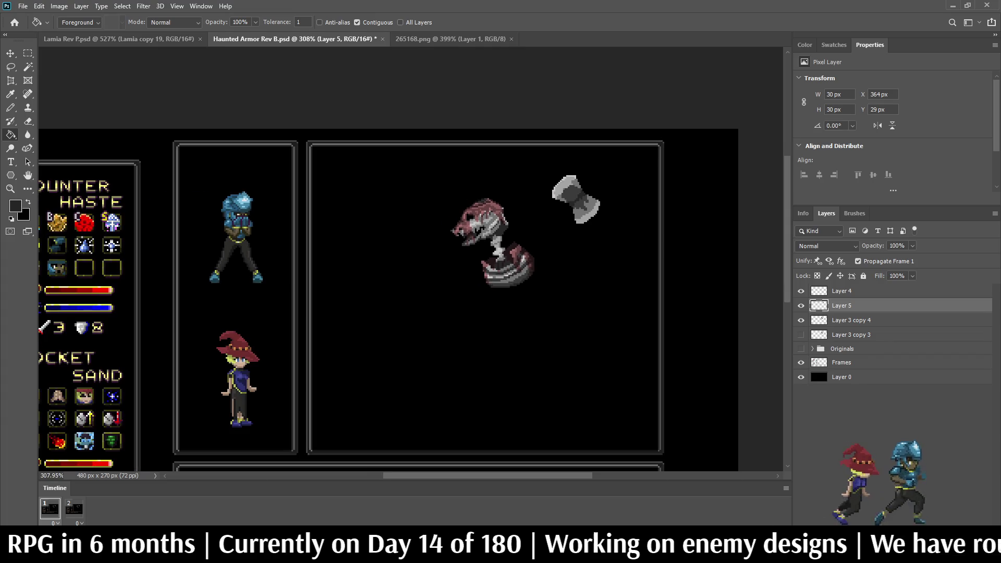
scroll(545, 245, "down", 1)
scroll(545, 245, "up", 4)
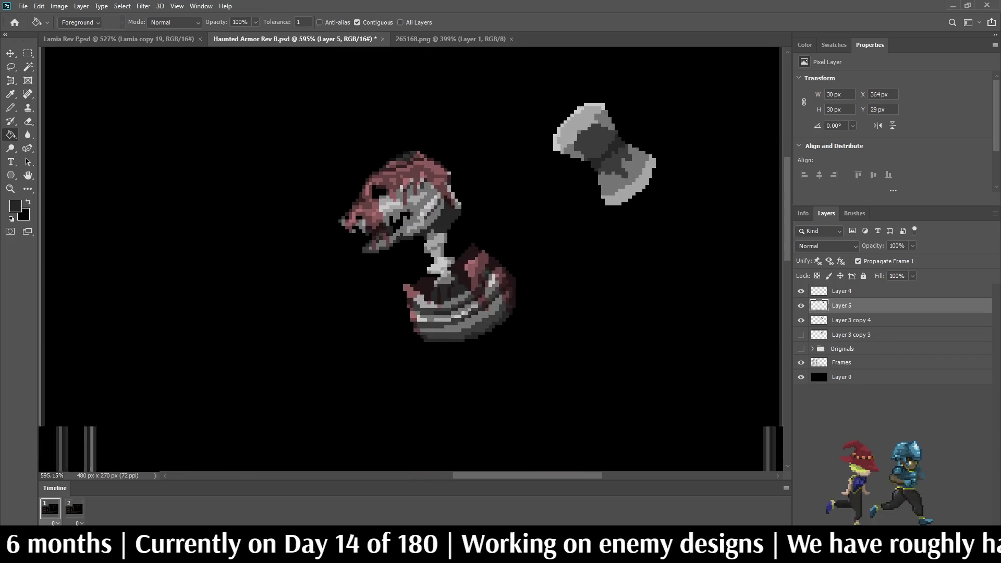
scroll(591, 112, "up", 5)
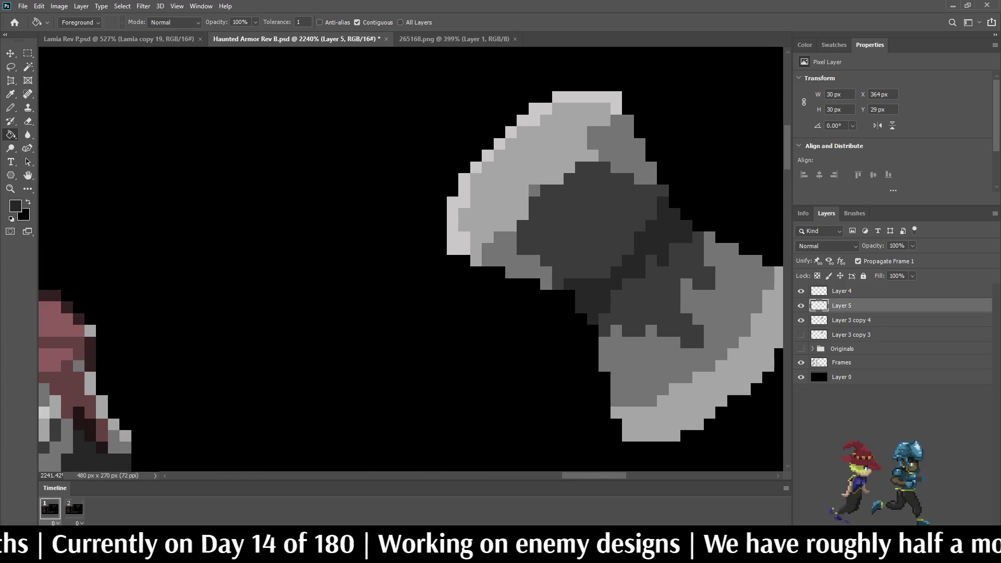
key("i")
left_click(591, 112)
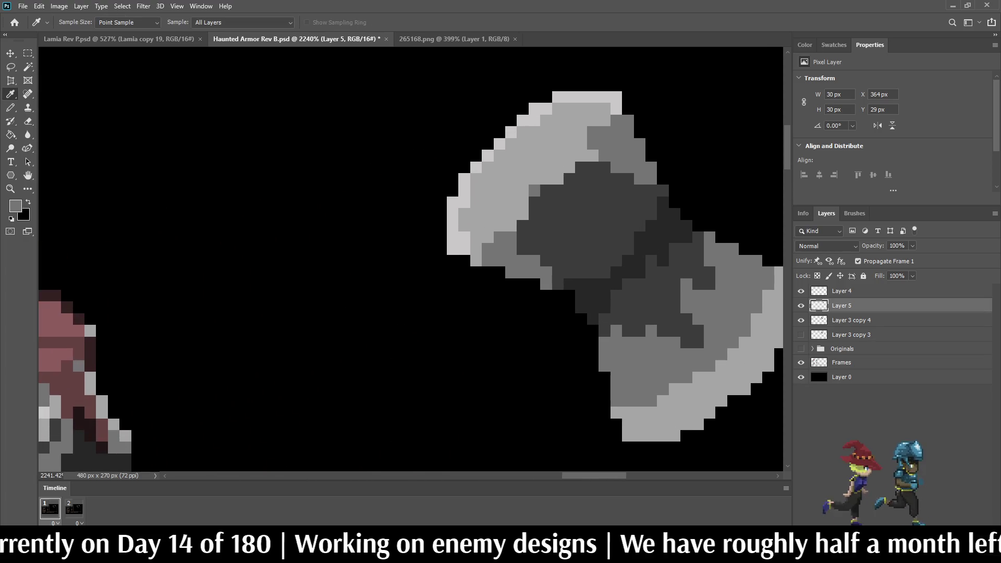
key("b")
mouse_move(605, 167)
left_mouse_down()
mouse_move(535, 237)
mouse_move(522, 238)
left_mouse_up()
left_click(522, 225)
left_click(535, 214)
left_click(546, 202)
left_click(545, 191)
left_click(535, 202)
left_click(558, 201)
left_click(559, 191)
left_click(569, 190)
left_click(569, 178)
left_click(581, 178)
left_click(581, 167)
left_click(593, 168)
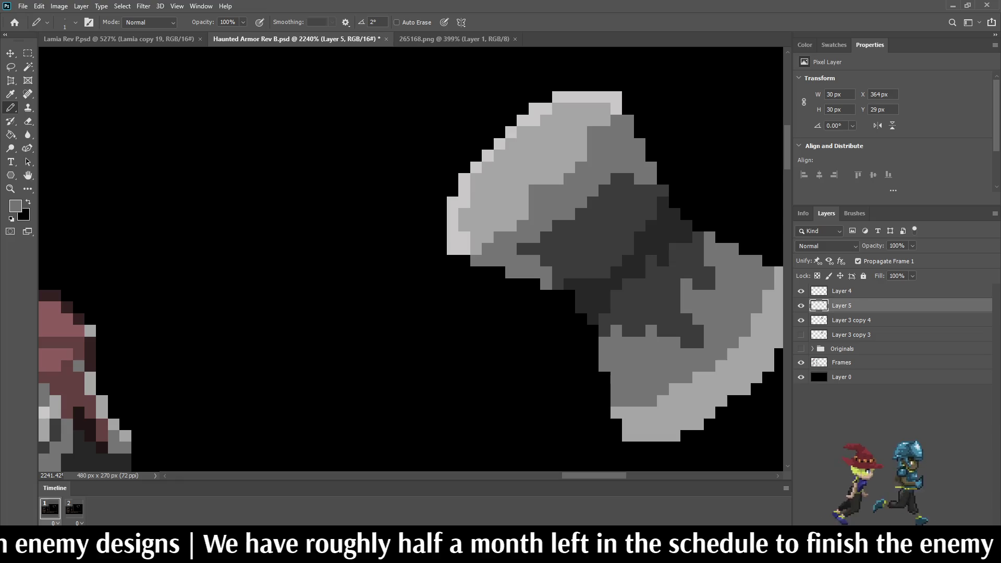
left_click(628, 109)
left_click(464, 261)
scroll(677, 235, "down", 3)
scroll(677, 235, "up", 3)
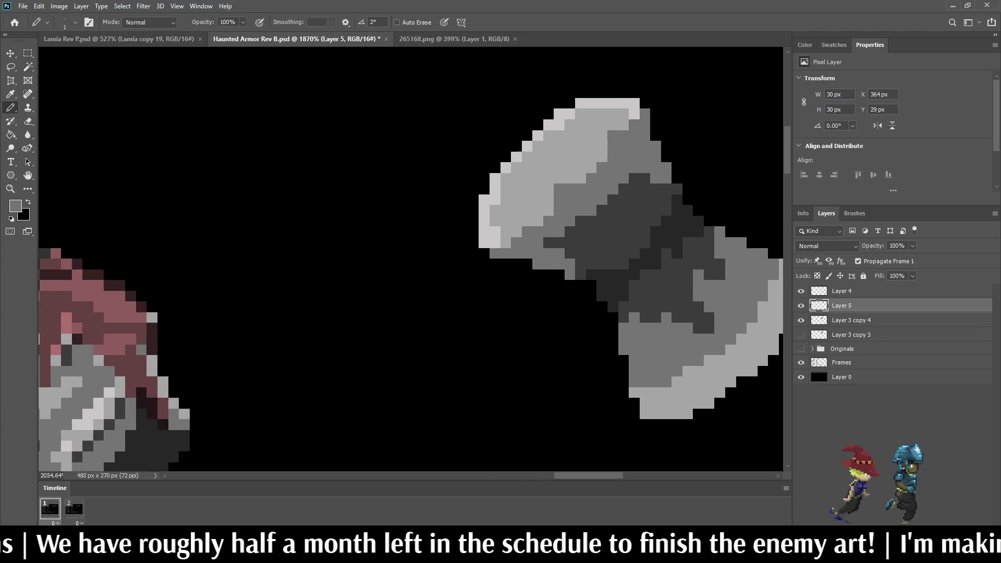
scroll(552, 156, "up", 2)
left_click(590, 167)
left_click(575, 180)
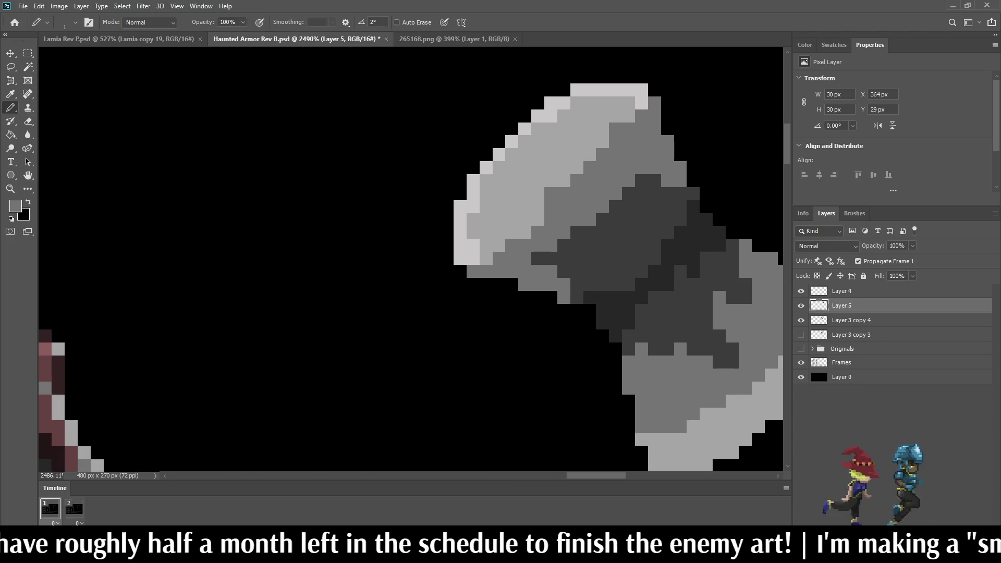
left_click(536, 220)
left_click(524, 232)
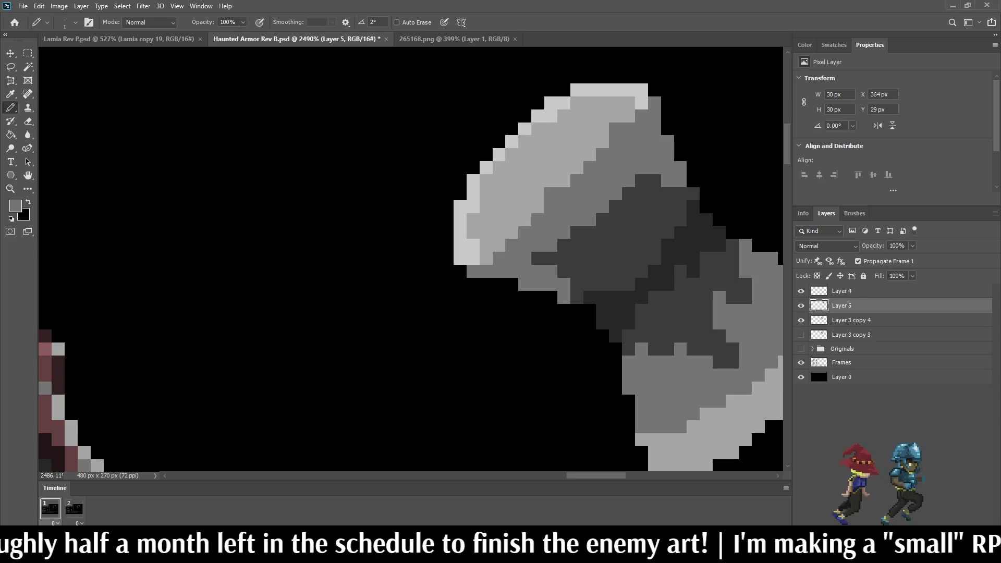
scroll(558, 220, "down", 4)
scroll(558, 220, "down", 5)
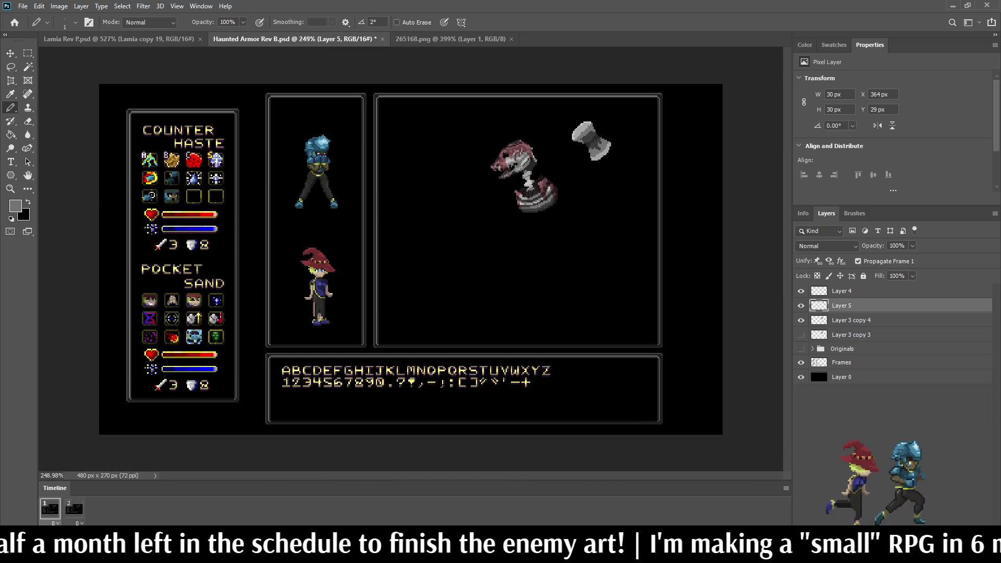
scroll(599, 123, "up", 5)
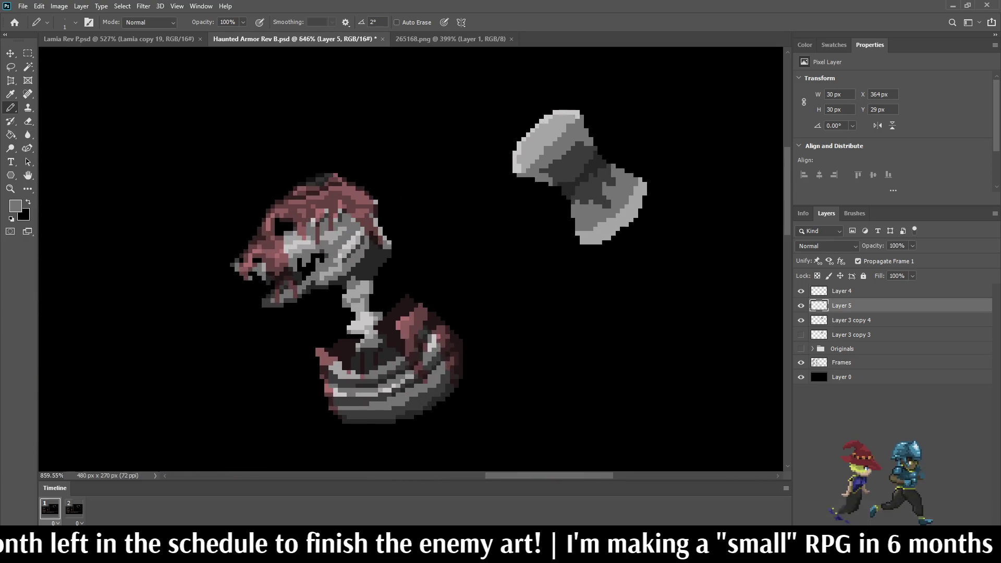
scroll(658, 104, "down", 3)
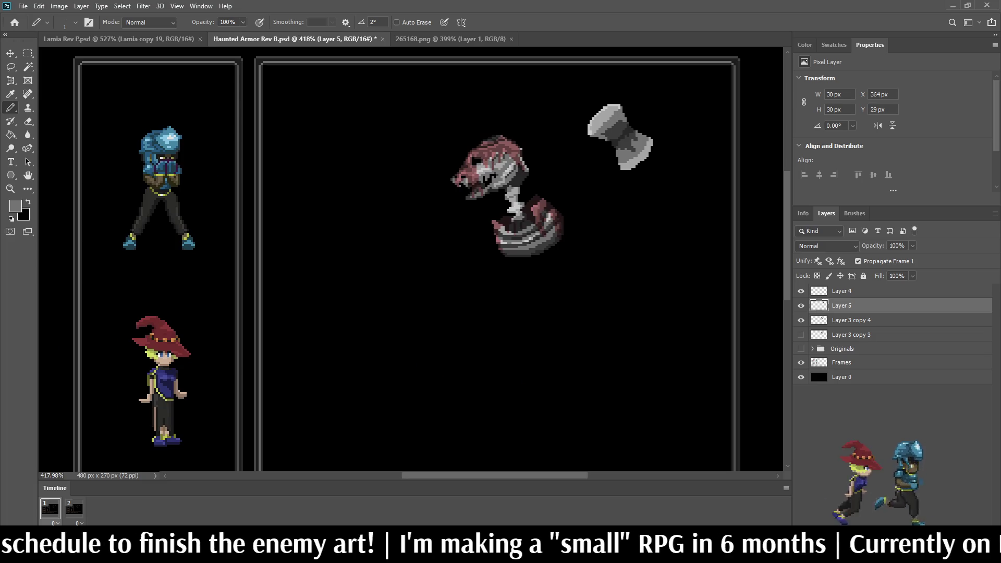
key("Delete")
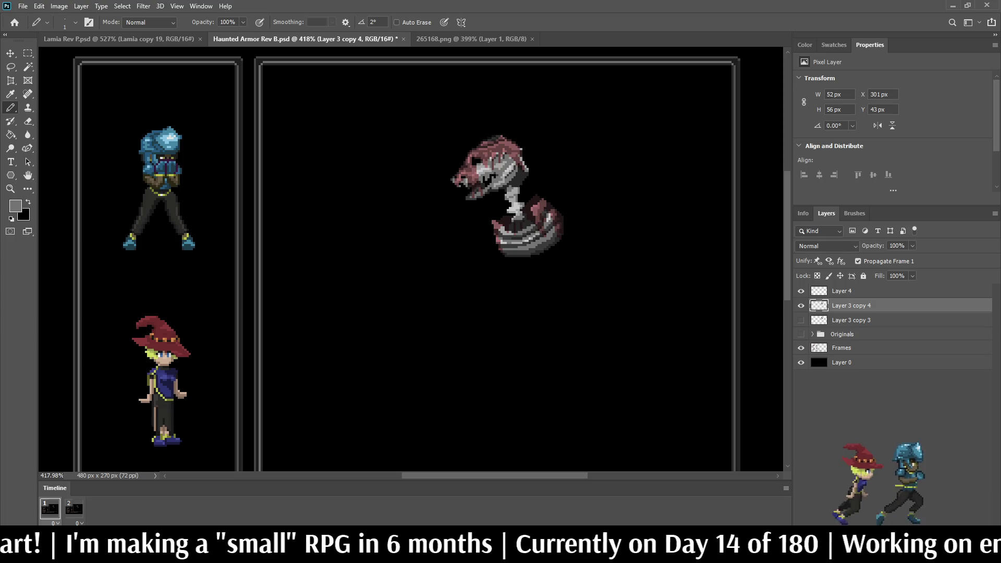
Add a new empty layer above the armor sprite and save the Haunted Armor document.
key("ctrl+shift+alt+n")
scroll(553, 186, "down", 3, "alt")
scroll(552, 186, "up", 5, "alt")
key("ctrl+s")
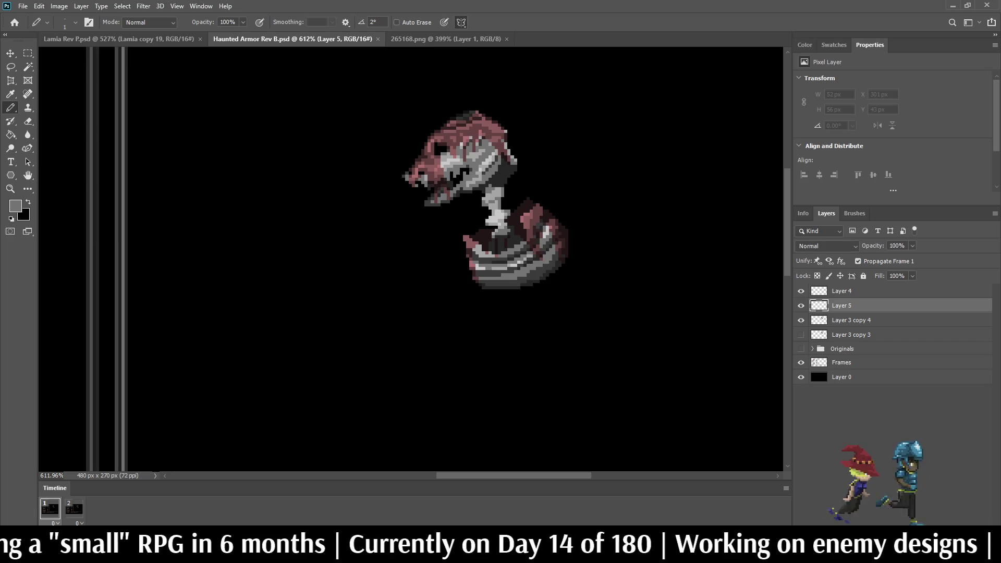
Turn on diagonal symmetry and set its axis, then switch symmetry back off.
left_click(461, 22)
left_click(480, 72)
scroll(631, 125, "down", 3, "alt")
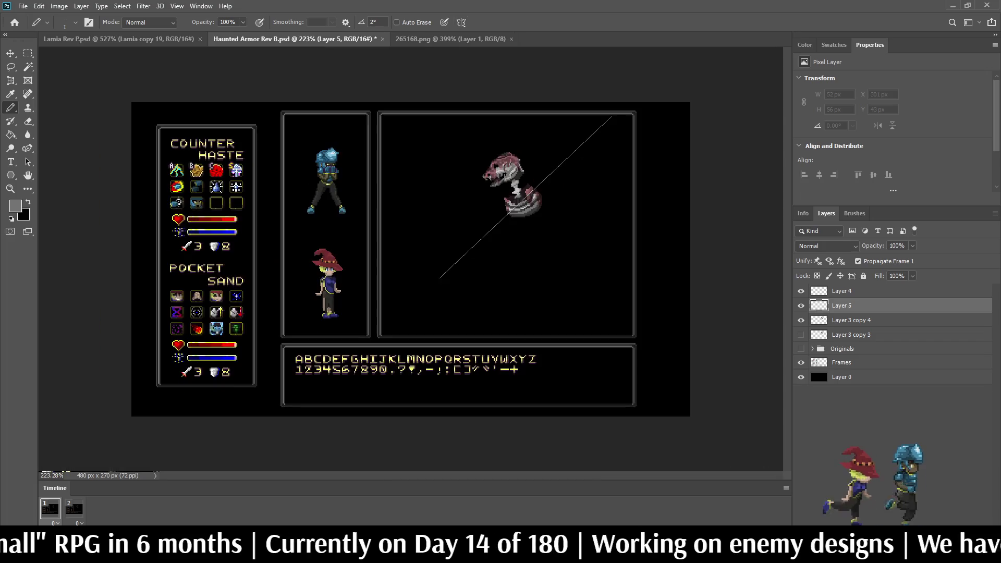
scroll(605, 114, "up", 3, "alt")
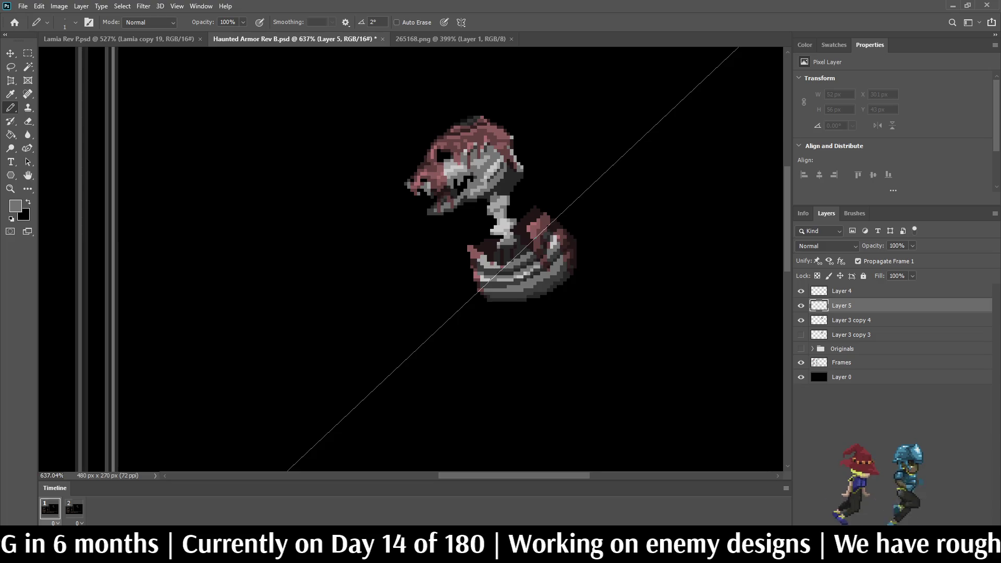
scroll(637, 114, "up", 2, "alt")
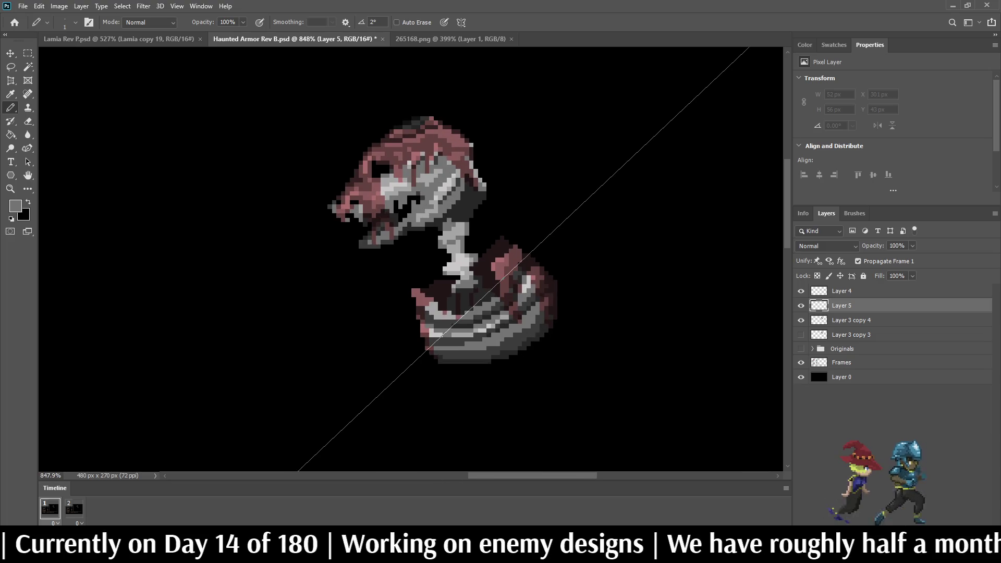
left_click(461, 22)
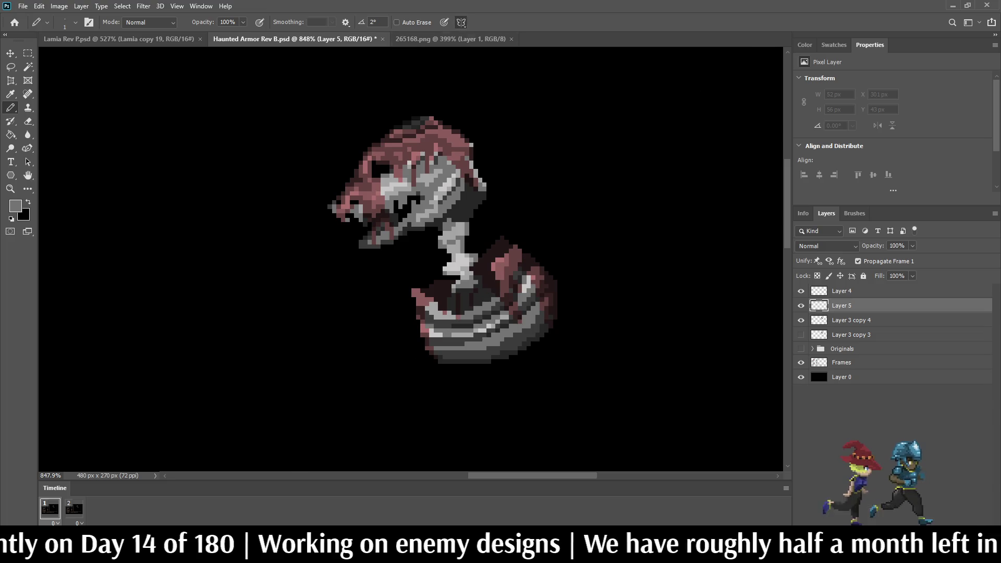
Pencil a grey hooked scythe blade beside the skull, thickening its left side and lower tip.
mouse_move(598, 207)
left_mouse_down()
mouse_move(649, 126)
mouse_move(683, 165)
left_mouse_up()
mouse_move(663, 123)
left_mouse_down()
mouse_move(650, 123)
mouse_move(617, 178)
left_mouse_up()
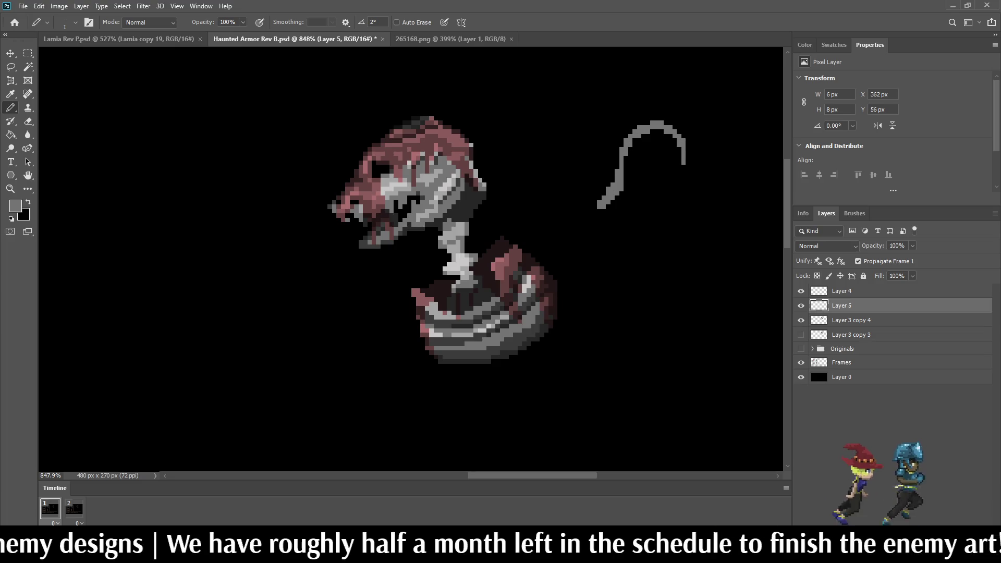
mouse_move(623, 143)
left_mouse_down()
mouse_move(625, 129)
mouse_move(663, 118)
mouse_move(628, 134)
mouse_move(685, 138)
mouse_move(692, 165)
left_mouse_up()
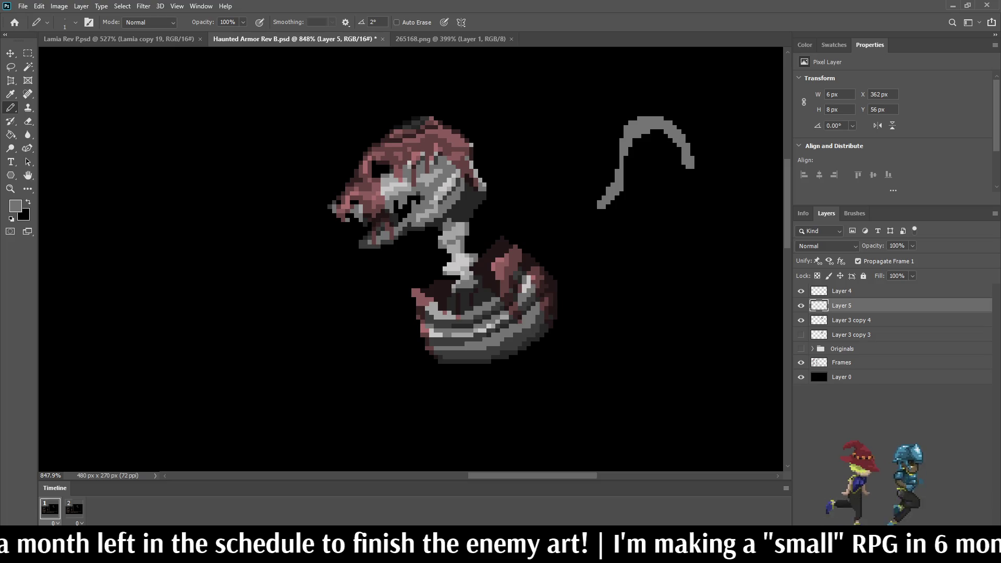
left_click_drag(625, 156, 625, 172)
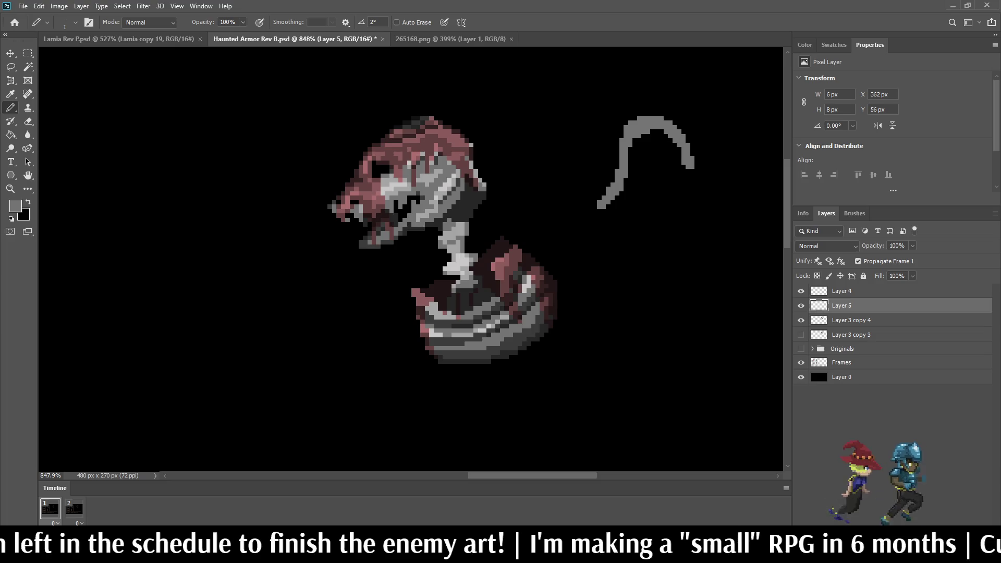
left_click_drag(599, 207, 585, 217)
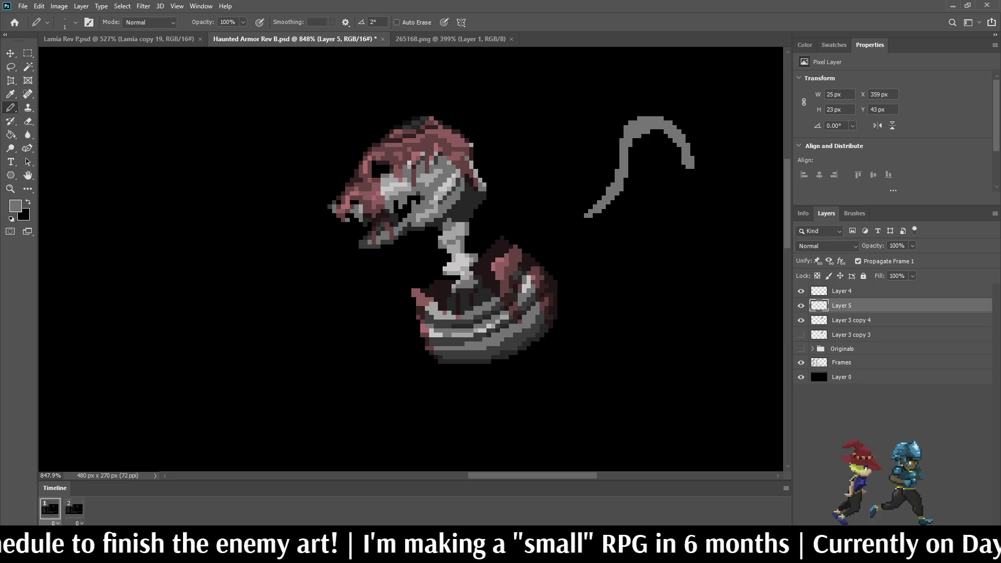
scroll(527, 176, "down", 5)
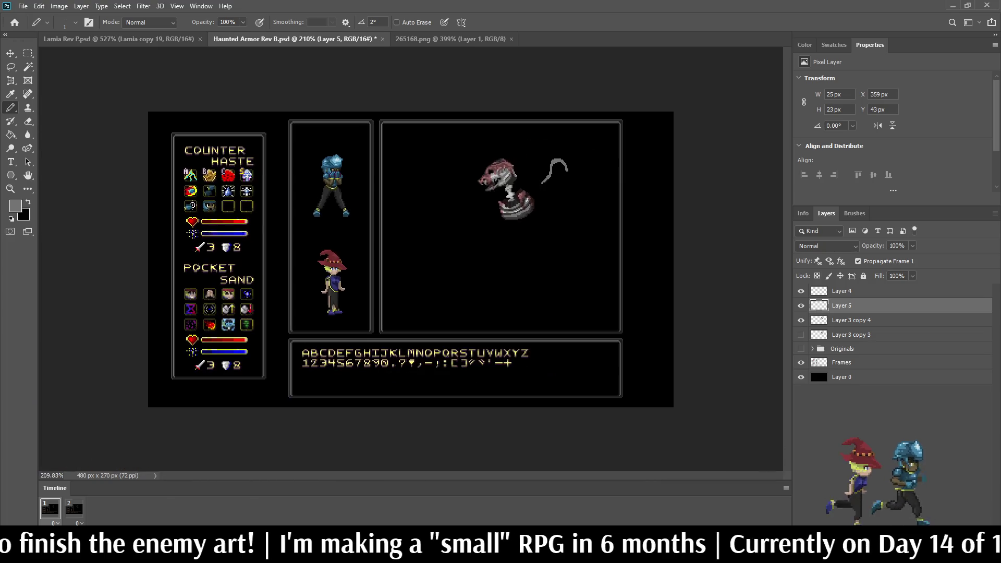
scroll(549, 173, "up", 5)
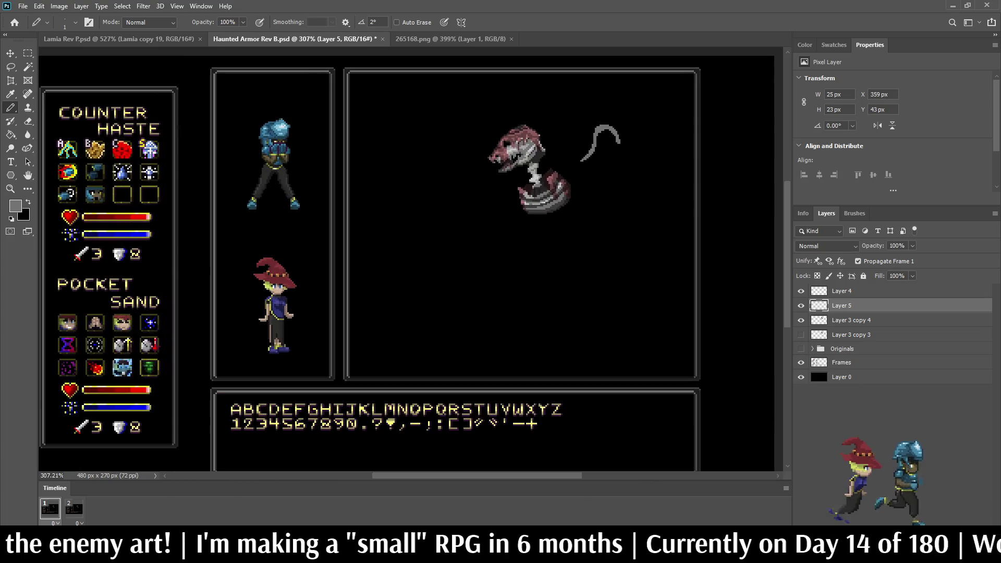
scroll(549, 173, "up", 2)
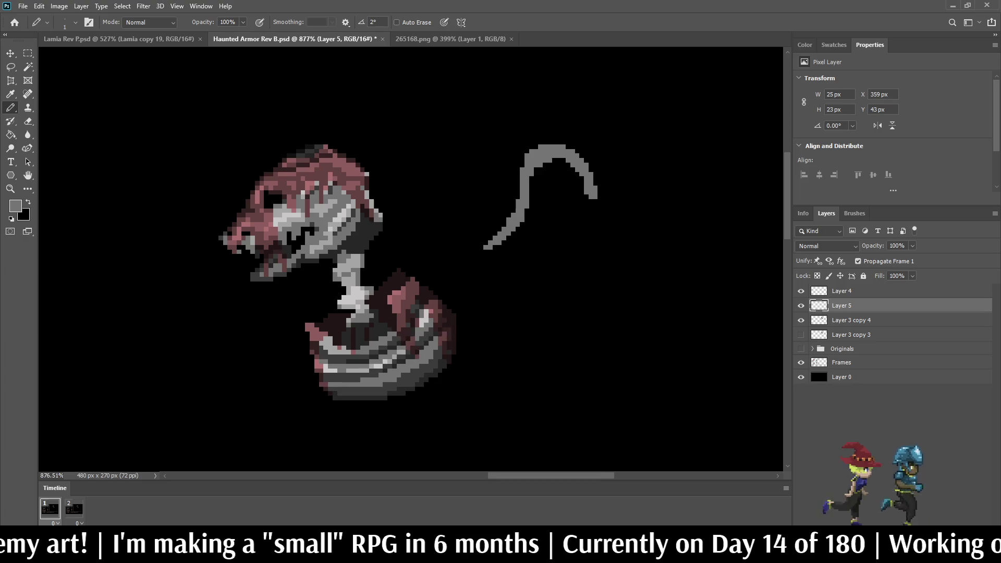
Nudge the scythe blade with Free Transform from X 359 to X 365 px.
key("ctrl+t")
key("Right")
key("Right")
key("Right")
key("Up")
key("Up")
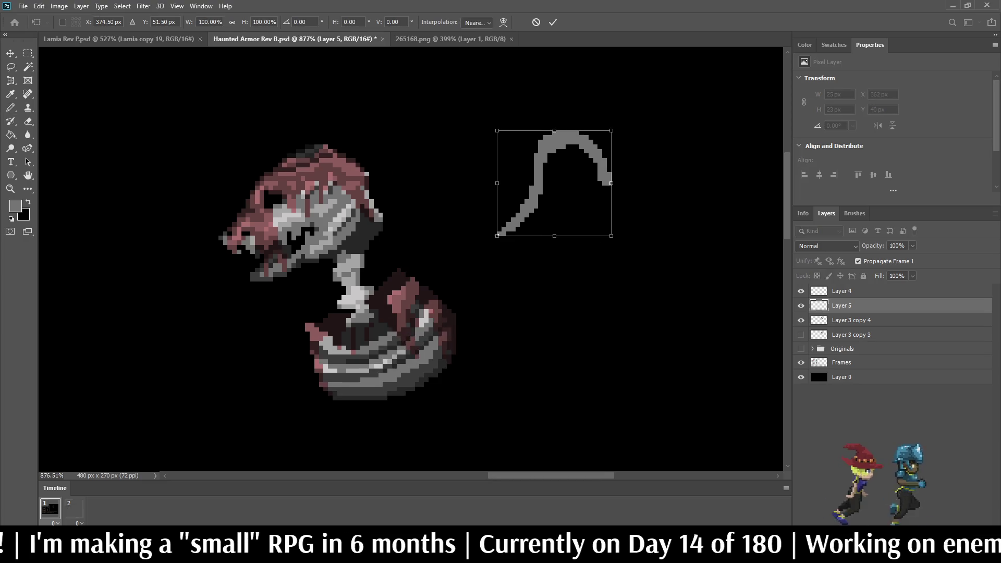
key("Down")
key("Down")
key("Left")
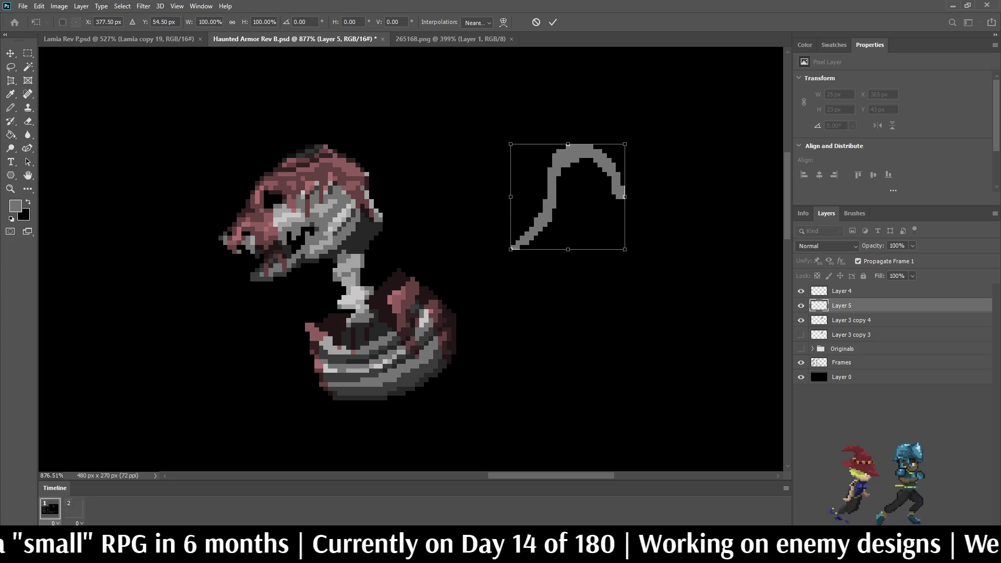
key("Return")
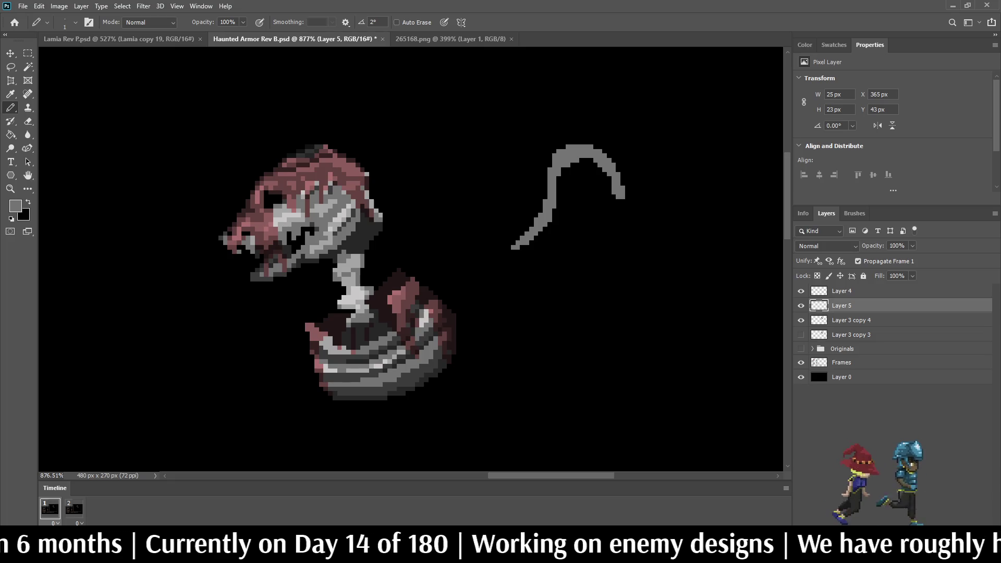
key("i")
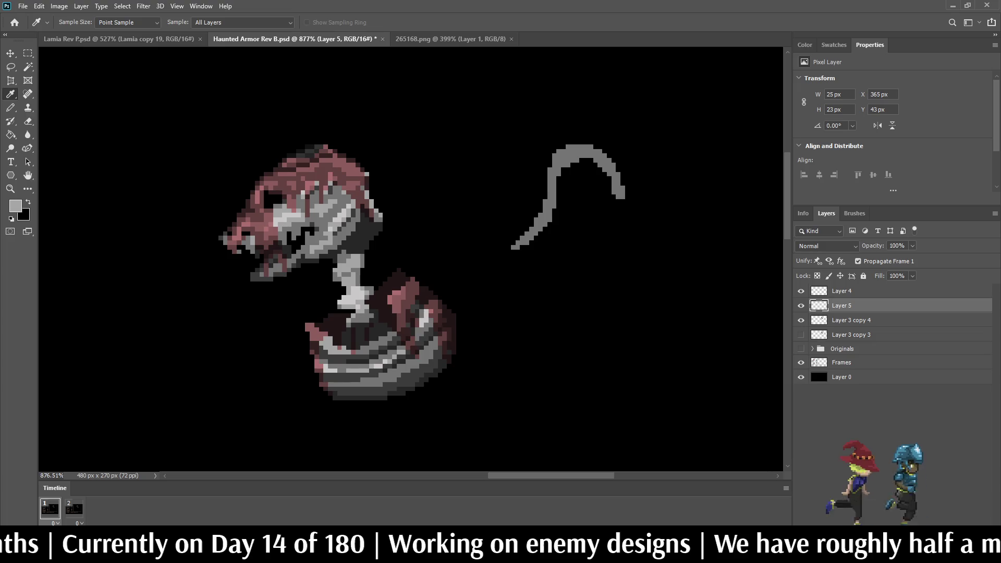
Lock Layer 5's transparent pixels and pencil a light highlight along the blade's inner top.
key("b")
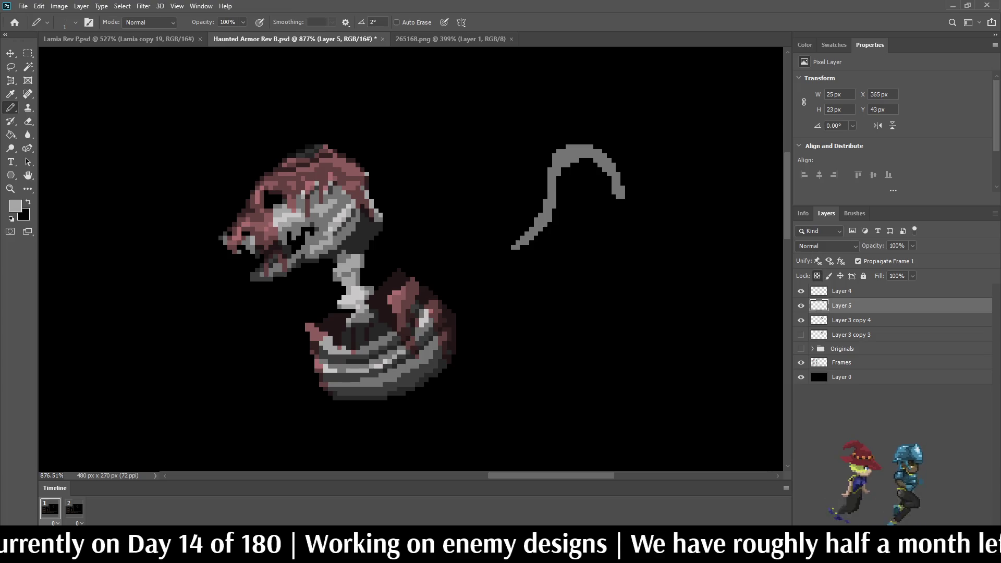
left_click(817, 275)
scroll(601, 153, "up", 2)
scroll(590, 153, "up", 1)
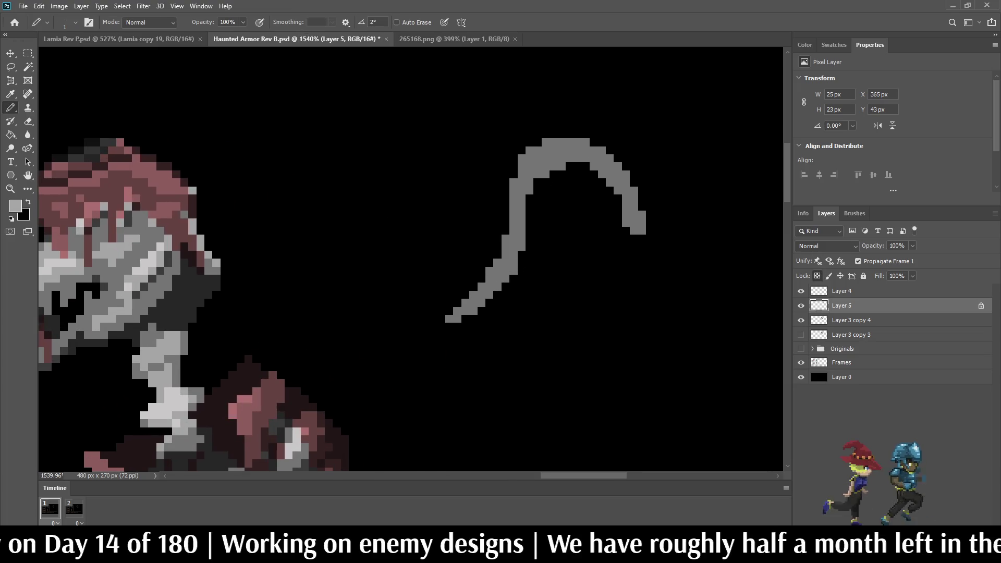
mouse_move(505, 238)
left_mouse_down()
mouse_move(513, 206)
mouse_move(557, 154)
mouse_move(618, 173)
mouse_move(553, 166)
mouse_move(538, 174)
mouse_move(490, 270)
left_mouse_up()
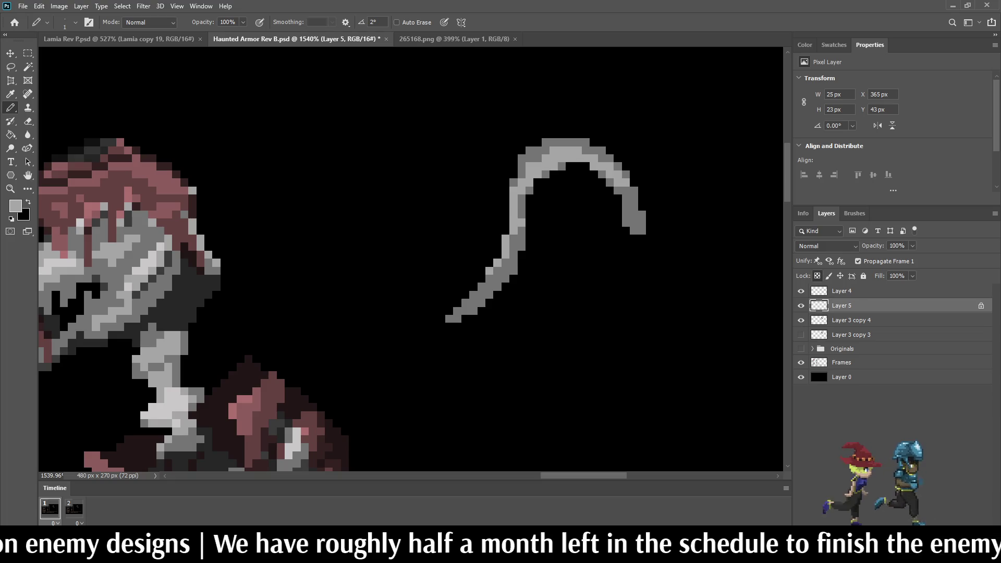
Sample a lighter grey and highlight the blade's outer top and left edges.
key("i")
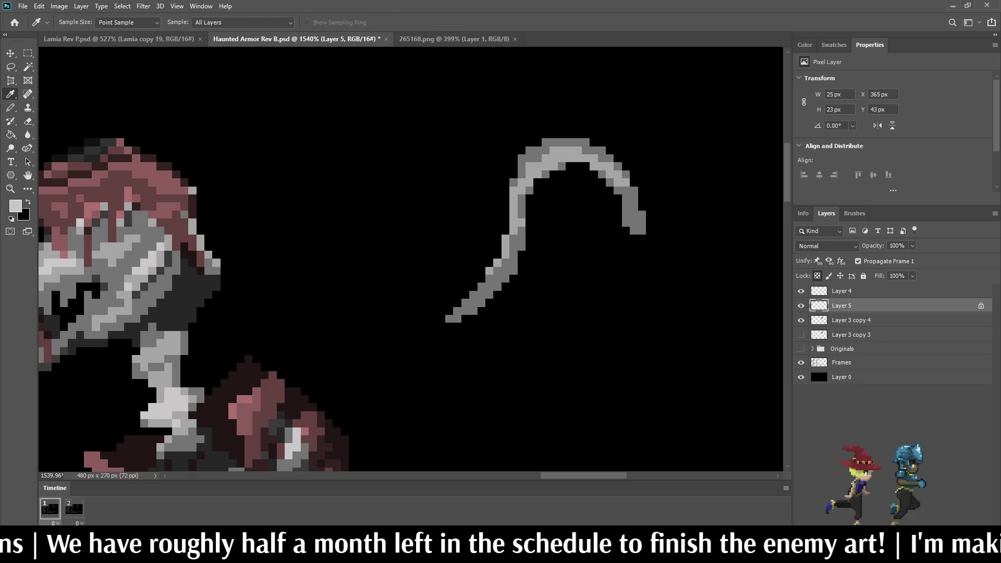
key("b")
scroll(483, 168, "up", 5)
left_click(532, 189)
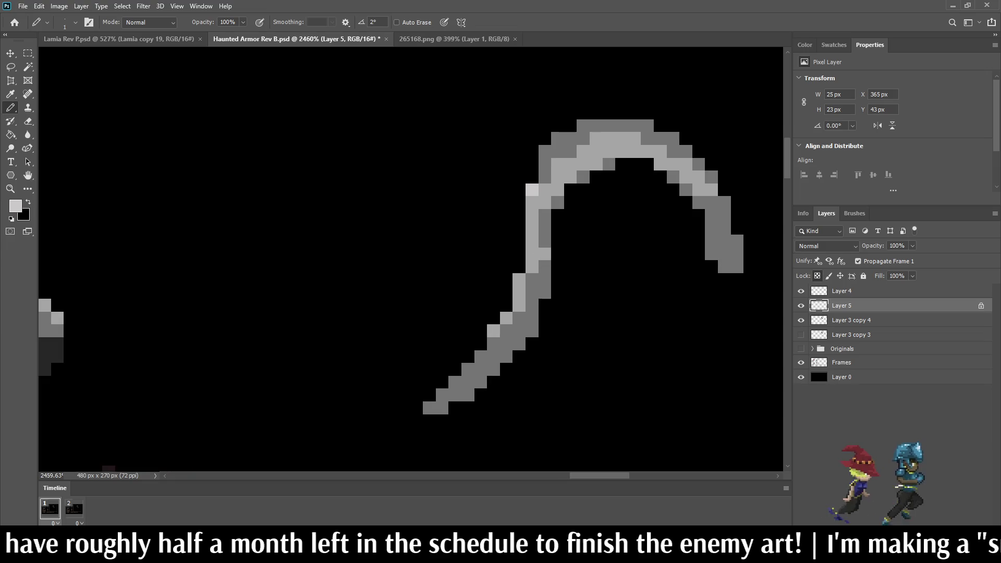
mouse_move(545, 151)
left_mouse_down()
mouse_move(595, 126)
mouse_move(646, 125)
left_mouse_up()
mouse_move(582, 138)
left_mouse_down()
mouse_move(544, 164)
mouse_move(544, 177)
left_mouse_up()
scroll(531, 219, "down", 5)
scroll(555, 226, "down", 6)
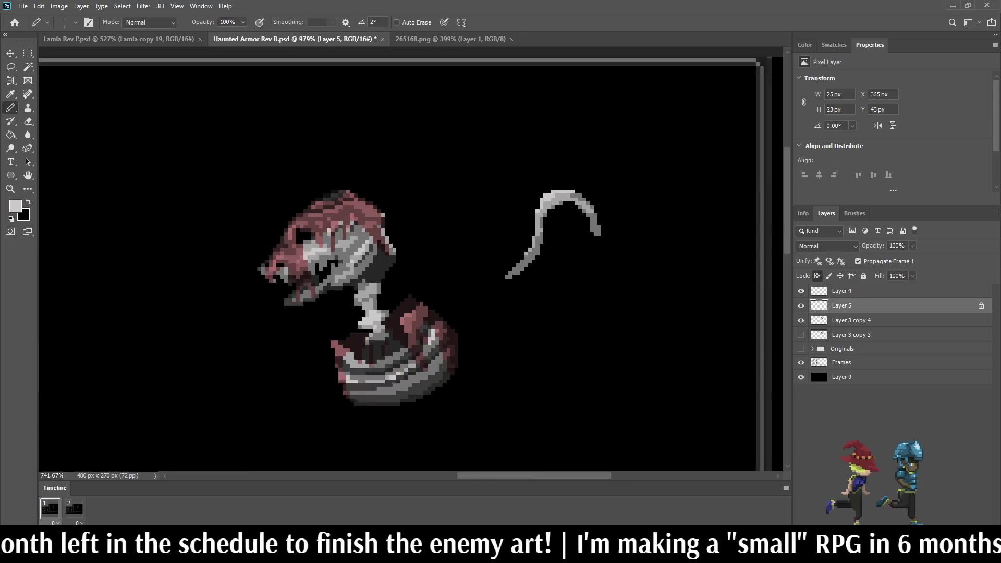
scroll(576, 218, "up", 8)
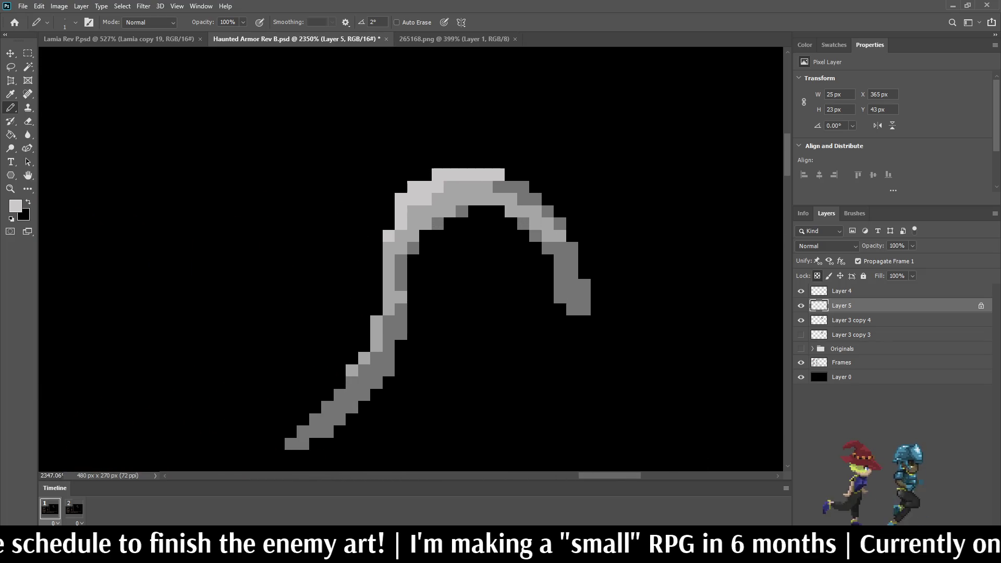
Add light grey pixels at the blade's right tip.
left_click_drag(559, 284, 560, 297)
left_click(572, 309)
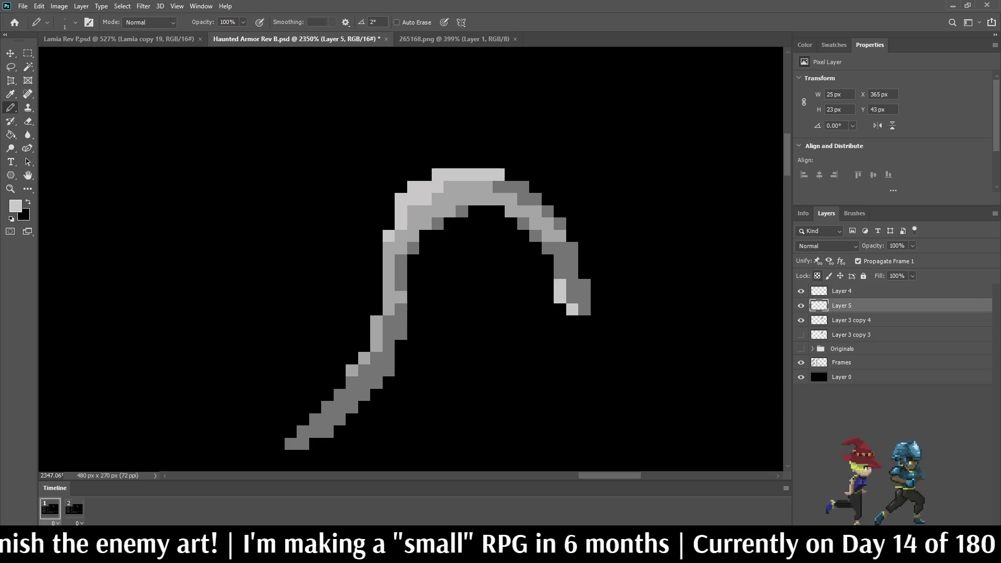
key("e")
left_click_drag(585, 284, 584, 309)
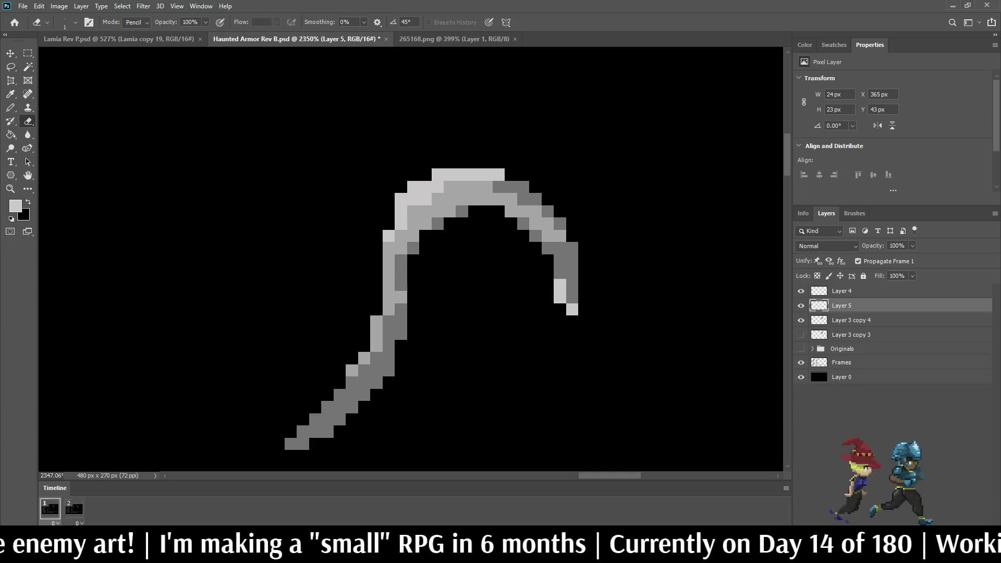
left_click(572, 248)
left_click(572, 260)
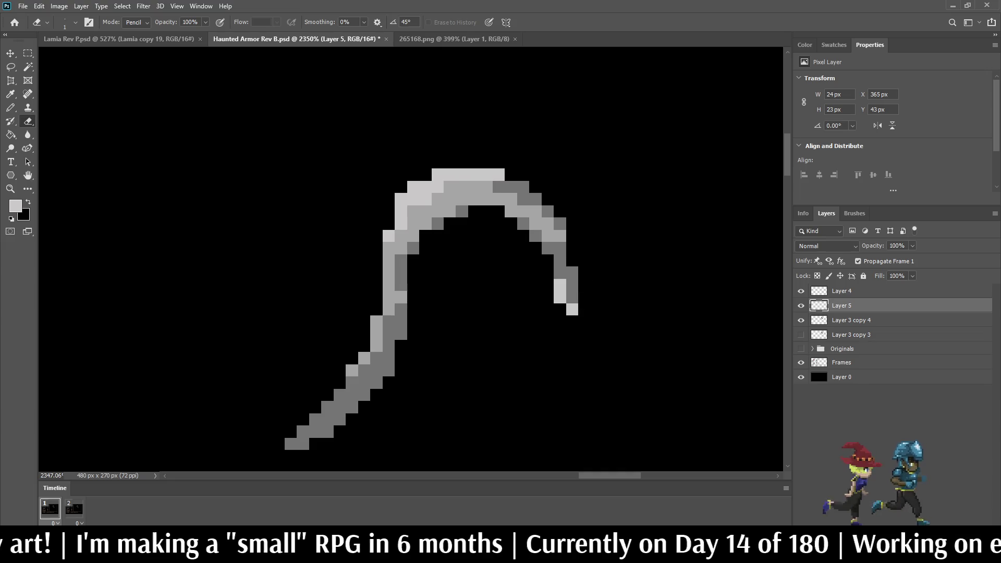
left_click(572, 273)
scroll(629, 309, "down", 8)
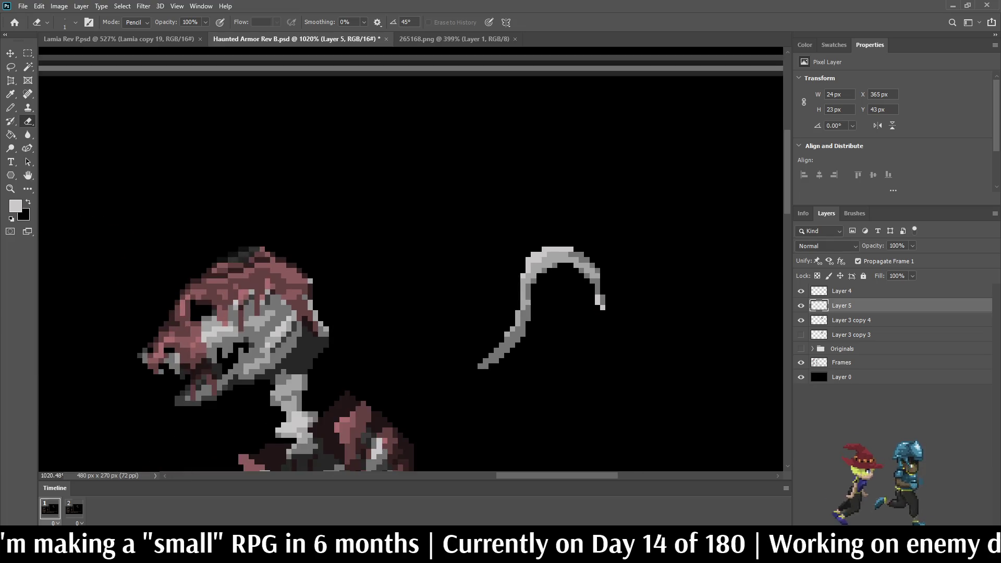
scroll(630, 309, "up", 4)
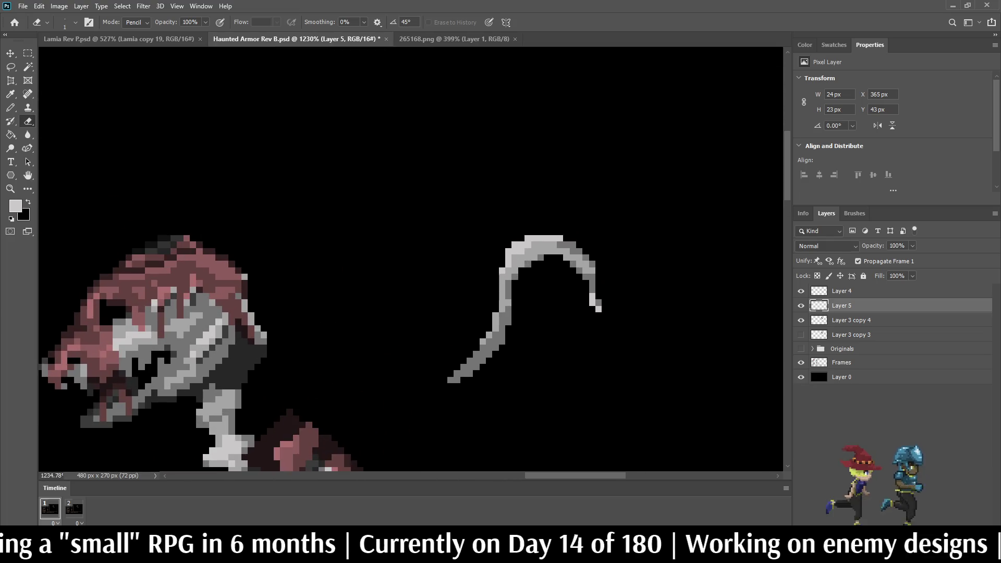
scroll(633, 307, "down", 4)
scroll(638, 308, "down", 5)
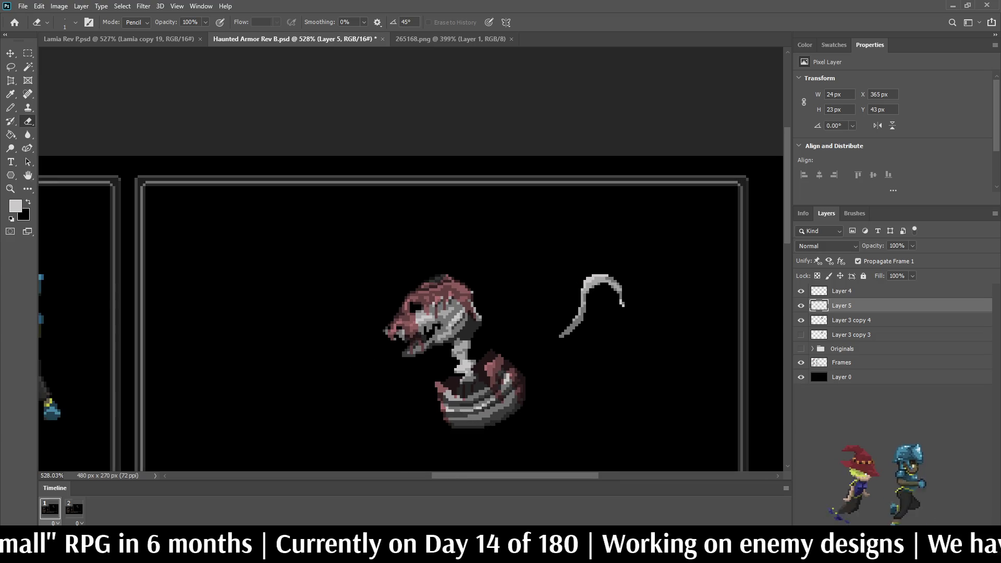
scroll(639, 307, "down", 2)
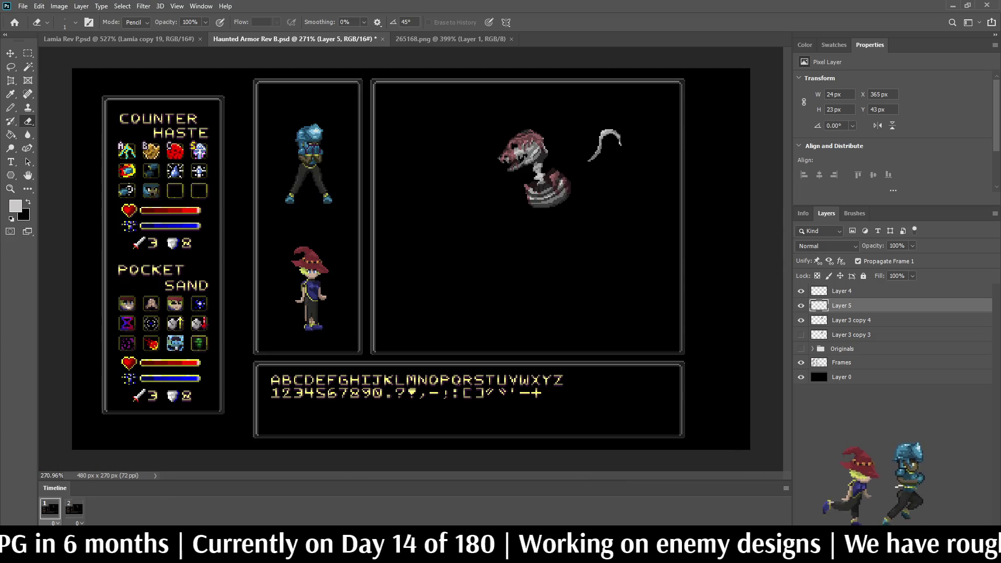
scroll(617, 122, "up", 2)
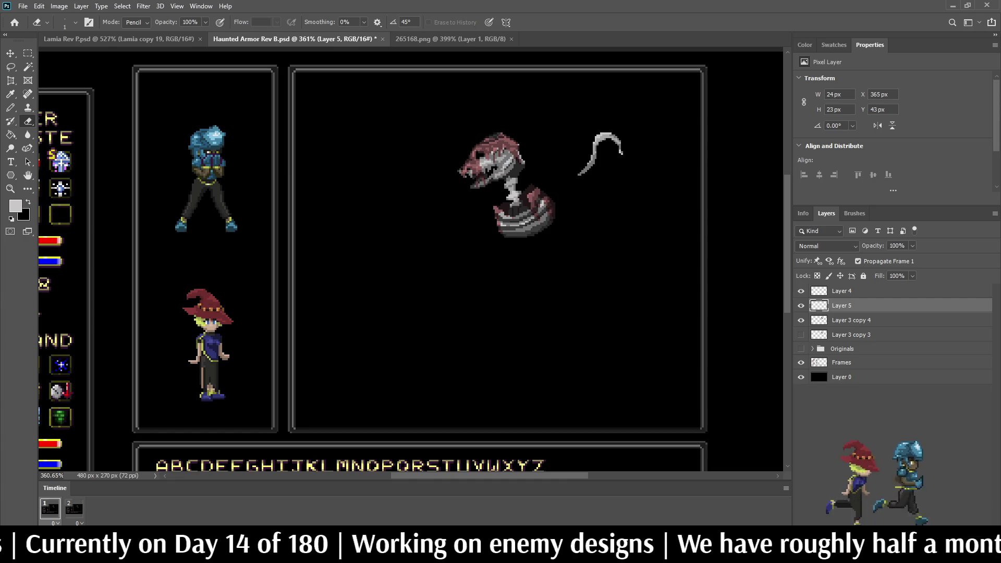
scroll(603, 145, "up", 8)
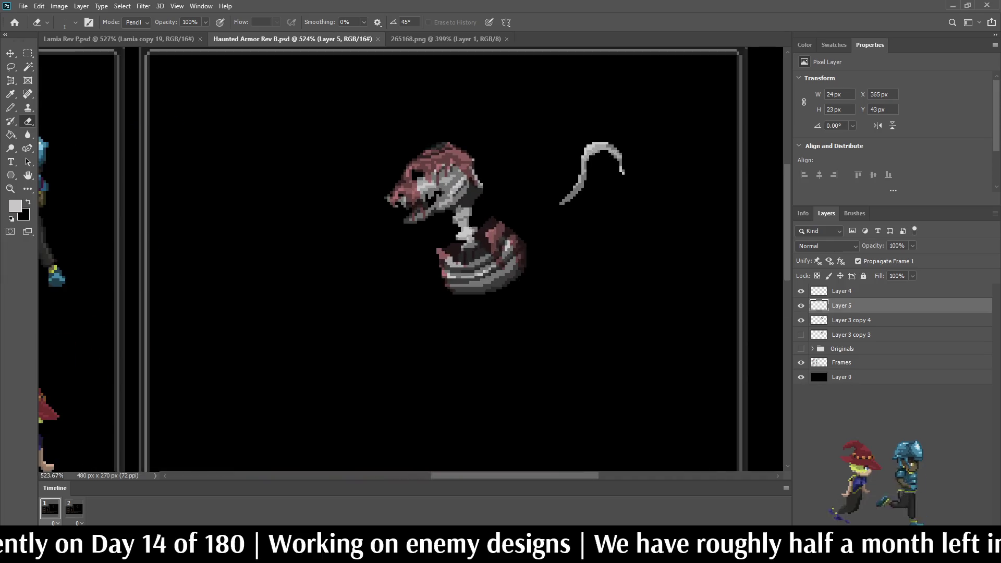
scroll(594, 161, "up", 6)
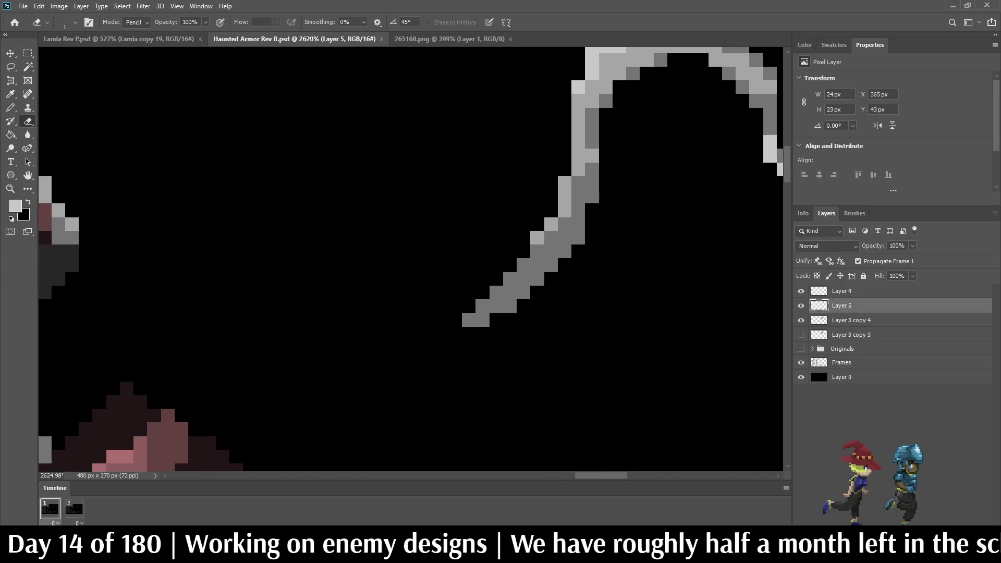
Sample a grey and add four pixels down the blade's lower edge.
key("i")
key("b")
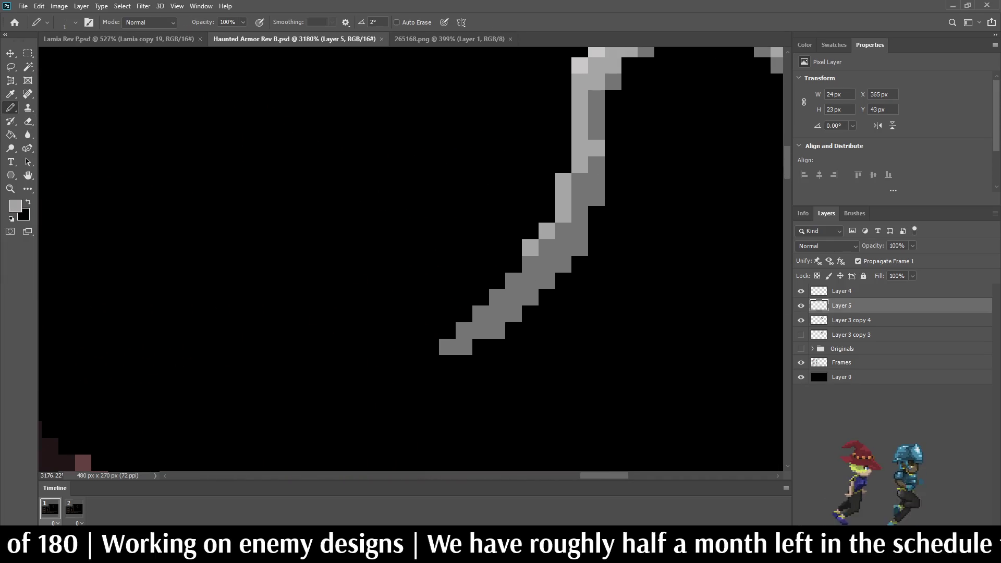
left_click(563, 230)
left_click(547, 248)
left_click(530, 264)
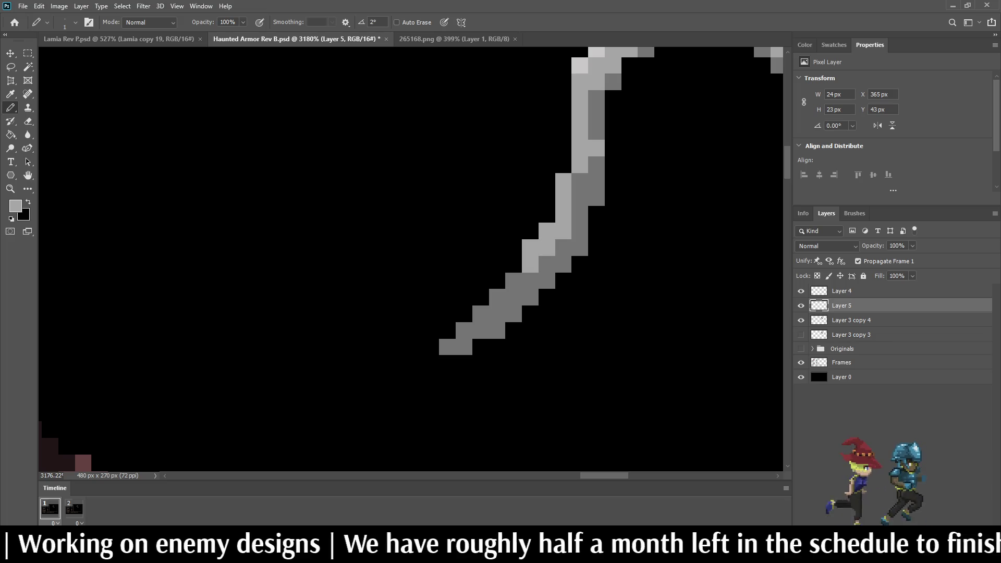
left_click(514, 280)
scroll(514, 281, "down", 5)
scroll(514, 281, "up", 5)
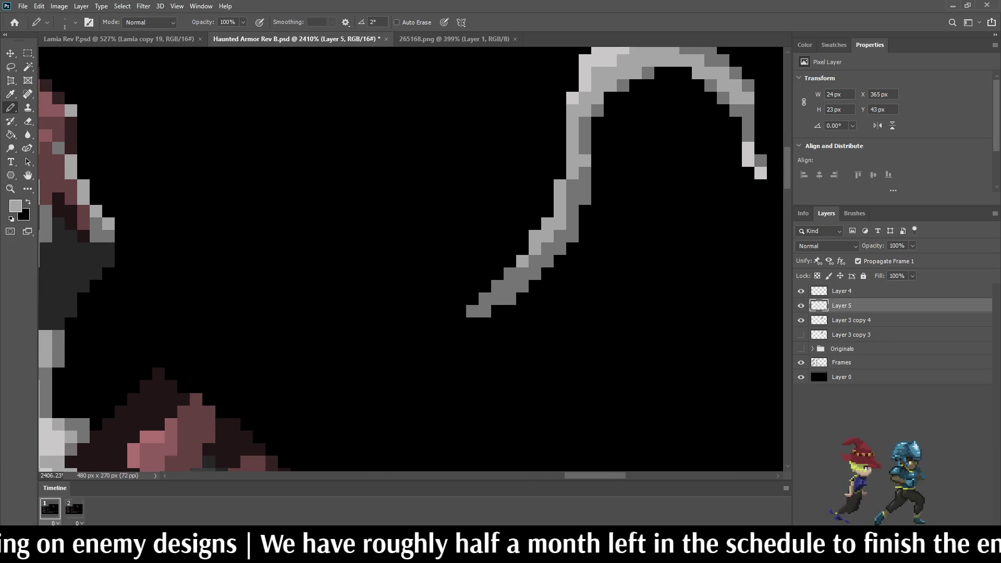
Darken a blade pixel, then recolour the dark blade pixels medium grey.
key("i")
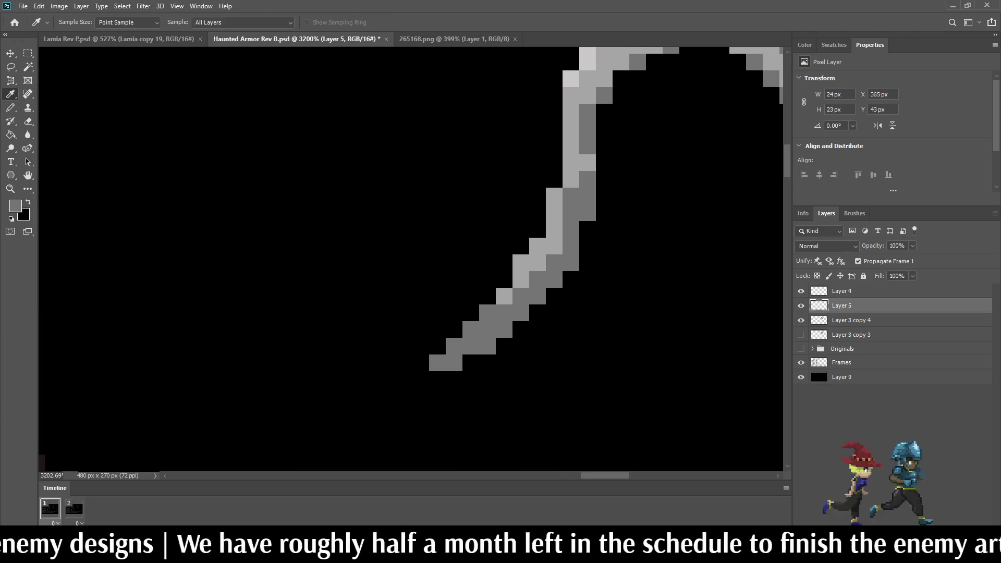
key("b")
left_click(586, 162)
scroll(587, 162, "down", 8)
scroll(657, 106, "up", 4)
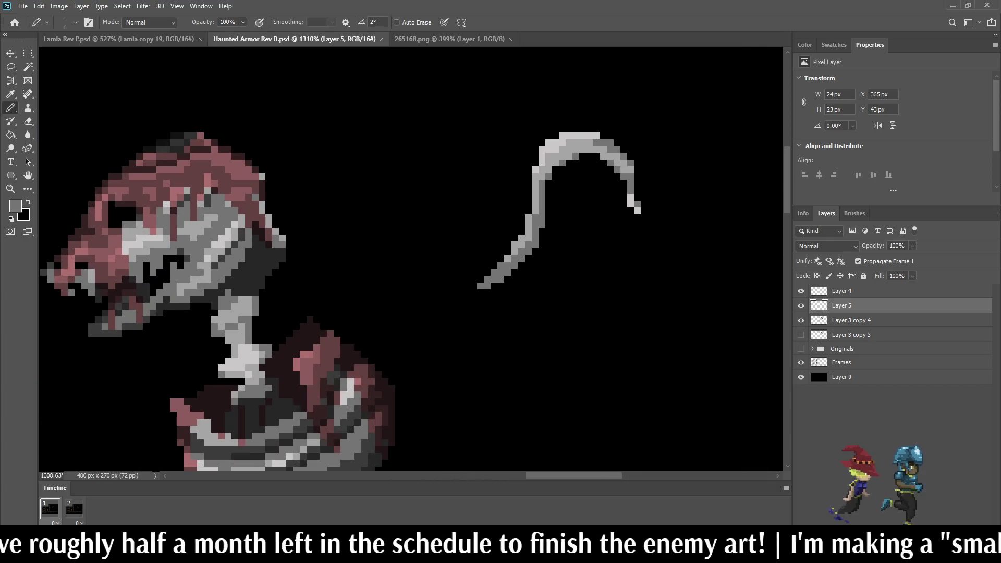
scroll(592, 138, "up", 8)
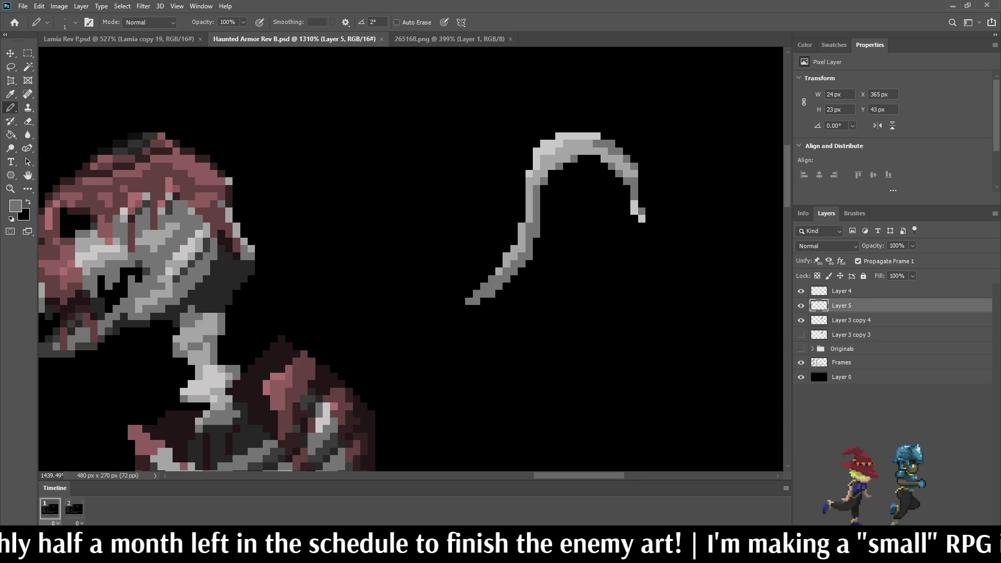
left_click(573, 163, "alt")
left_click(616, 163)
scroll(553, 172, "down", 10)
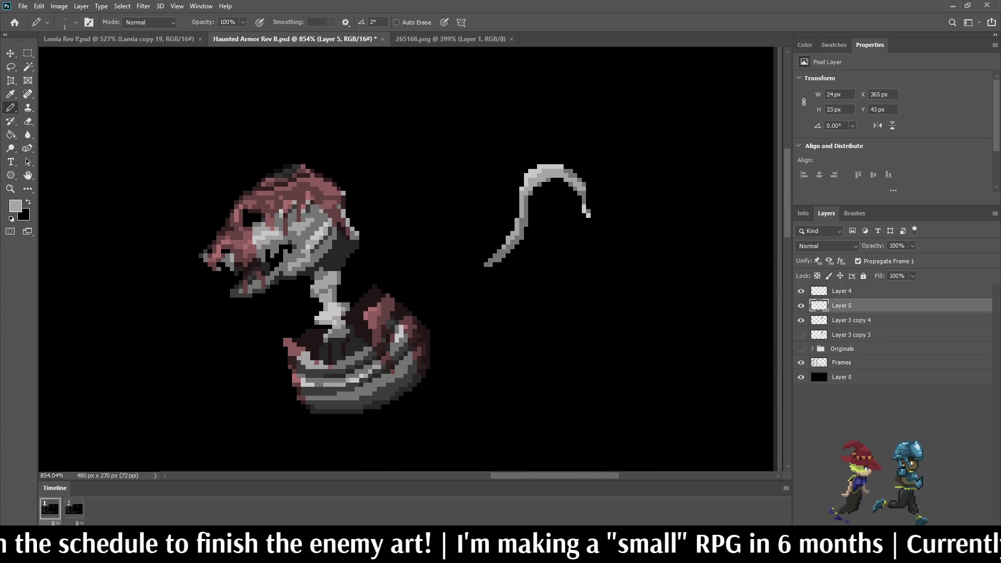
scroll(320, 251, "up", 5)
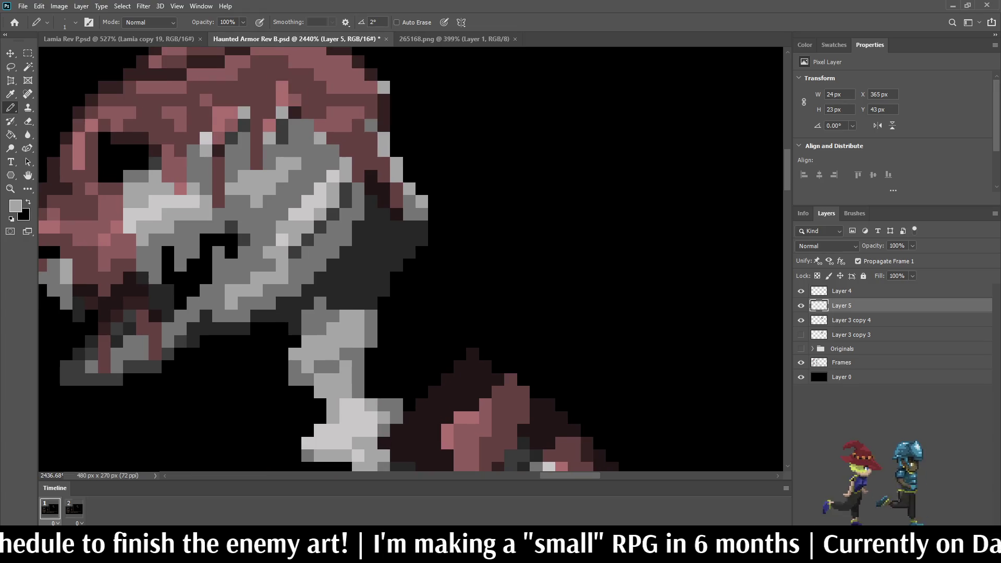
Sample the dark grey from the armor.
left_click(369, 251, "alt")
scroll(368, 251, "down", 5)
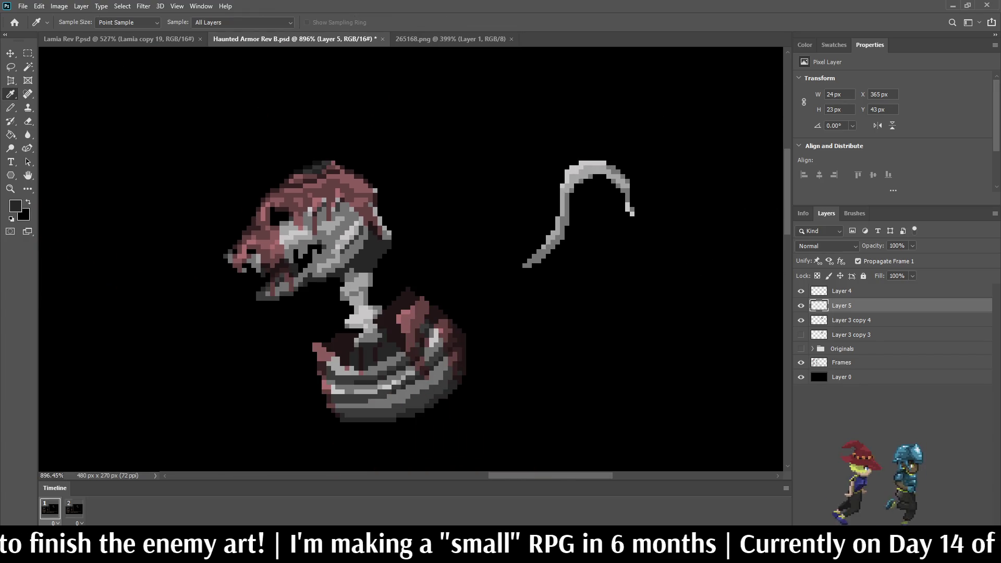
scroll(589, 194, "up", 6)
Paint dark grey pixels down the scythe blade's inner edge with the Pencil.
left_click(543, 158)
left_click(527, 174)
left_click(511, 189)
left_click_drag(510, 205, 510, 253)
left_click(511, 268)
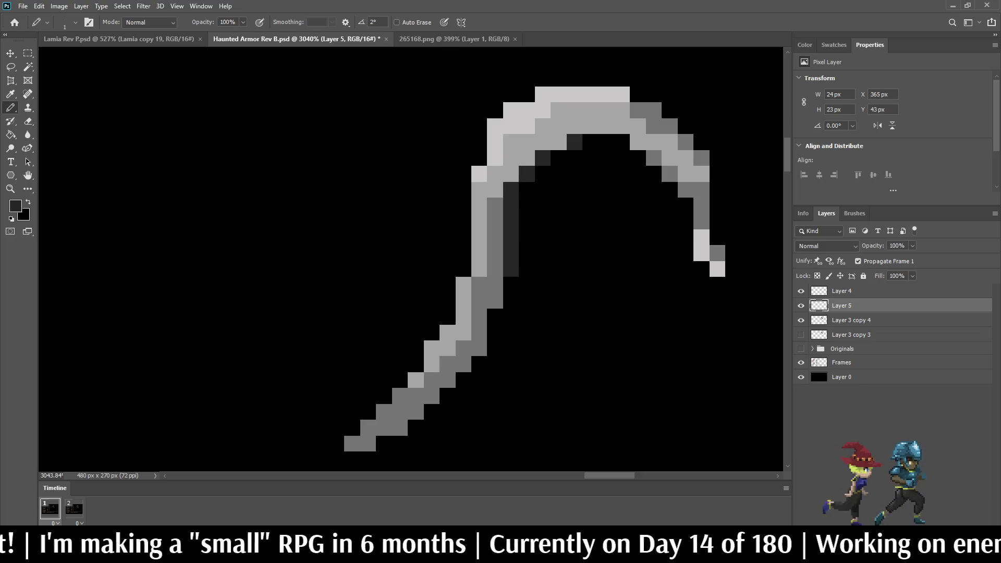
left_click(511, 285)
left_click(511, 300)
left_click(495, 316)
left_click(495, 332)
Fill three dark pixels along the blade's inner top.
left_click(590, 141)
left_click(606, 141)
left_click(621, 141)
scroll(601, 210, "down", 3)
scroll(625, 219, "down", 1)
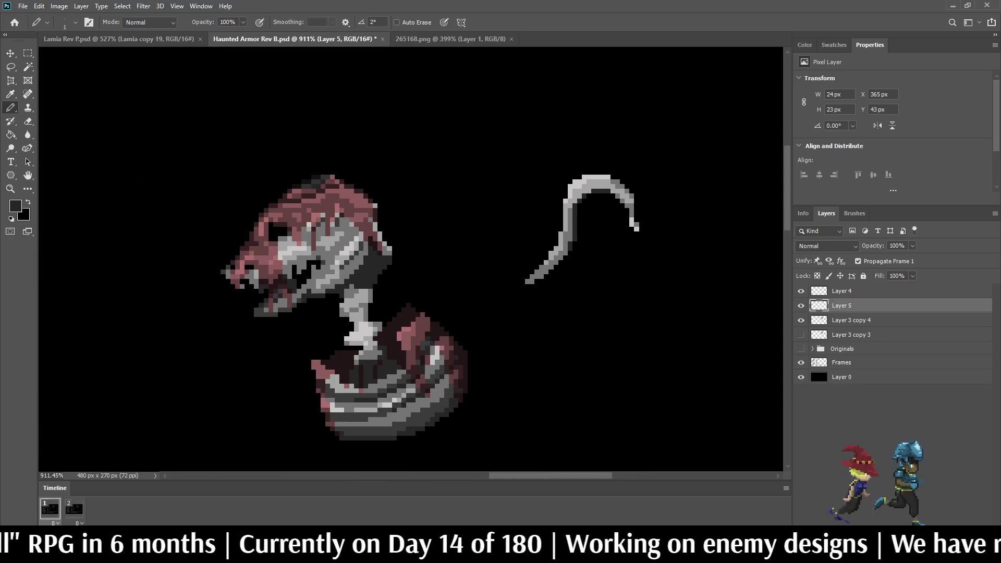
scroll(665, 221, "up", 3)
Erase the two tip pixels of the blade with the Eraser.
key("e")
left_click_drag(639, 235, 639, 250)
scroll(622, 238, "down", 3)
scroll(613, 211, "down", 1)
scroll(613, 210, "up", 4)
scroll(646, 213, "up", 2)
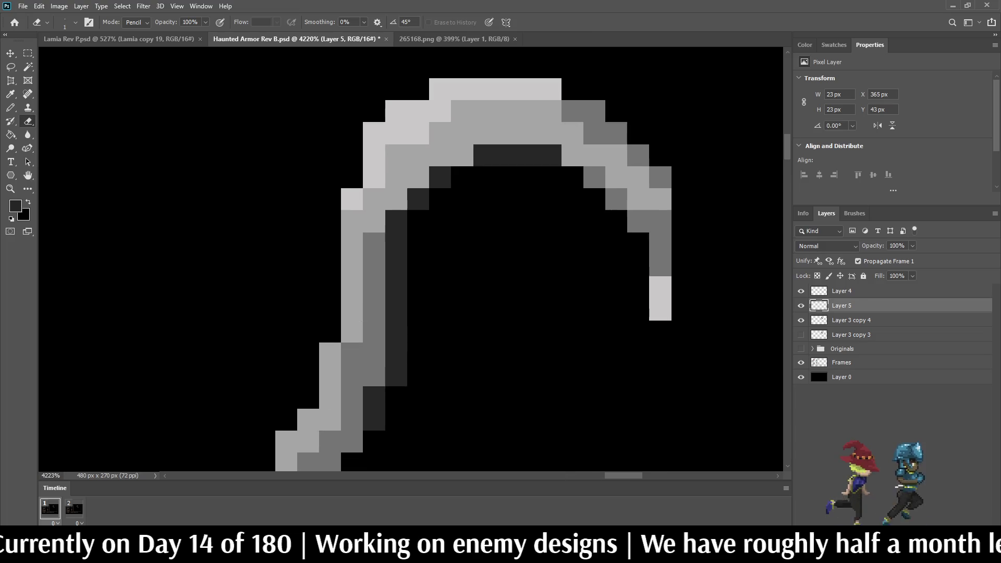
Sample the blade's light grey and recolour its tip pixel.
key("i")
left_click(647, 212)
key("b")
left_click(660, 287)
scroll(659, 287, "down", 4)
scroll(625, 206, "up", 3)
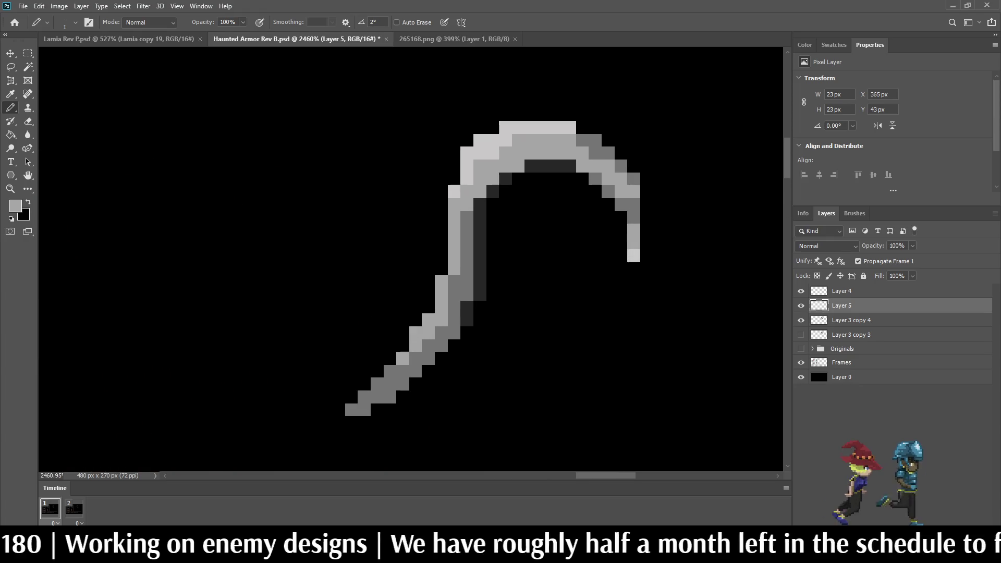
scroll(583, 203, "down", 2)
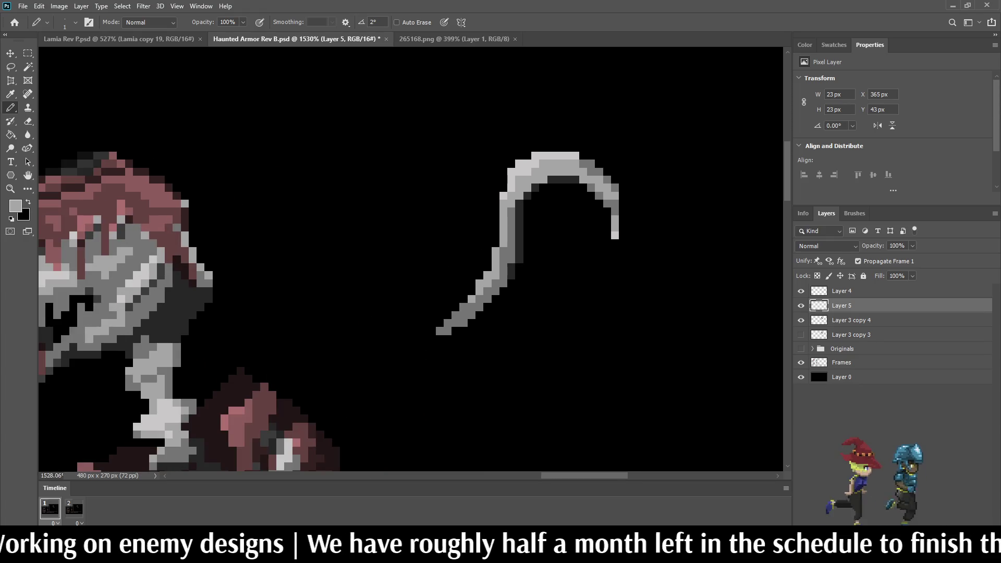
scroll(509, 230, "up", 1)
scroll(550, 201, "up", 3)
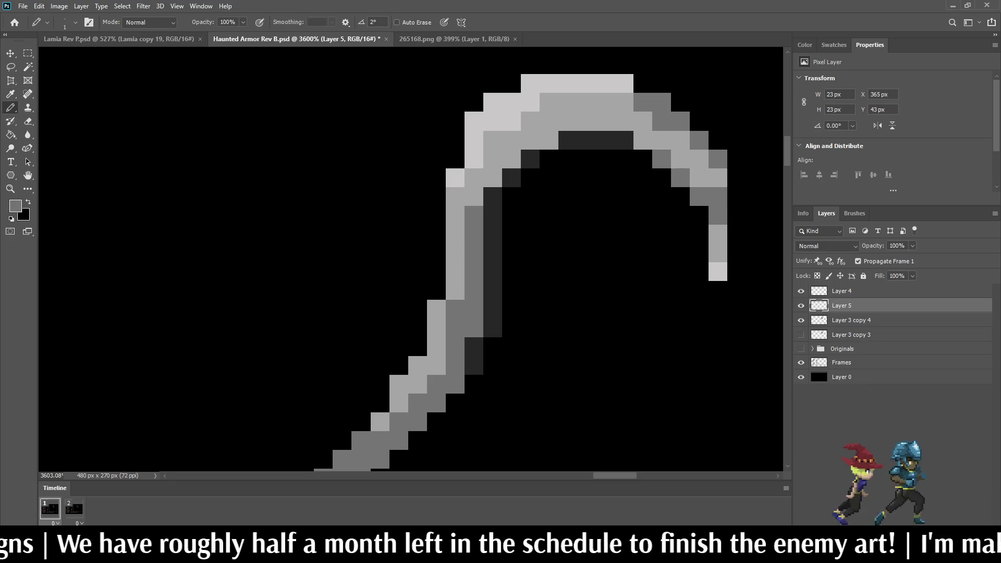
Add grey pixels along the blade's inner curve and darken its top row.
left_click(548, 140)
left_click(530, 140)
left_click(511, 159)
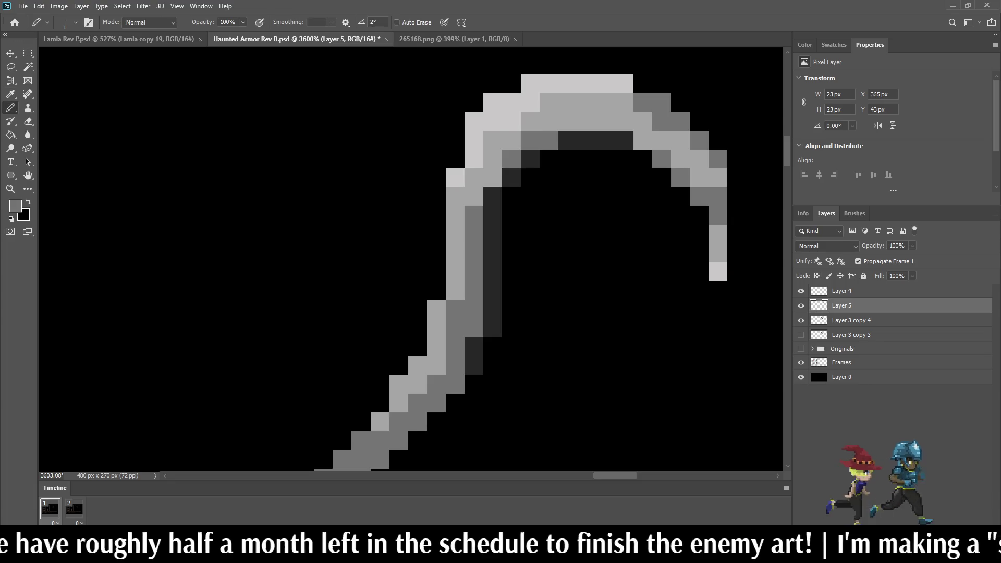
left_click(492, 177)
left_click(474, 196)
left_click(643, 140)
left_click_drag(624, 121, 567, 121)
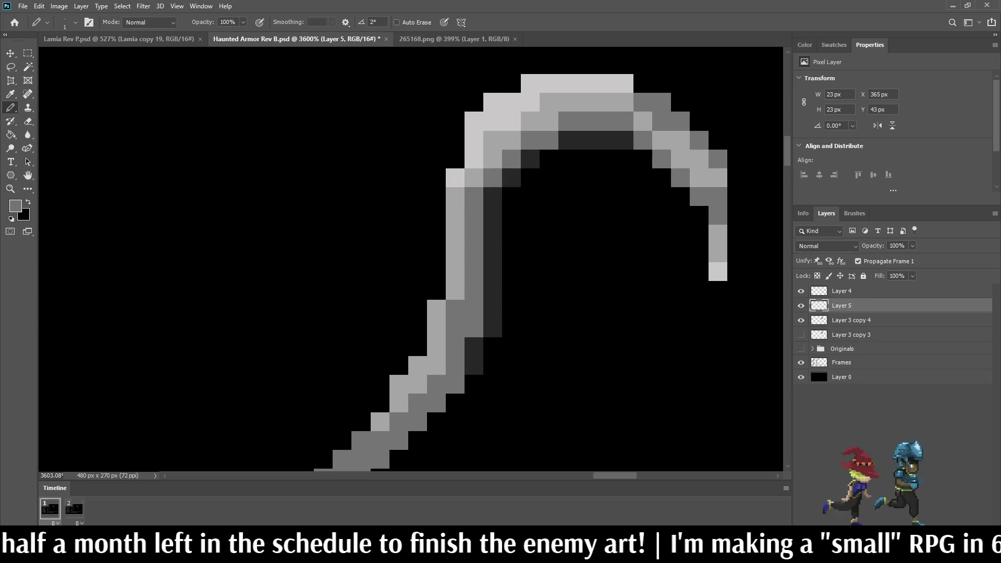
scroll(567, 213, "down", 5)
scroll(592, 141, "down", 10)
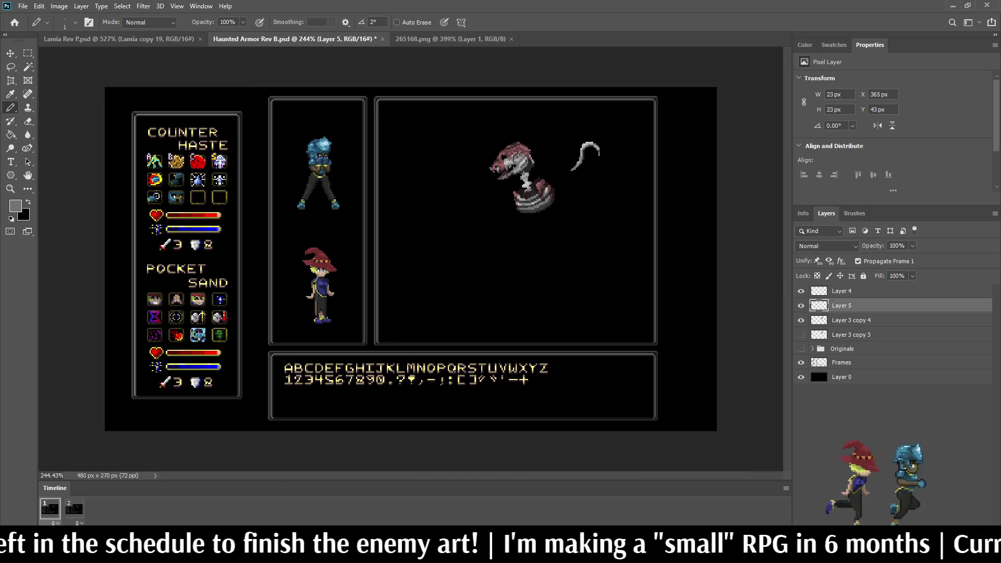
scroll(458, 231, "up", 2)
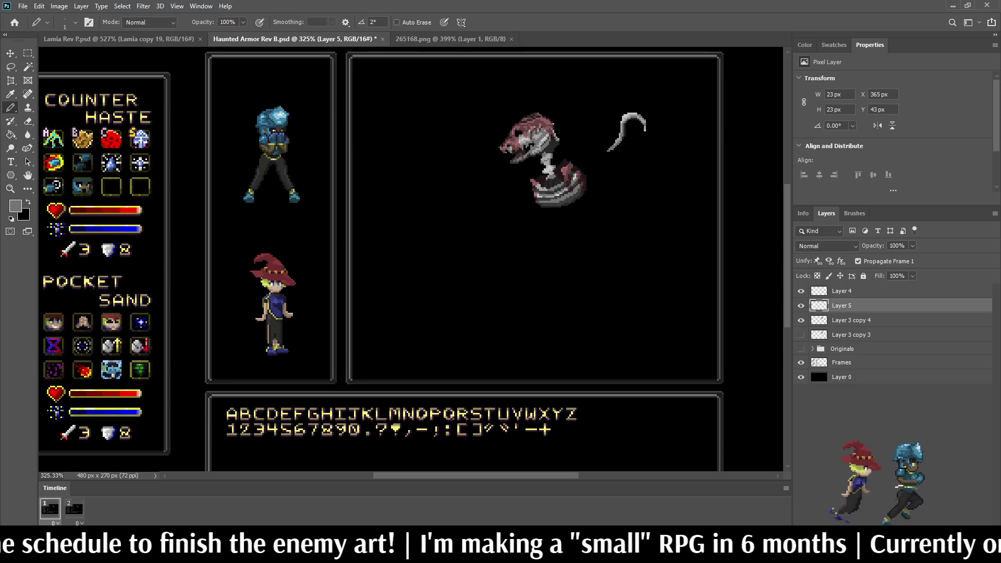
scroll(577, 159, "up", 1)
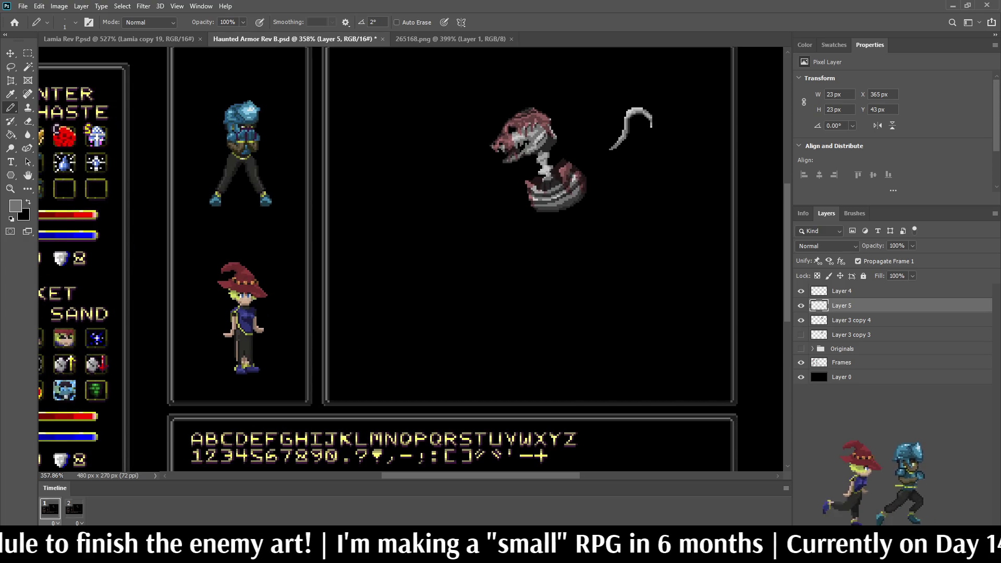
scroll(556, 159, "up", 6)
key("alt")
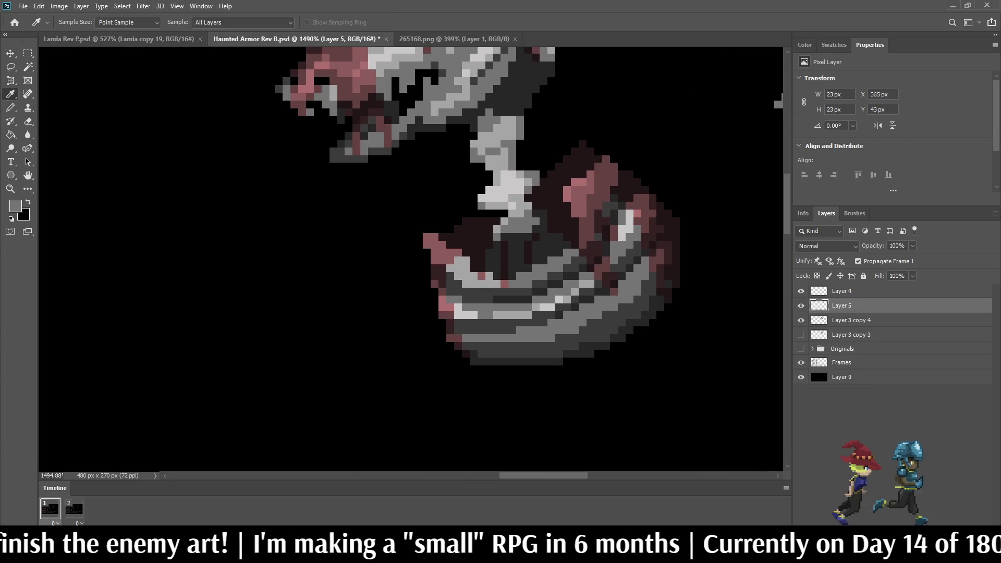
scroll(567, 155, "down", 6)
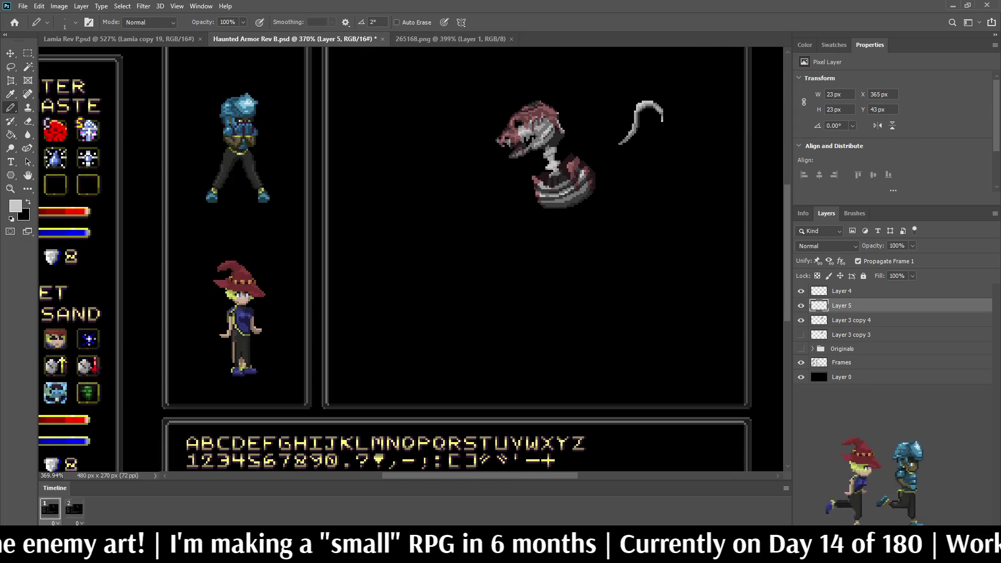
scroll(508, 195, "down", 1)
scroll(573, 156, "up", 2)
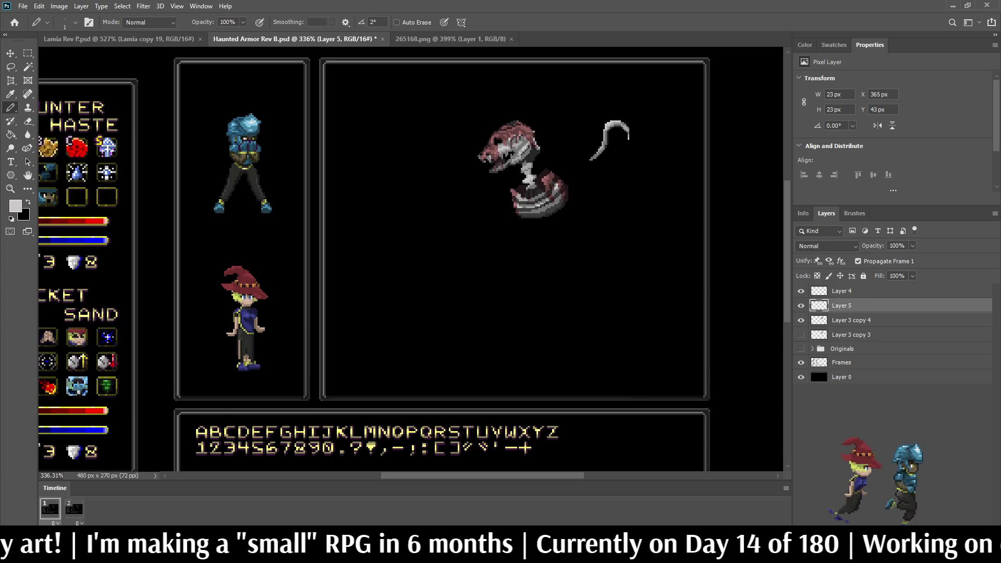
scroll(573, 157, "down", 2)
scroll(573, 156, "up", 1)
scroll(609, 112, "up", 3)
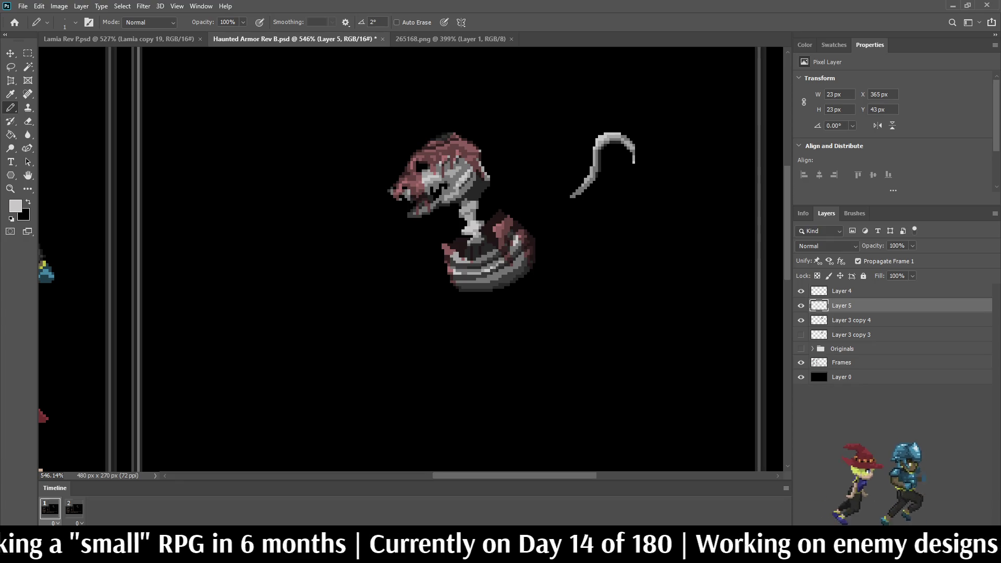
key("ctrl+t")
mouse_move(602, 165)
left_mouse_down()
mouse_move(578, 136)
mouse_move(402, 137)
mouse_move(405, 153)
left_mouse_up()
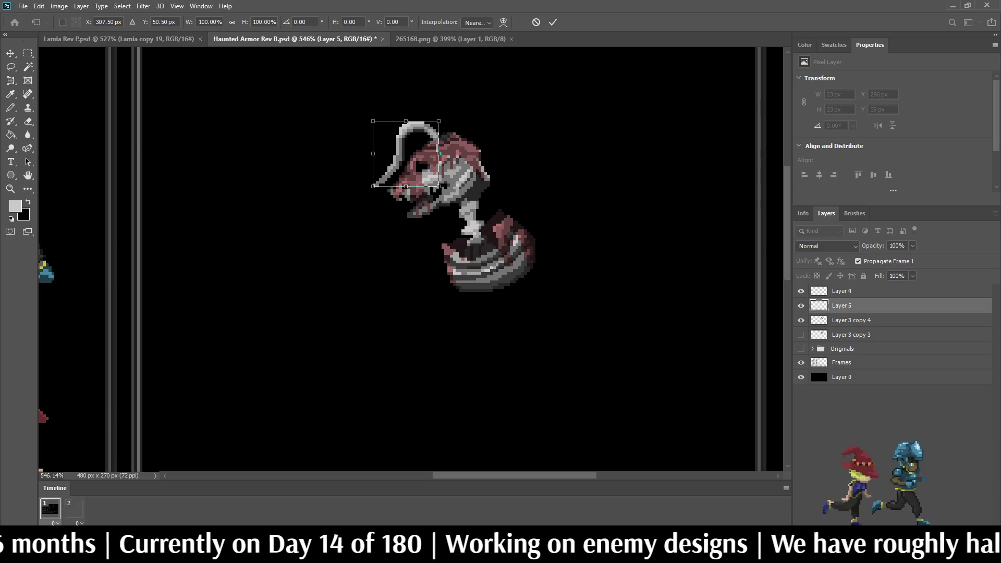
Commit the scythe blade's current placement over the skull.
key("Return")
key("b")
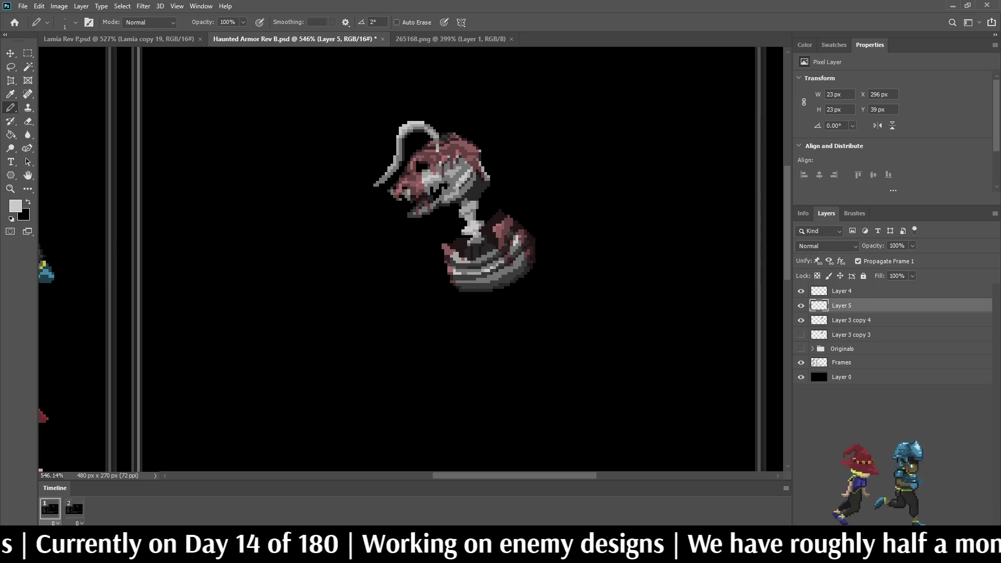
scroll(412, 260, "down", 4)
scroll(412, 261, "up", 2)
scroll(511, 156, "up", 4)
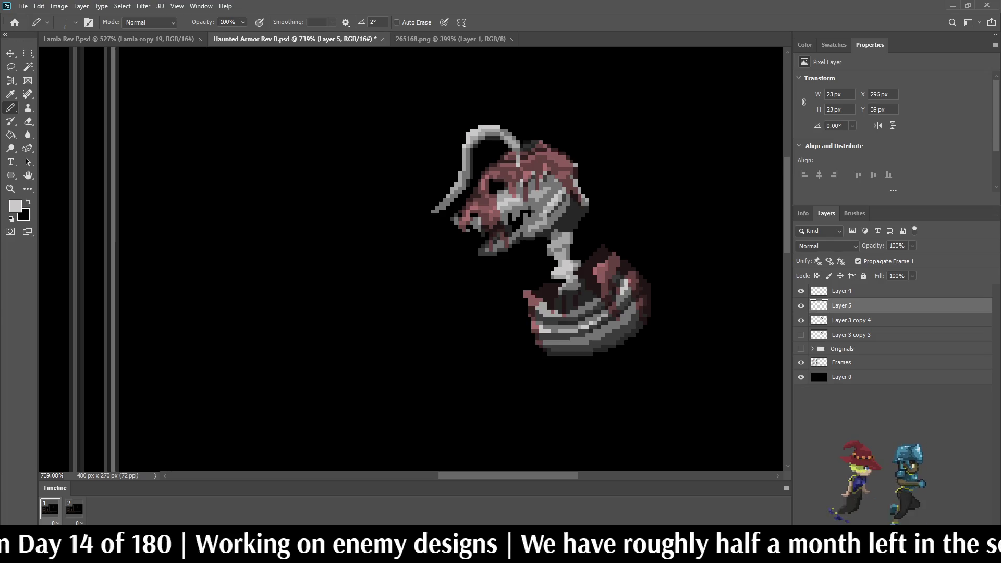
Free Transform the blade and nudge it down onto the helmet, settling at X 291, Y 41.
key("ctrl+t")
key("Up")
key("Up")
key("Up")
key("Right")
key("Right")
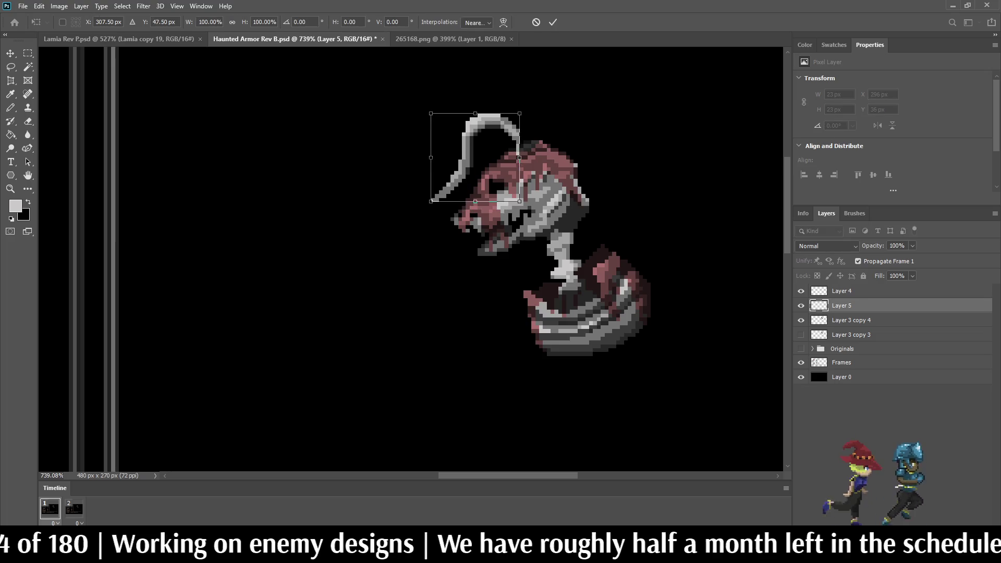
key("Left")
key("Left")
key("Down")
key("Left")
key("Left")
key("Left")
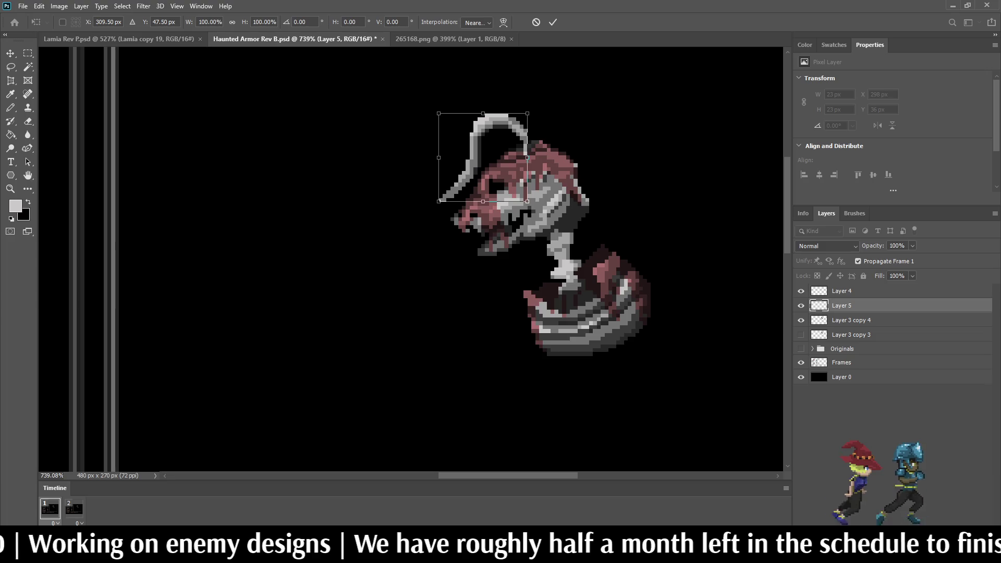
key("Down")
key("Down")
key("Down")
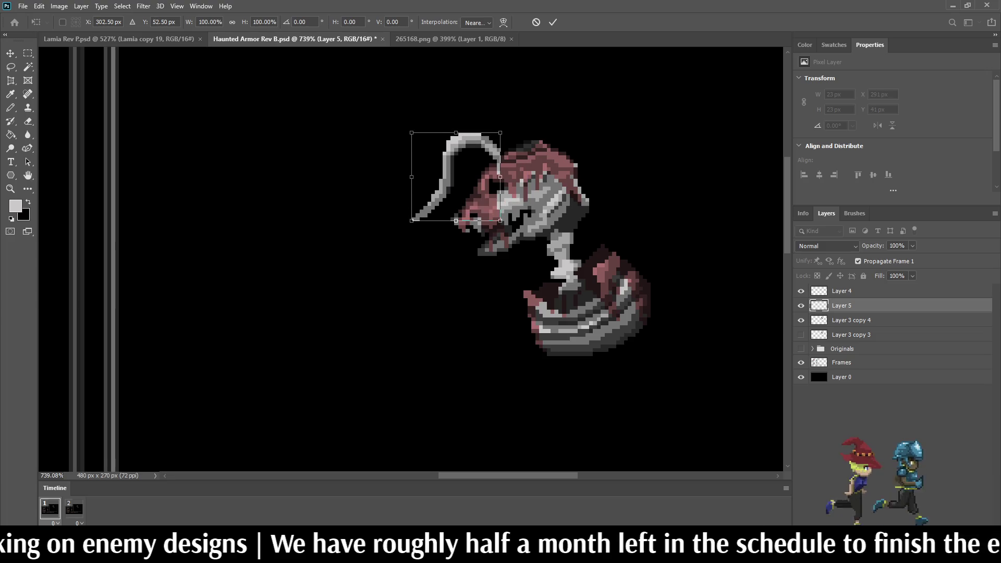
key("Return")
Erase the stray pixel where the blade meets the helmet.
key("b")
key("e")
scroll(497, 170, "up", 5)
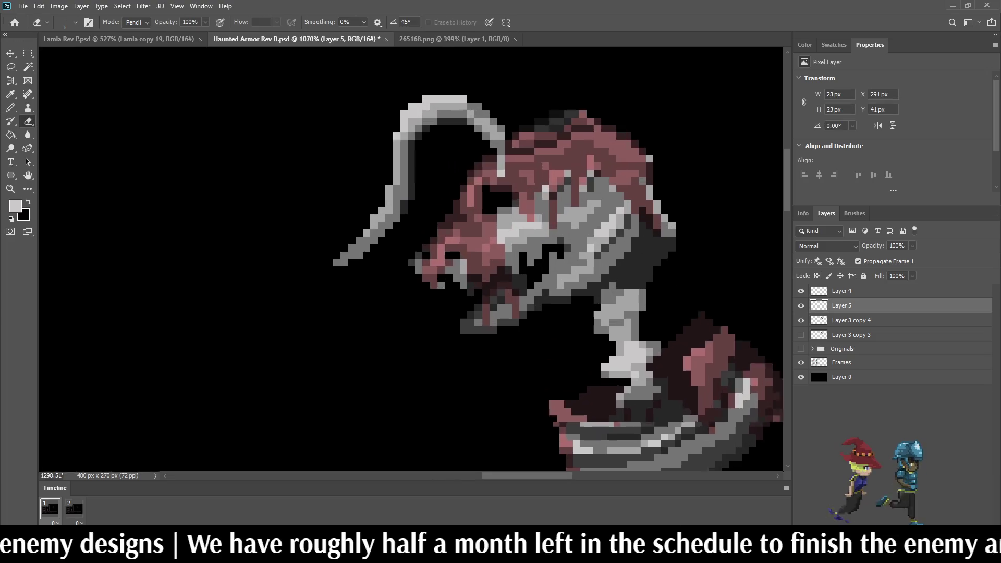
left_click(501, 150)
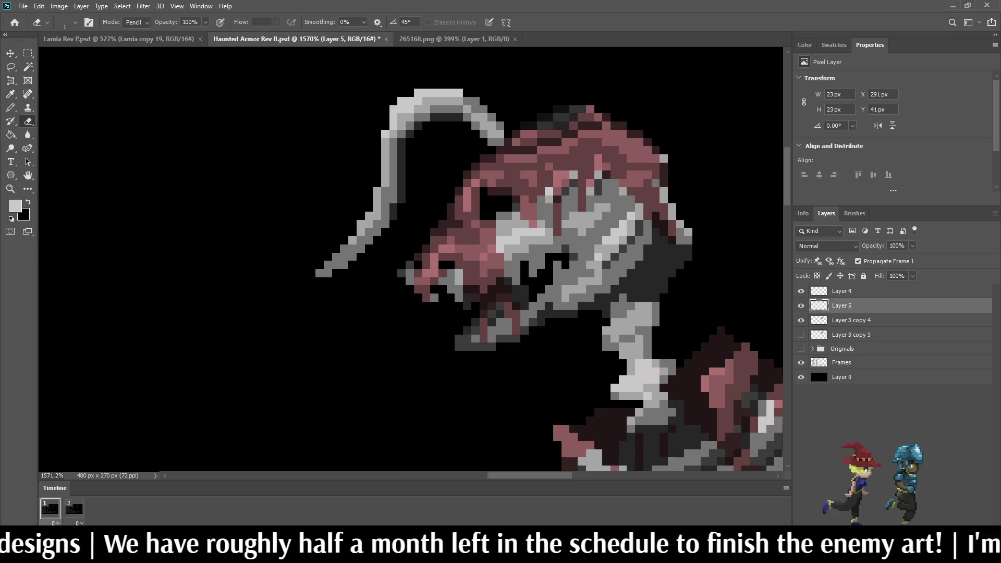
scroll(508, 145, "down", 10)
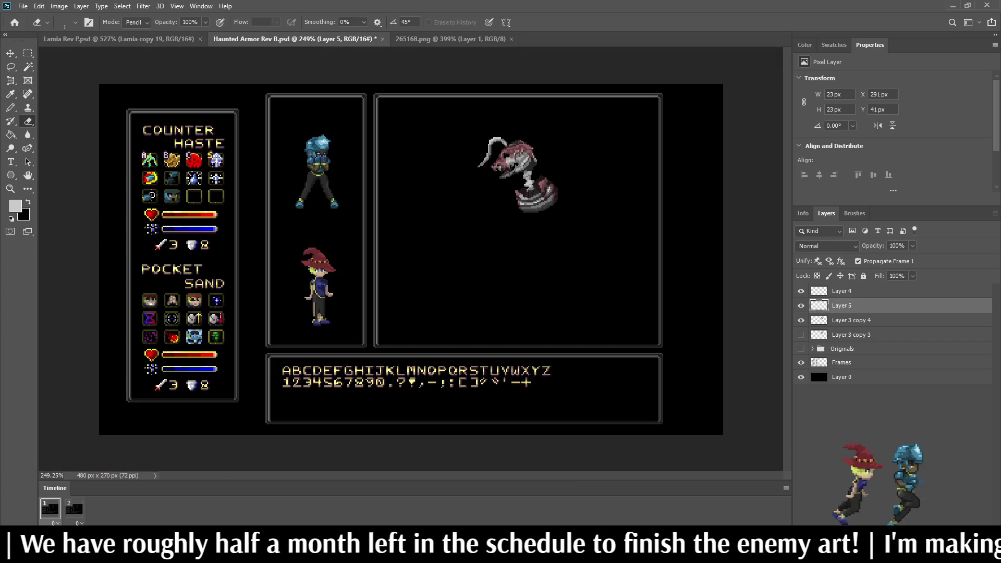
scroll(508, 135, "down", 2)
scroll(508, 136, "up", 7)
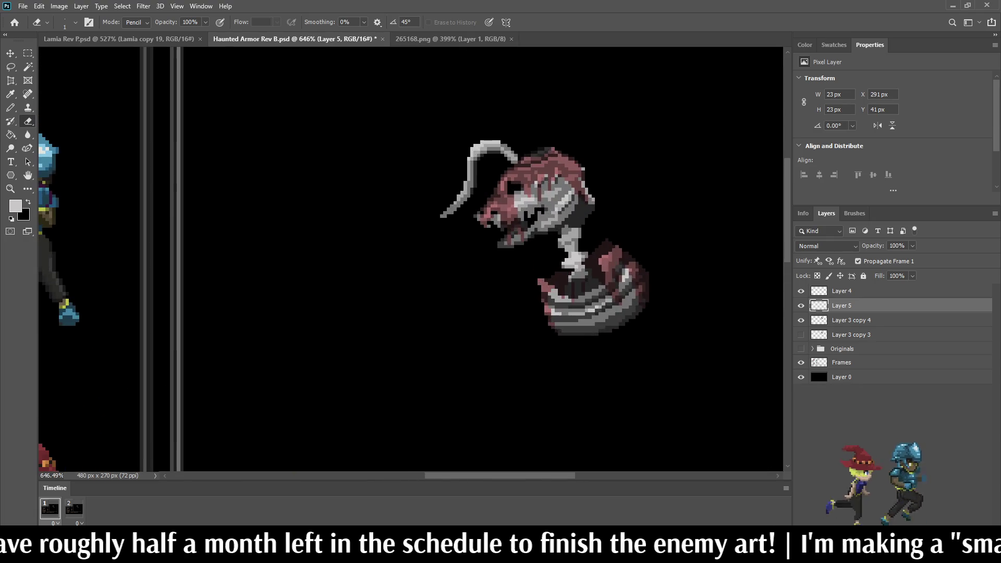
Duplicate Layer 5 and flip the blade copy horizontally in Free Transform.
key("ctrl+j")
key("ctrl+t")
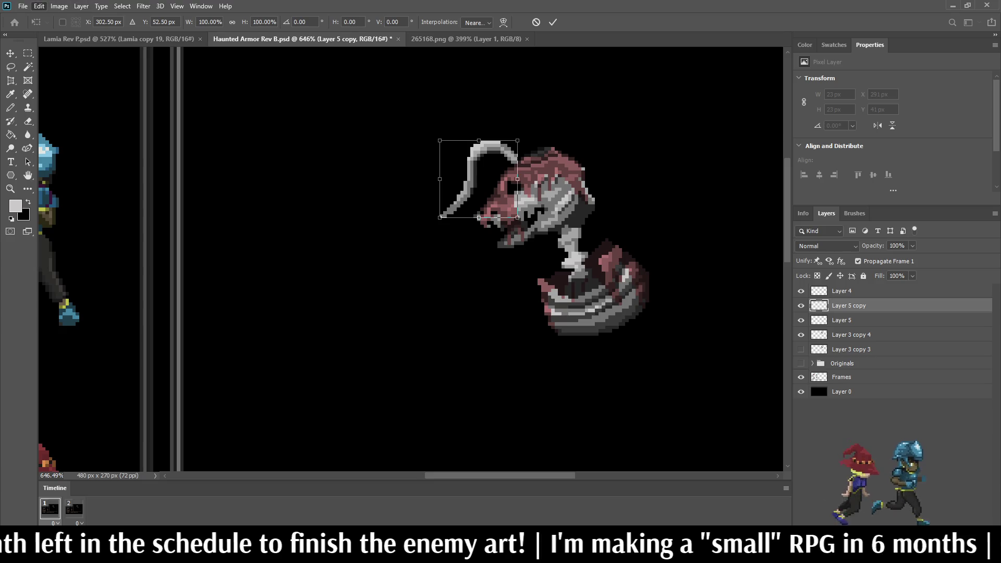
key("shift+h")
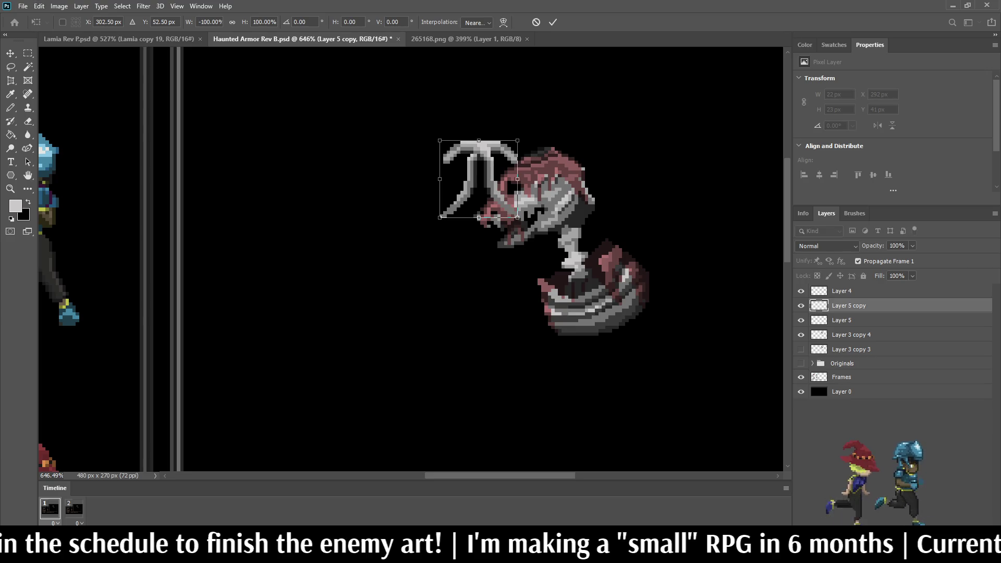
key("shift+Right")
key("shift+Right")
key("shift+Right")
key("Down")
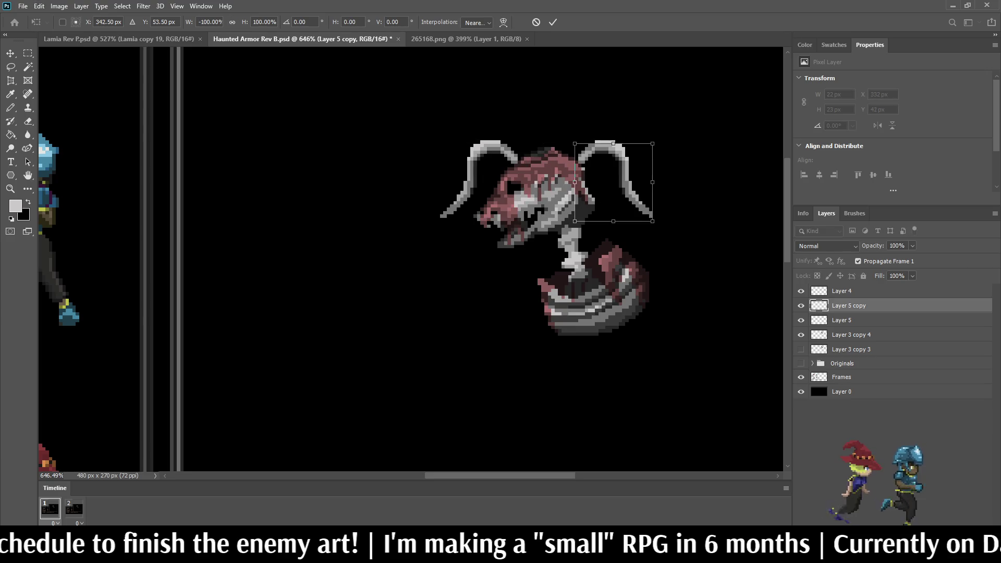
key("Left")
key("Left")
key("Left")
key("Up")
key("Up")
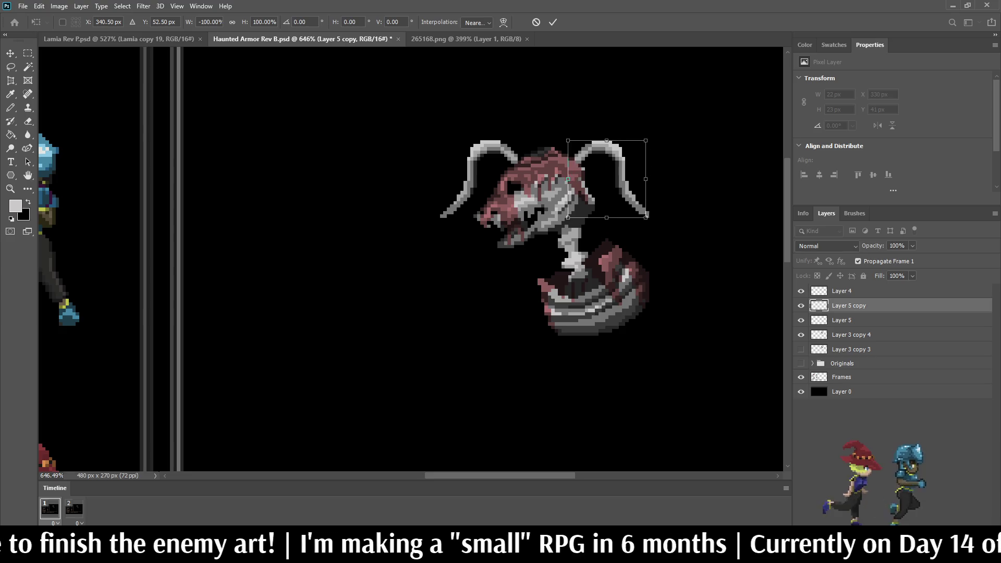
Move the mirrored blade down beside the armor base's lower right and commit it.
key("shift+Down")
key("shift+Down")
key("Down")
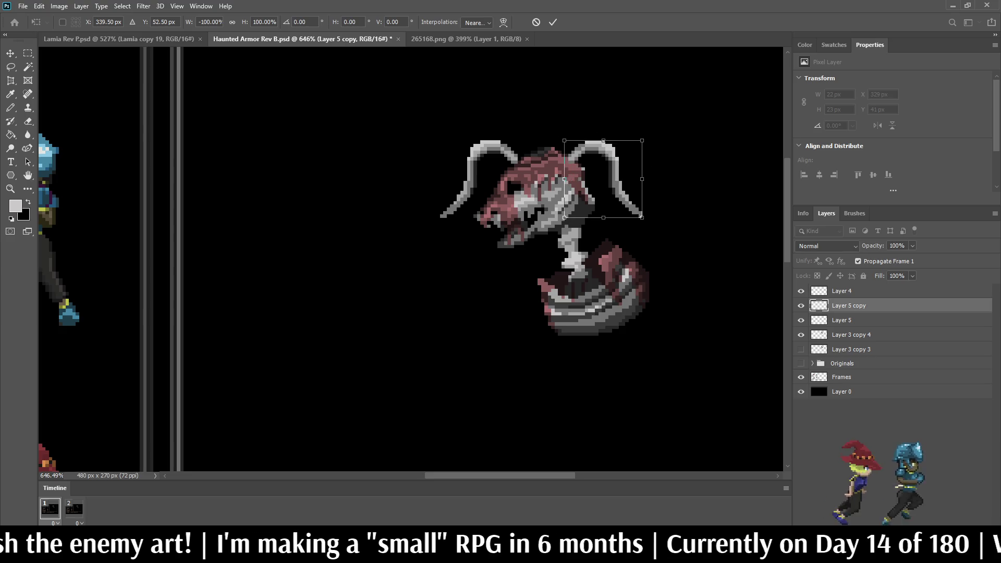
key("Right")
key("Right")
key("shift+Right")
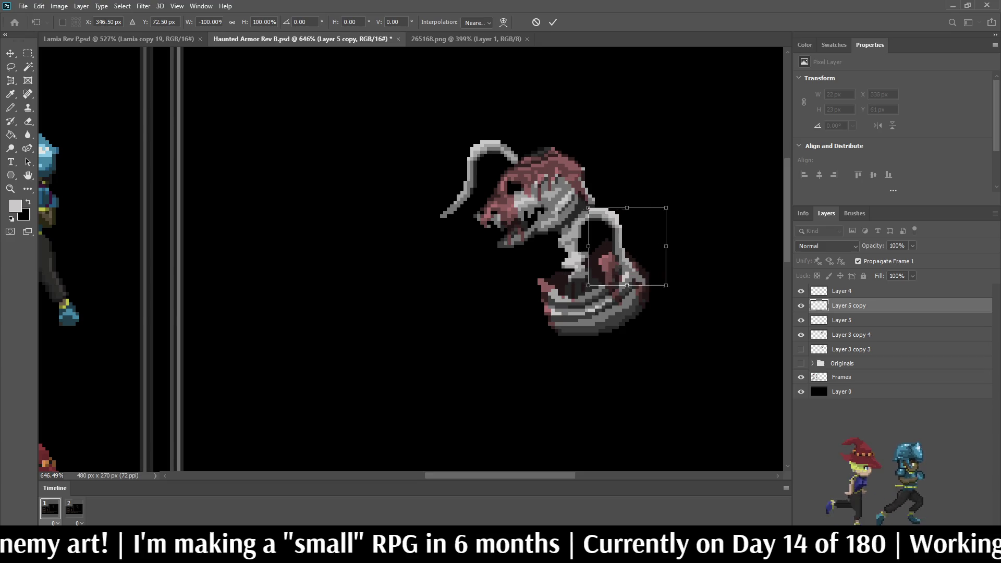
key("Right")
key("Right")
key("Right")
key("Down")
key("Down")
key("Down")
key("Down")
key("Down")
key("Left")
key("Left")
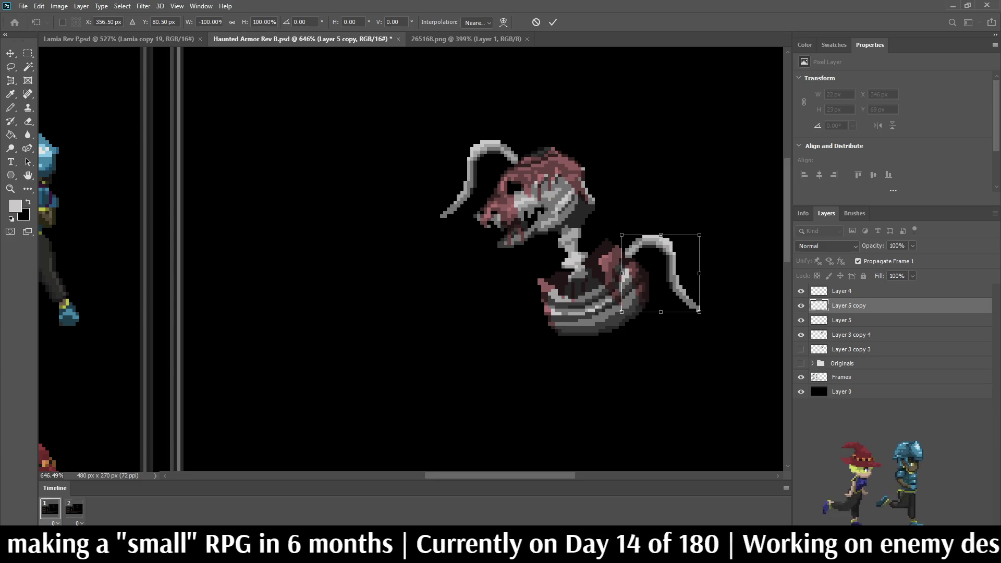
key("Return")
key("e")
scroll(412, 260, "down", 5)
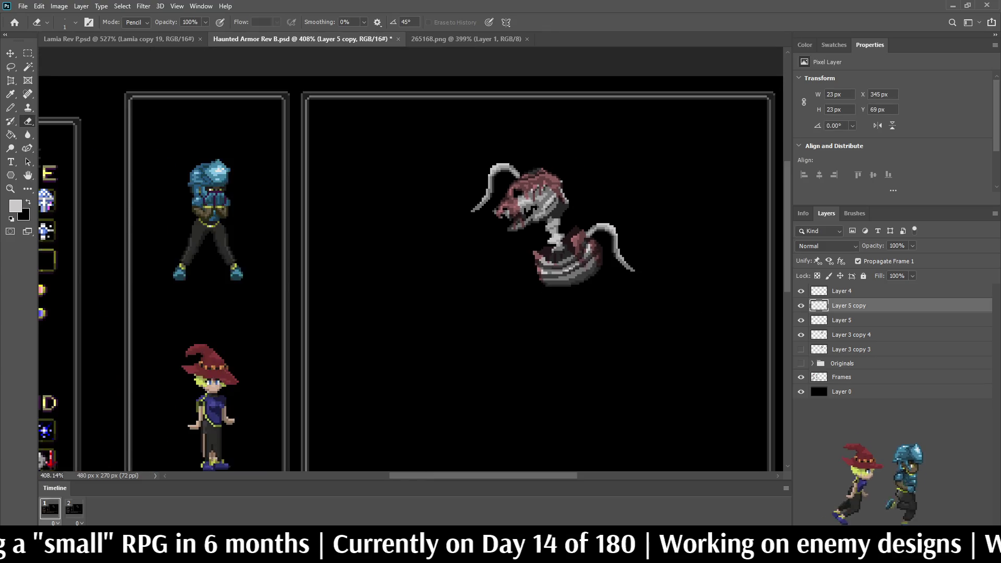
scroll(412, 260, "up", 4)
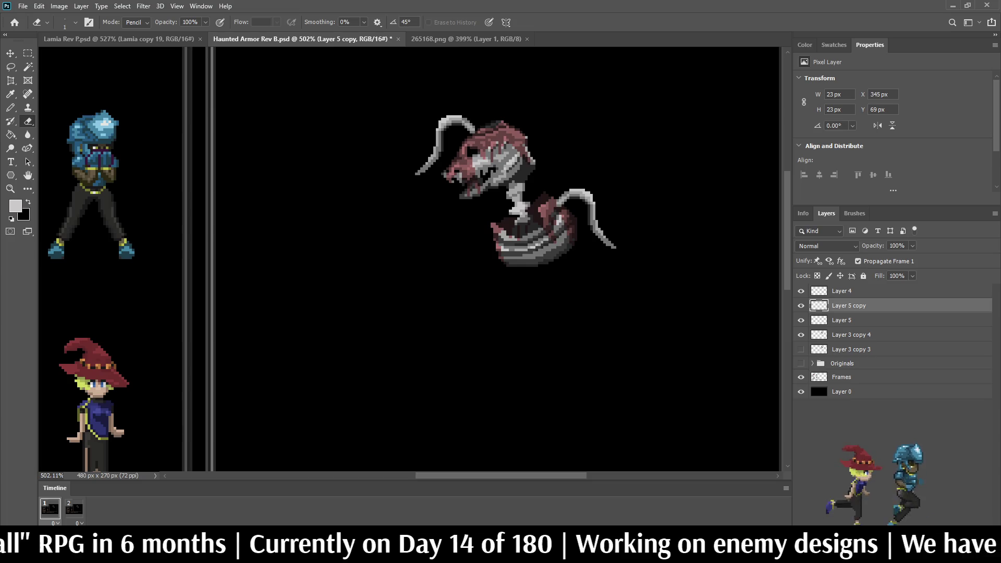
Nudge the tail blade one step down and left and apply.
key("ctrl+t")
key("Down")
key("Down")
key("Down")
key("Left")
key("Left")
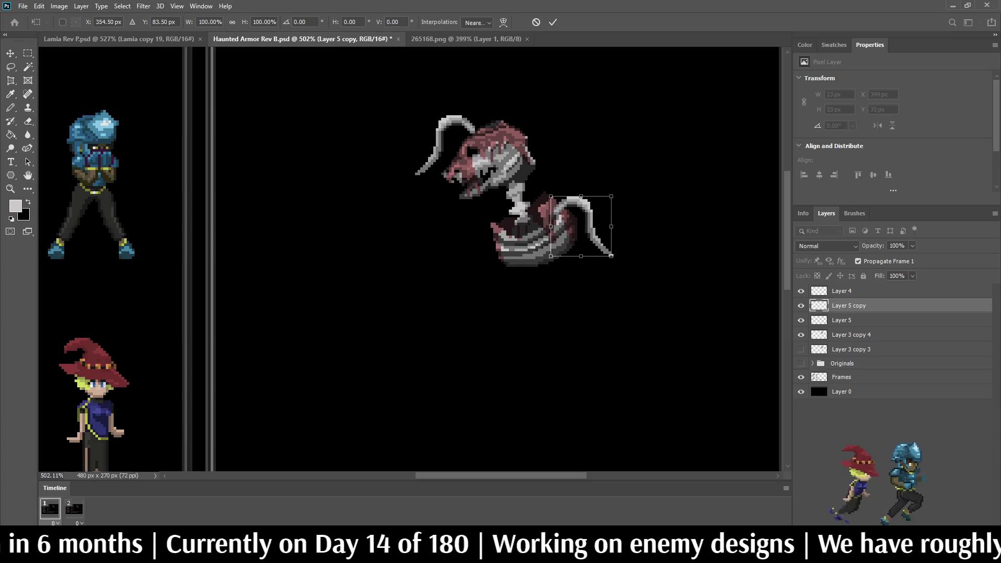
key("Return")
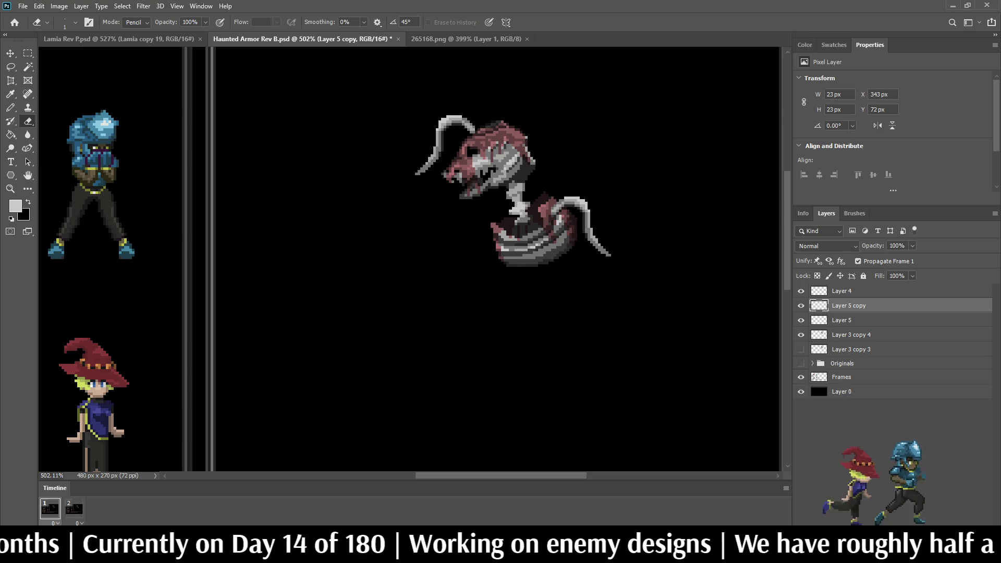
key("l")
scroll(533, 202, "up", 5)
Lasso and delete a small piece of the tail blade at the base, then zoom out.
mouse_move(588, 196)
left_mouse_down()
mouse_move(610, 268)
mouse_move(567, 183)
mouse_move(586, 196)
left_mouse_up()
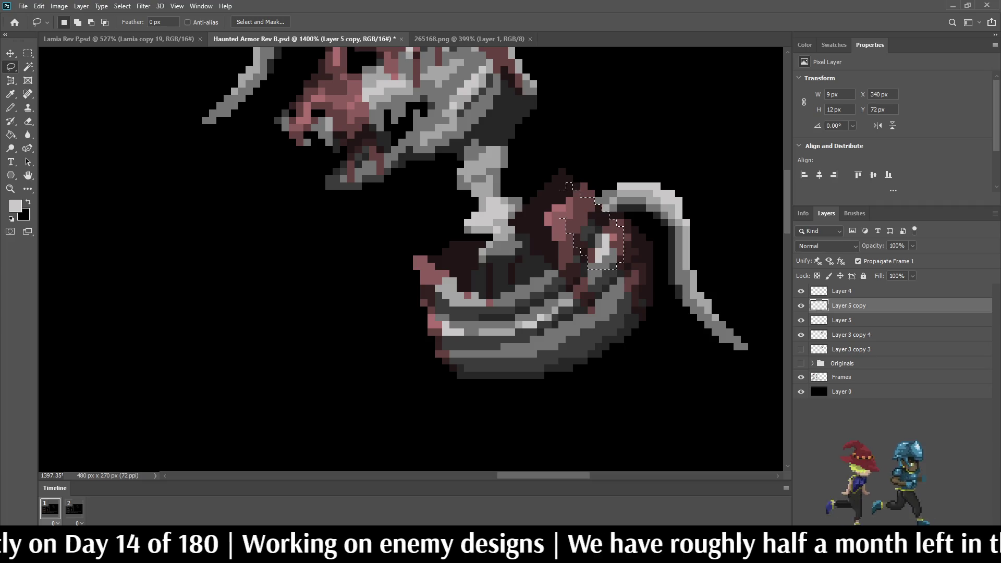
key("ctrl+d")
scroll(574, 177, "down", 3)
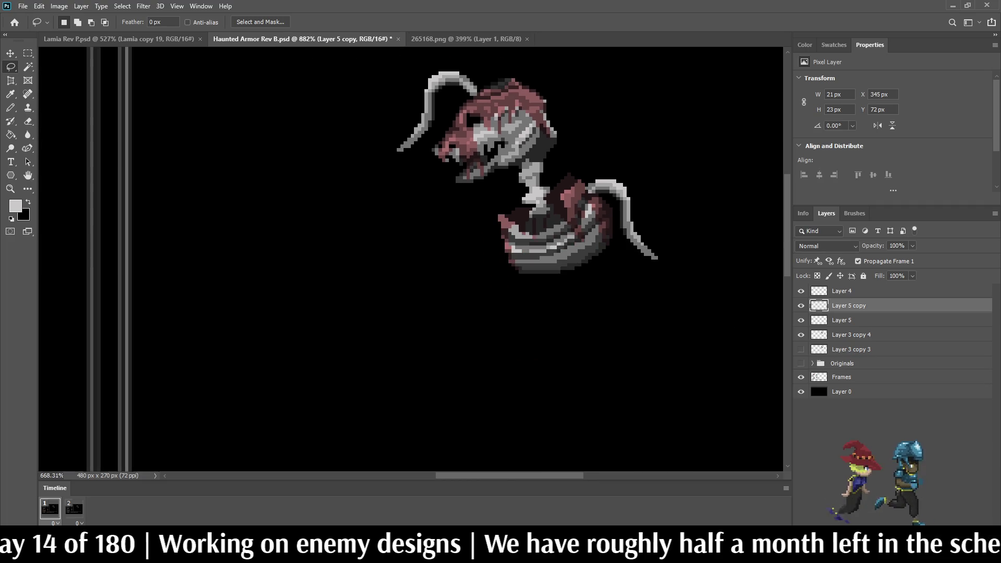
key("ctrl+1")
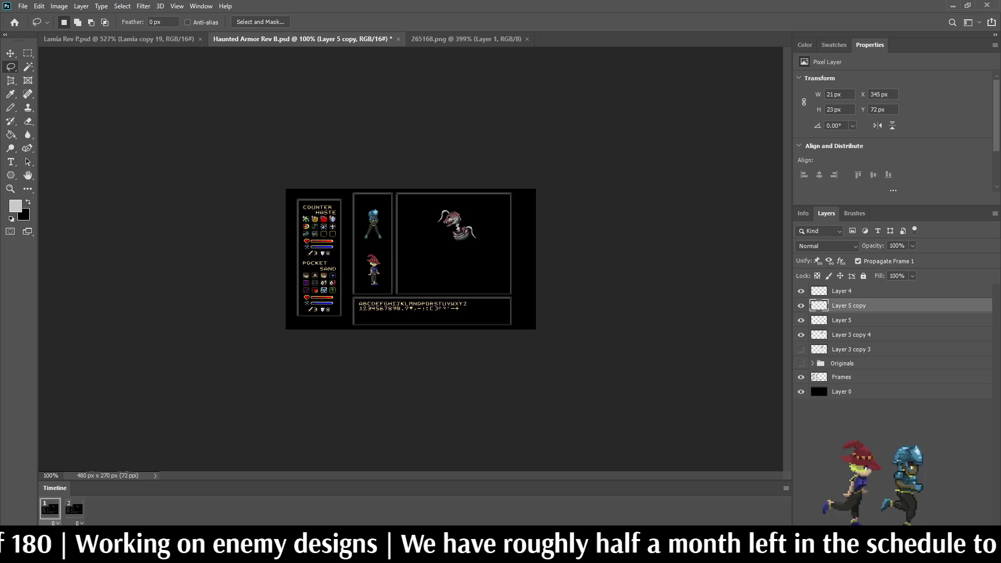
key("ctrl+plus")
key("ctrl+plus")
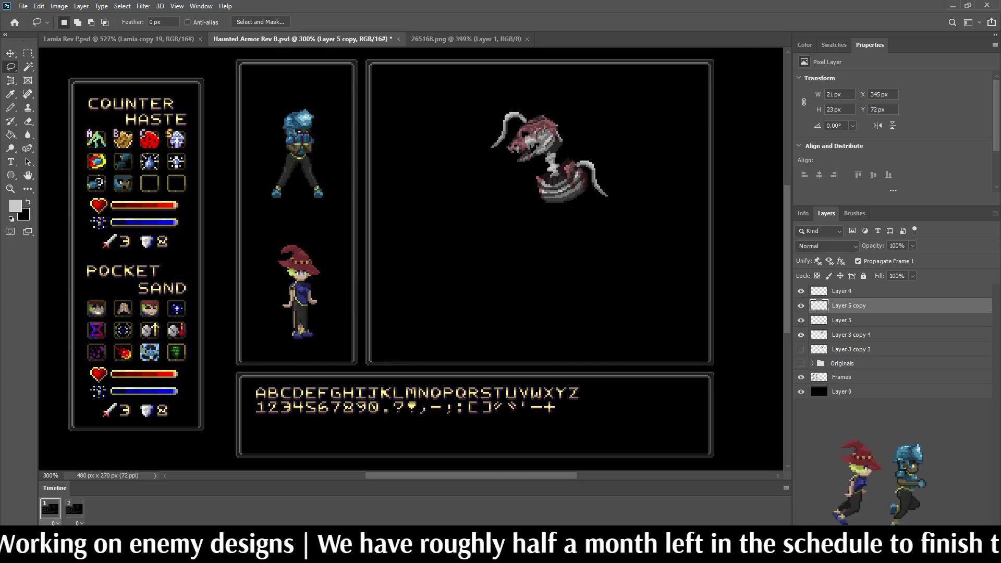
scroll(409, 259, "down", 2)
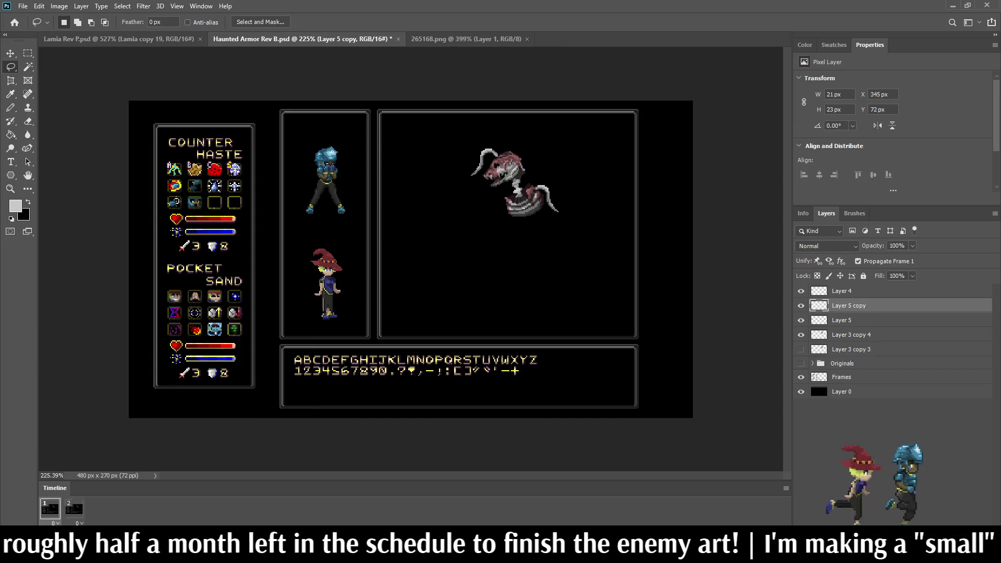
Preview the two-frame animation, then stop playback.
key("space")
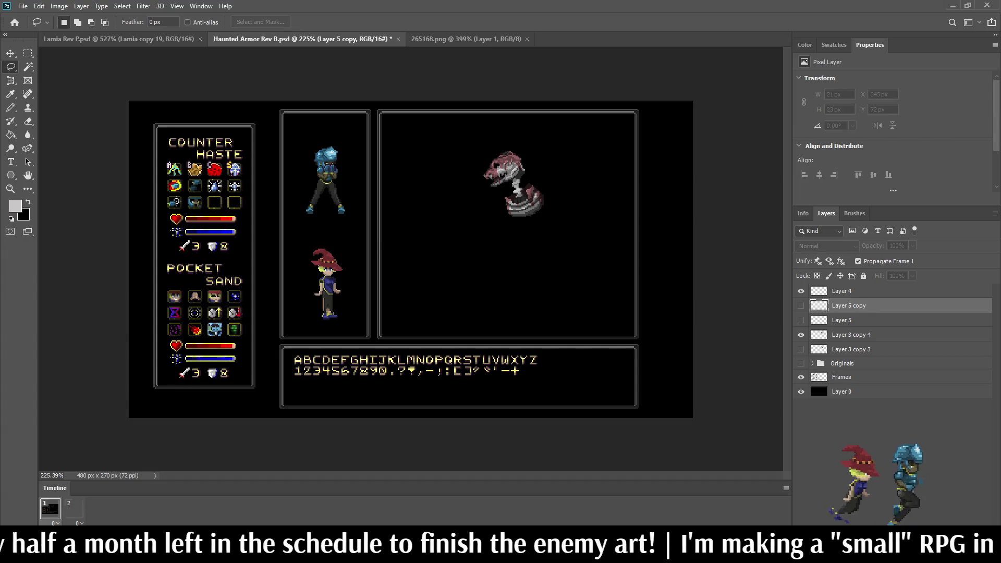
scroll(410, 258, "down", 3)
scroll(458, 206, "up", 5)
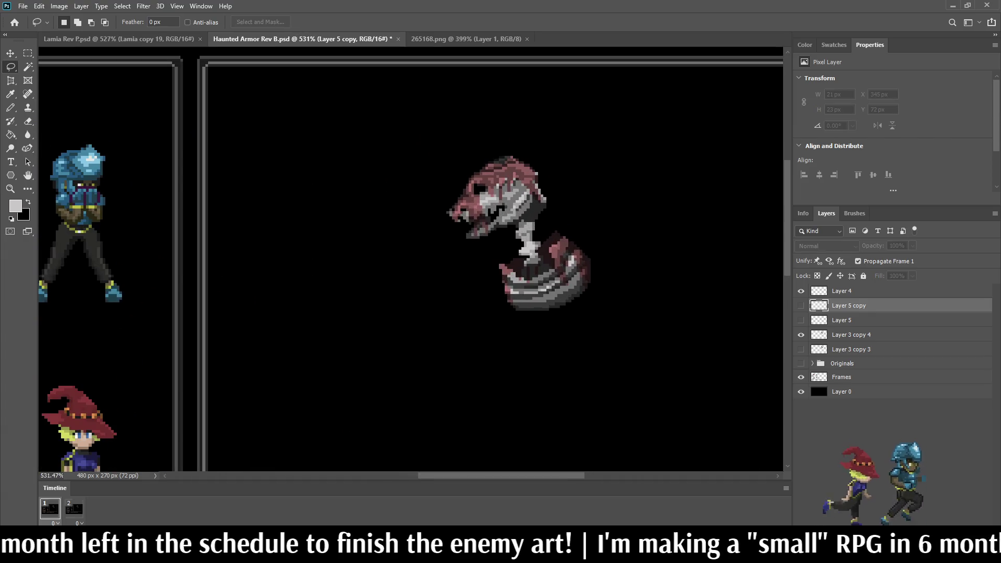
key("space")
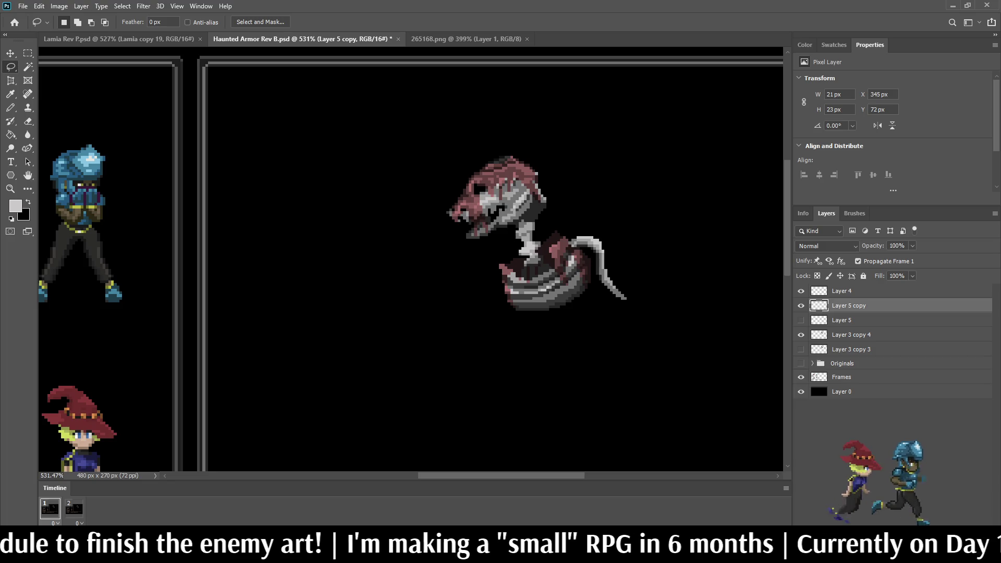
Delete the tail blade layer and show a fresh copy of Layer 5.
key("Delete")
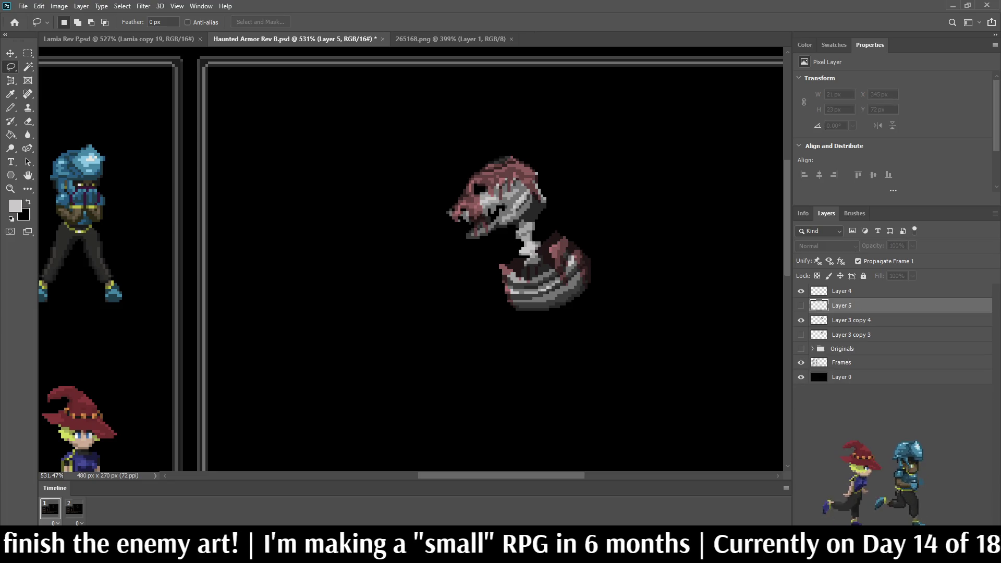
key("ctrl+j")
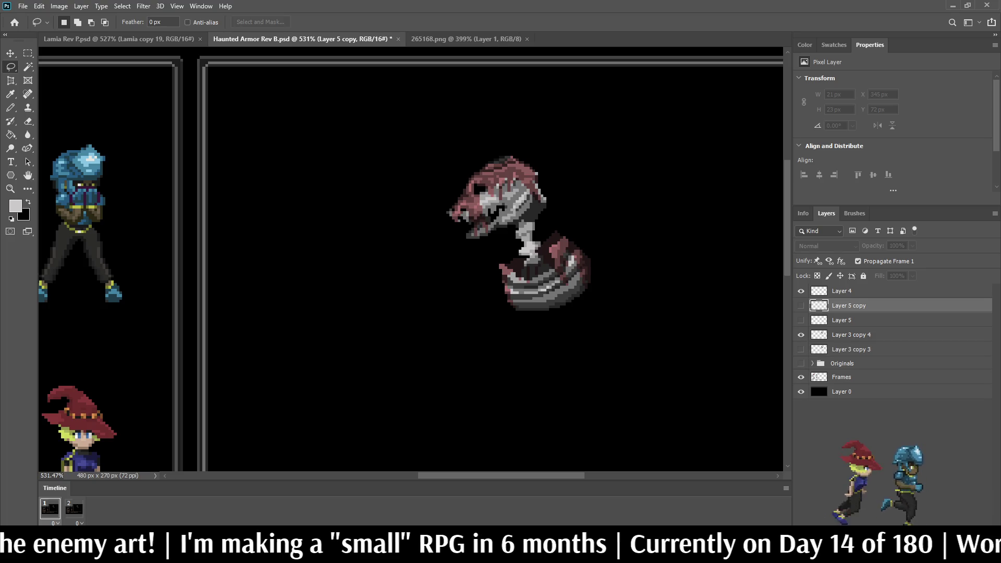
key("ctrl+comma")
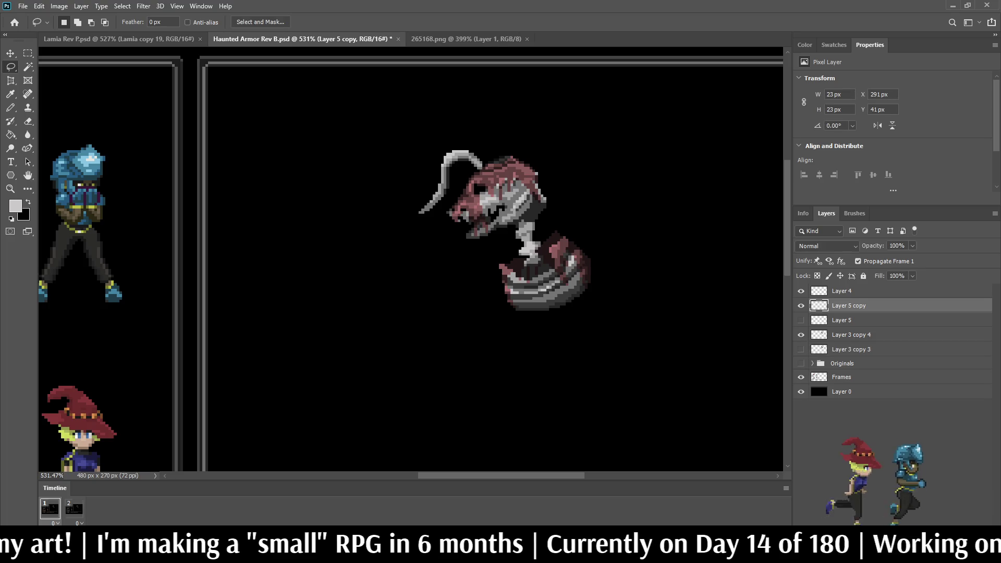
Move the blade copy right of the skull to X 381 px.
key("ctrl+t")
key("shift+Right")
key("shift+Right")
key("shift+Right")
key("shift+Down")
key("shift+Right")
key("shift+Right")
key("shift+Right")
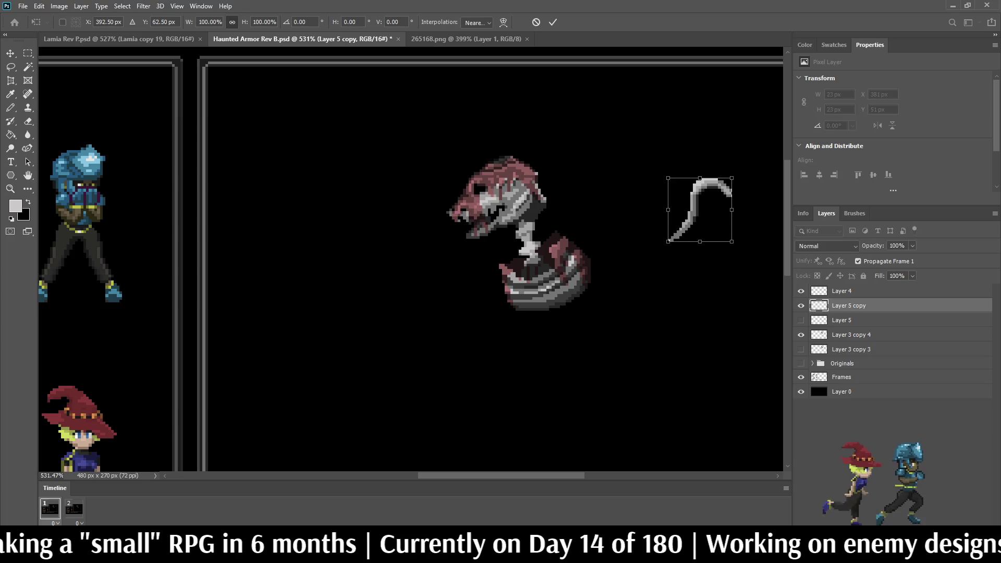
key("Return")
scroll(410, 260, "down", 5)
scroll(410, 261, "up", 4)
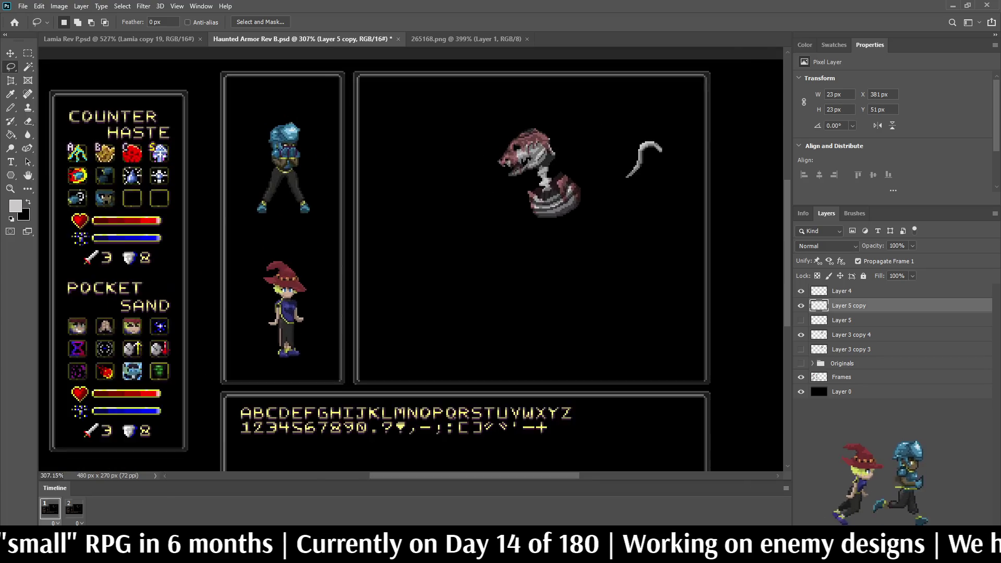
Sample black from the background for the Pencil and add Layer 6 above Layer 5 copy.
key("i")
scroll(669, 155, "up", 5)
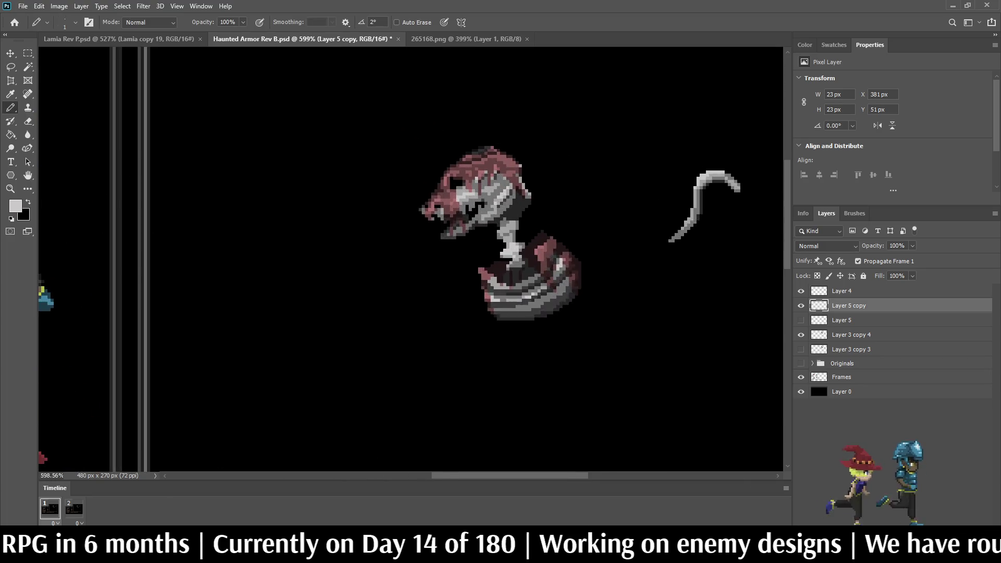
scroll(717, 198, "up", 1)
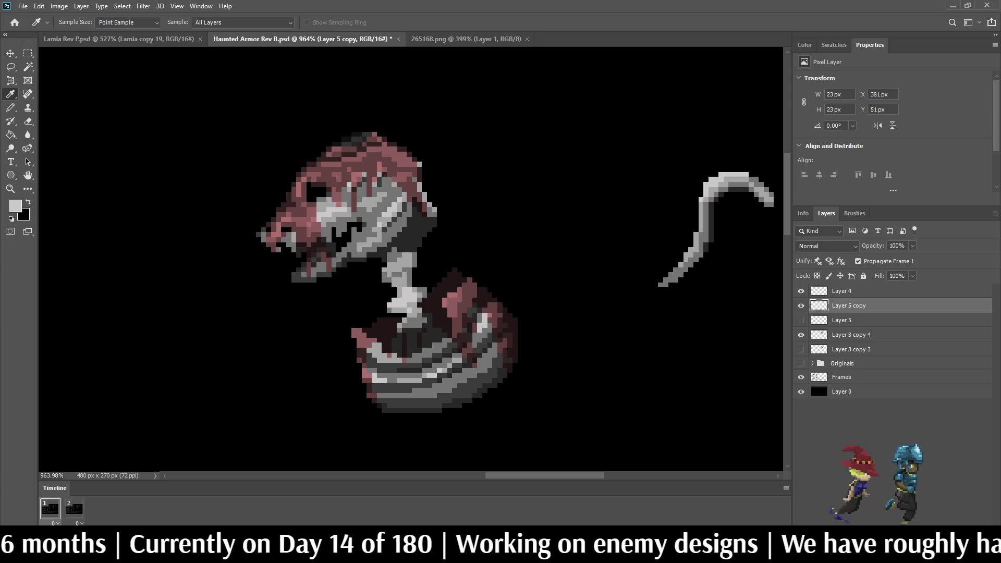
key("b")
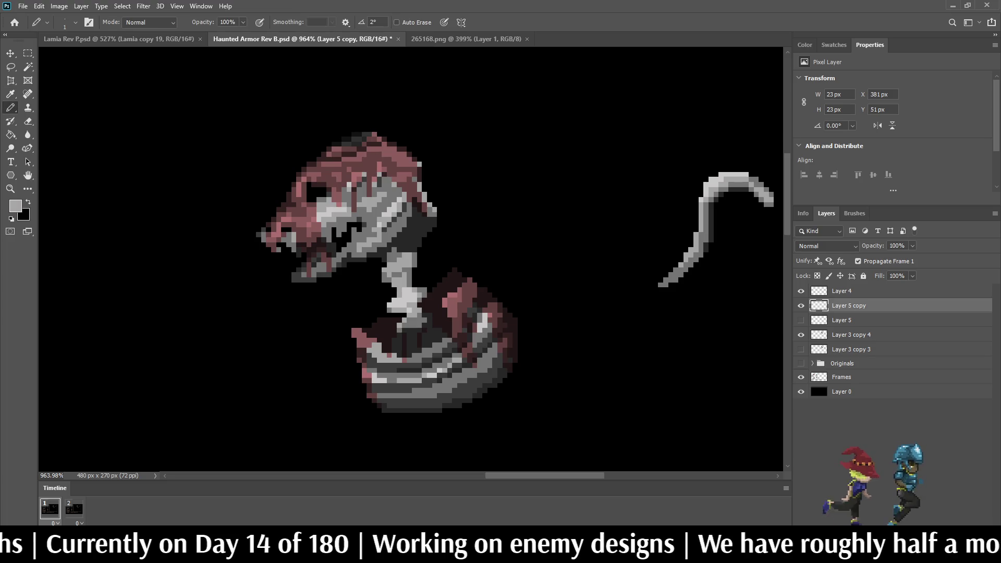
scroll(707, 234, "up", 2)
key("i")
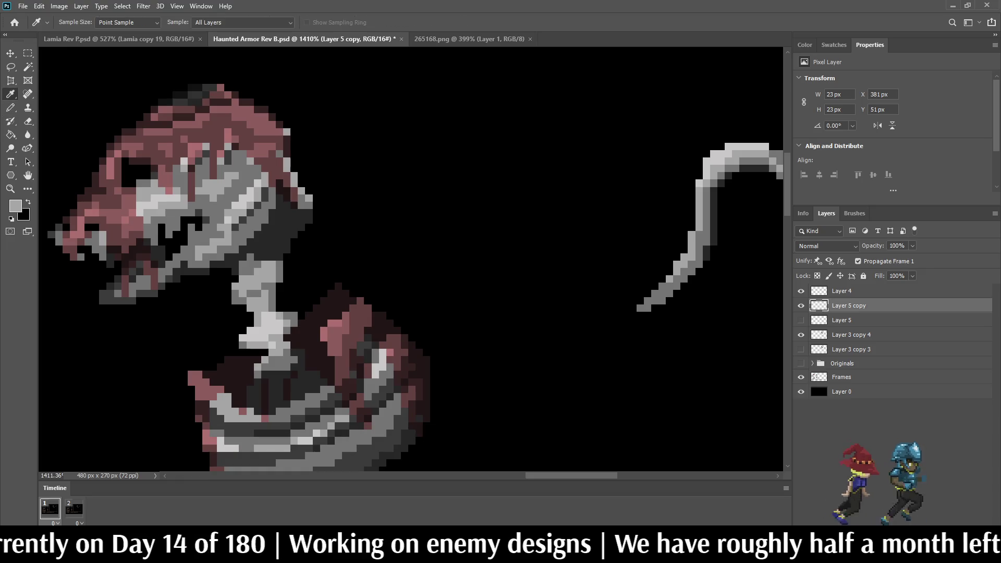
left_click(384, 181)
key("b")
scroll(384, 182, "down", 7)
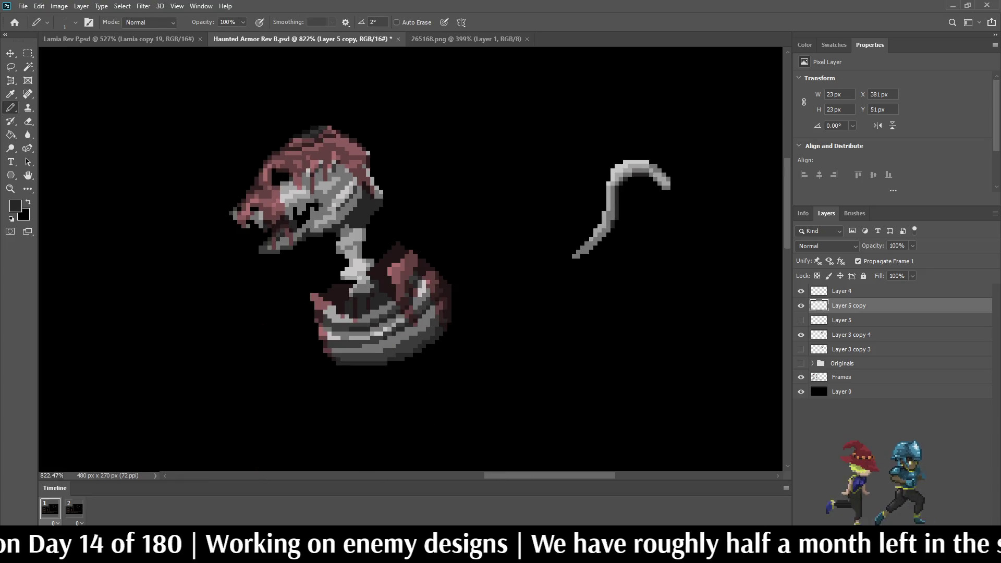
scroll(384, 182, "down", 2)
scroll(544, 113, "up", 2)
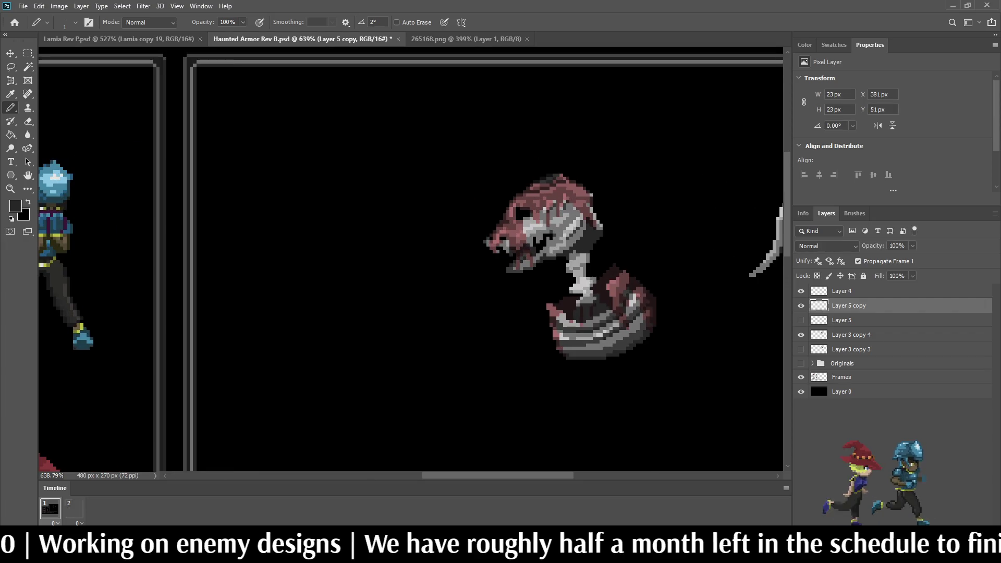
key("ctrl+shift+alt+n")
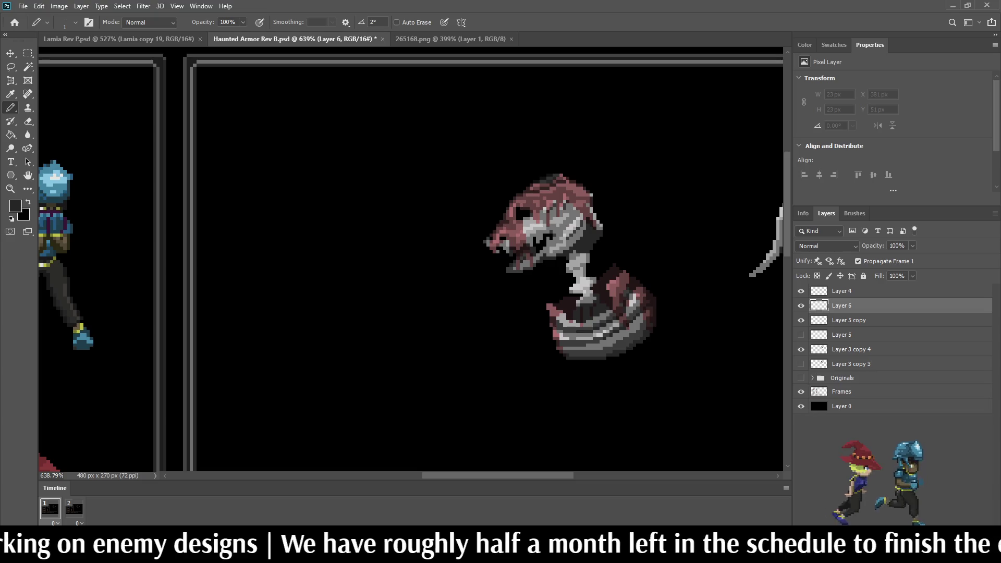
Move Layer 6 below Layer 3 copy 4 and draw two thin strings above the creature.
left_click(801, 291)
left_click_drag(841, 306, 841, 356)
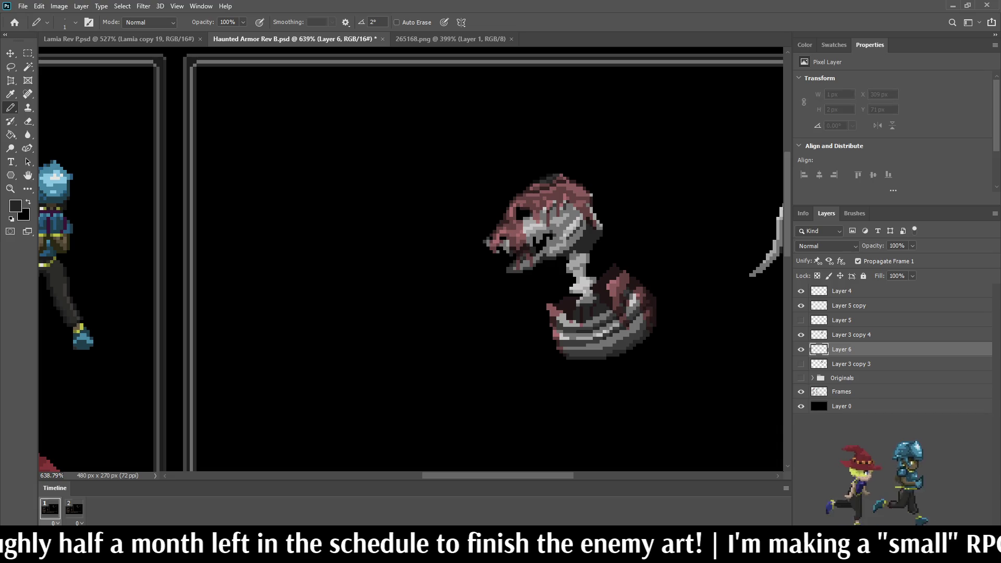
left_click_drag(514, 197, 514, 83)
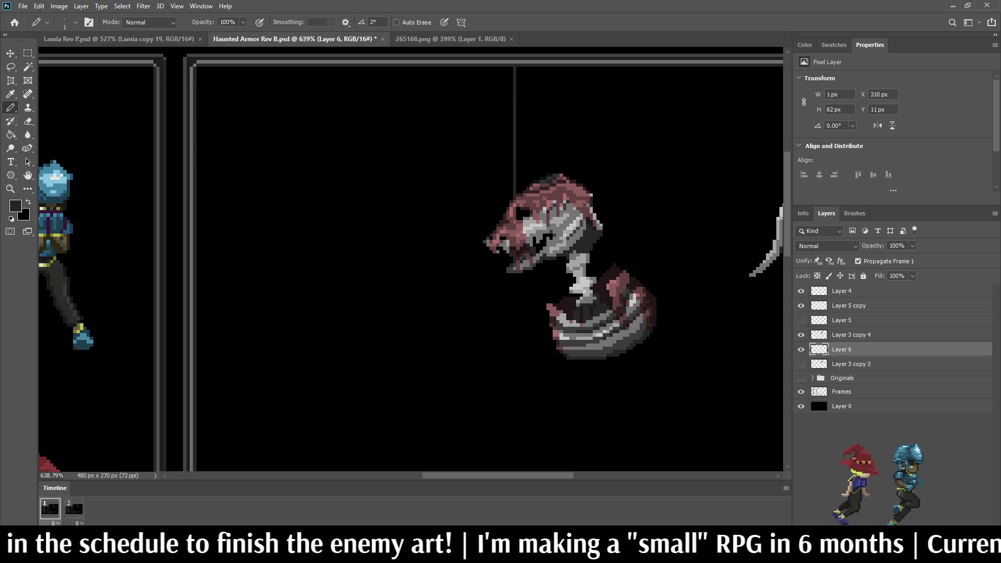
left_click_drag(627, 272, 628, 89)
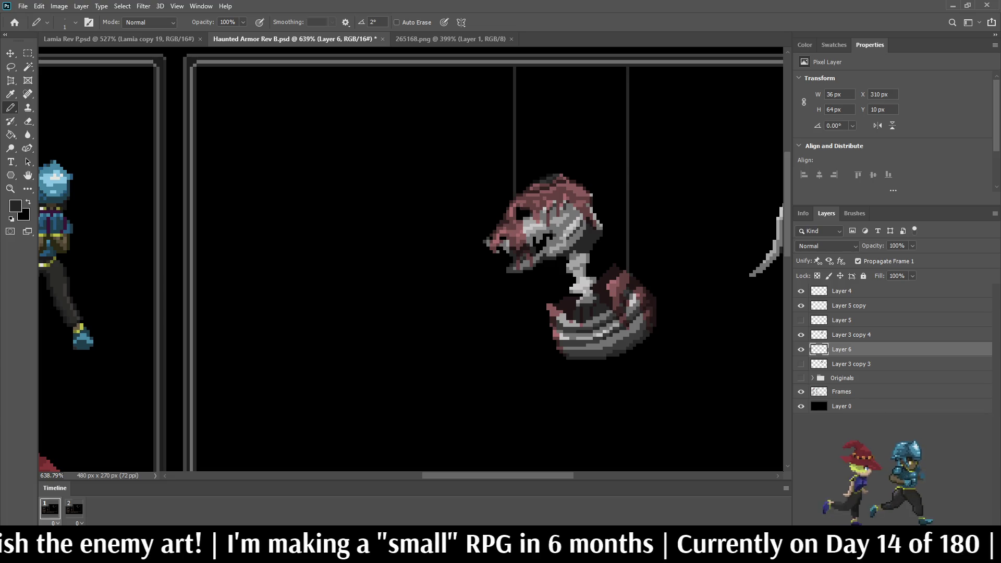
scroll(622, 189, "down", 5)
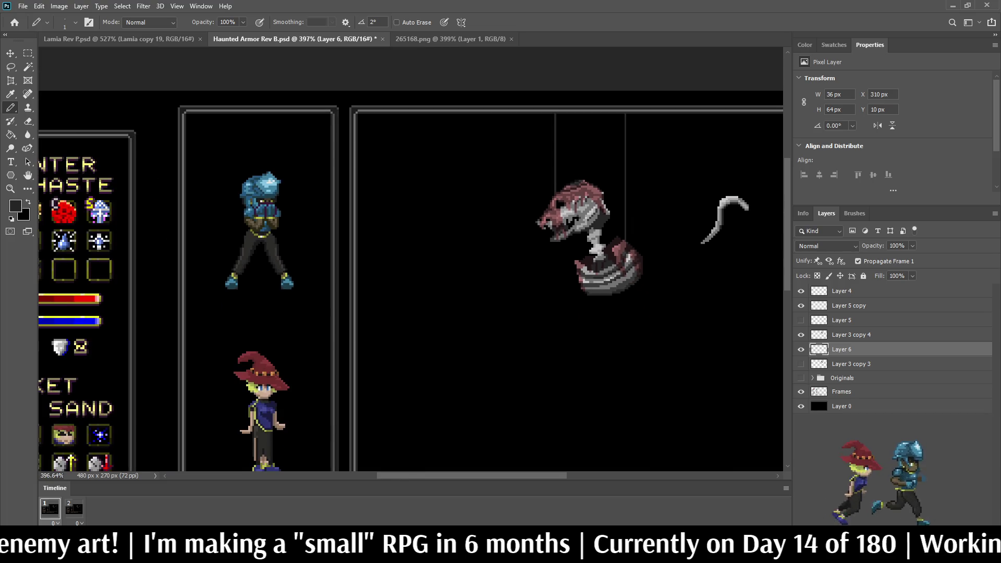
scroll(410, 260, "down", 4)
scroll(410, 261, "up", 5)
scroll(531, 109, "up", 5)
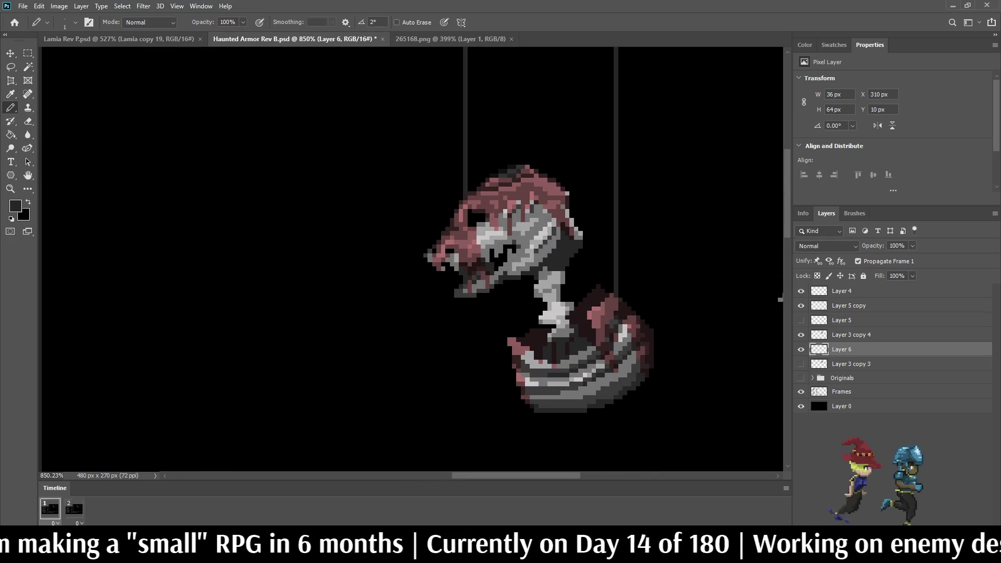
Draw more vertical strings rising from the skull and beside the armor.
left_click_drag(536, 168, 536, 67)
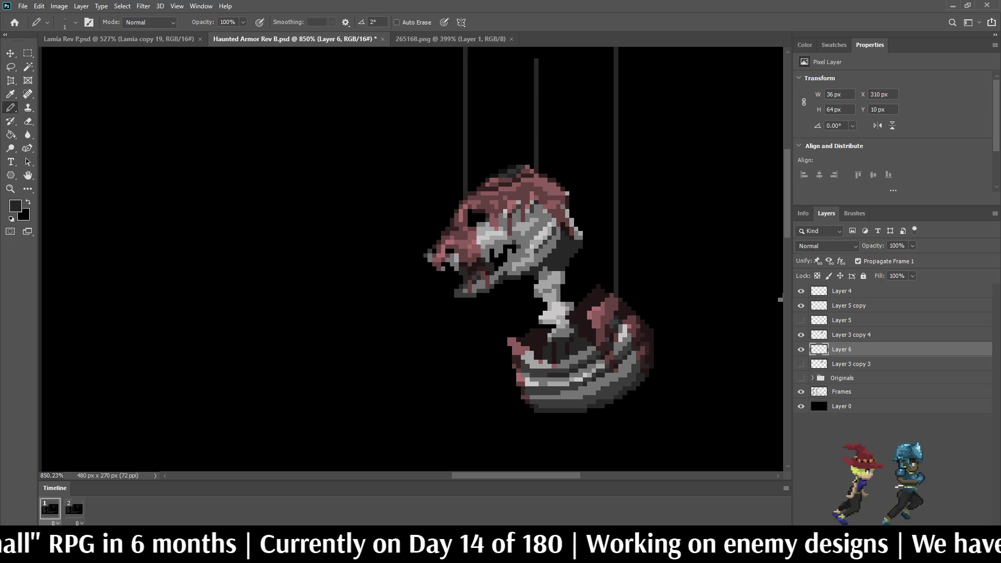
scroll(522, 68, "up", 5)
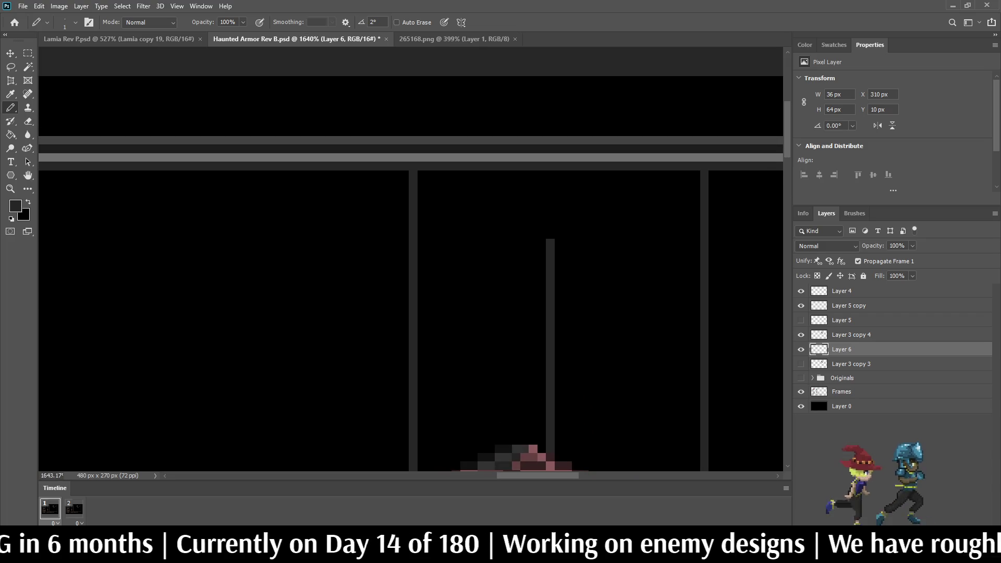
left_click_drag(550, 231, 551, 179)
scroll(534, 58, "down", 13)
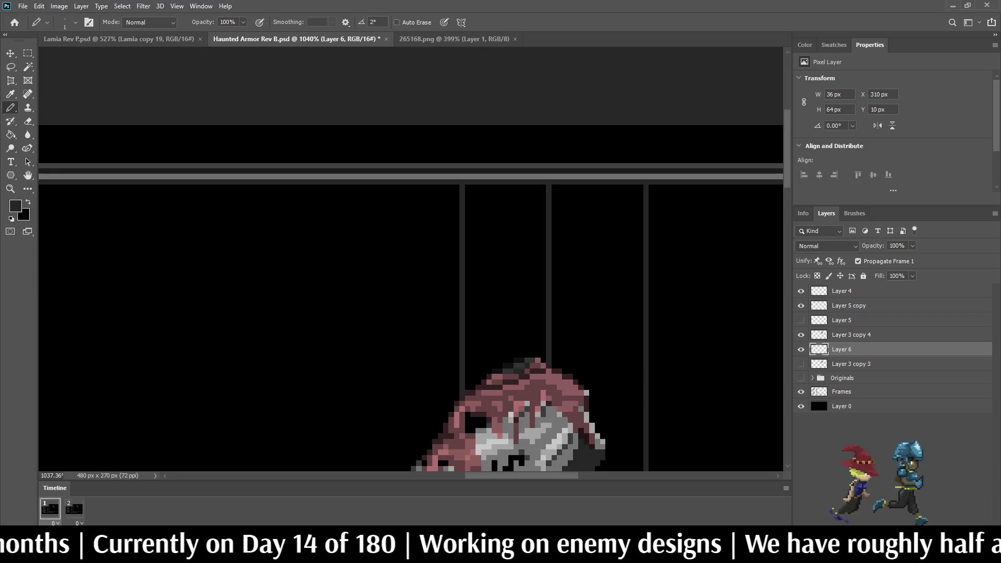
scroll(538, 173, "up", 13)
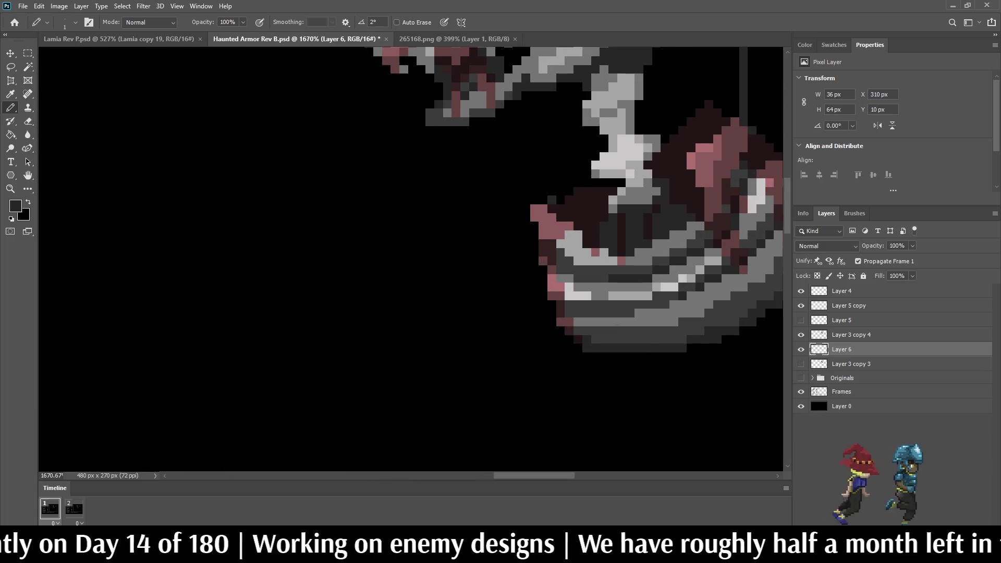
left_click_drag(552, 195, 552, 90)
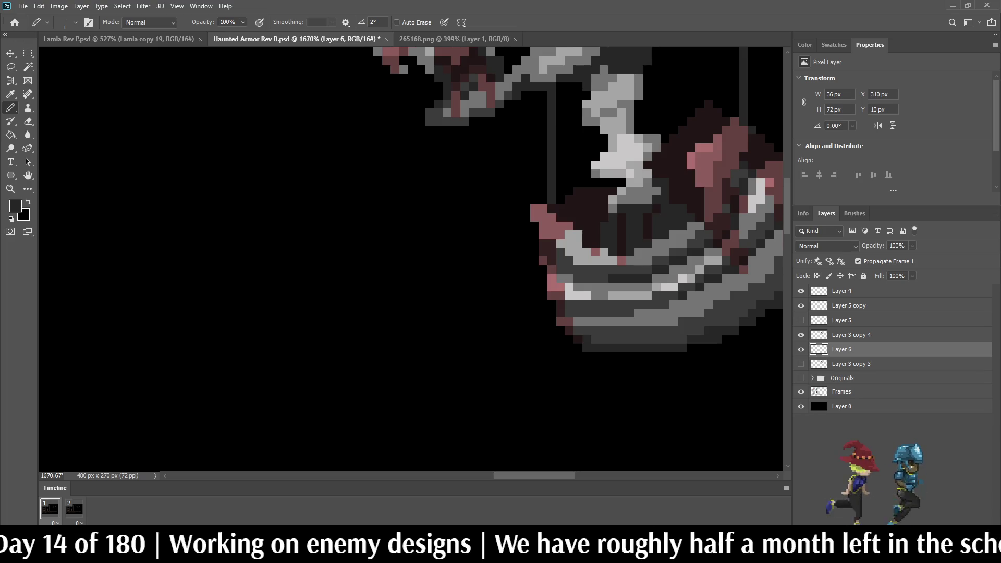
scroll(411, 260, "up", 5)
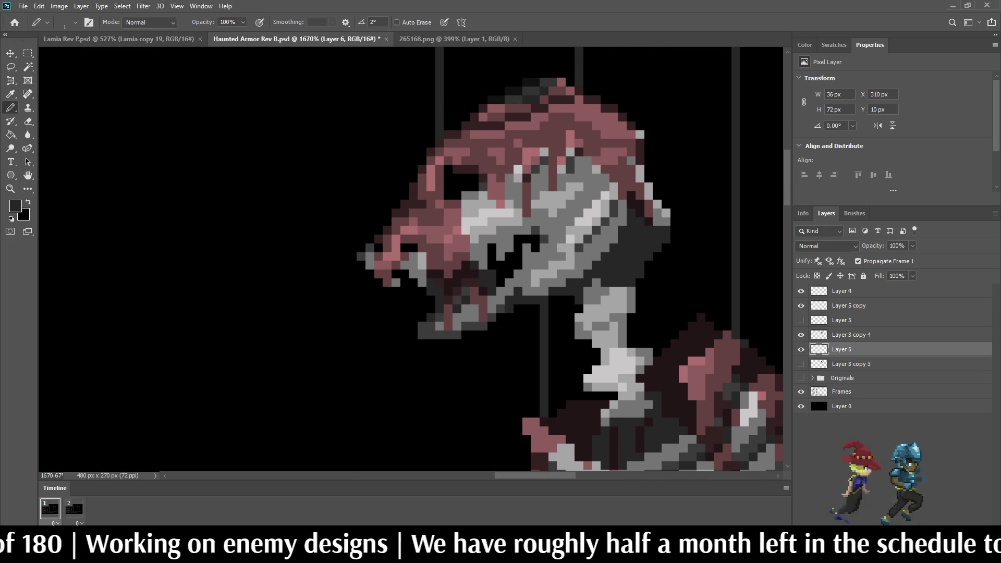
scroll(411, 259, "up", 5)
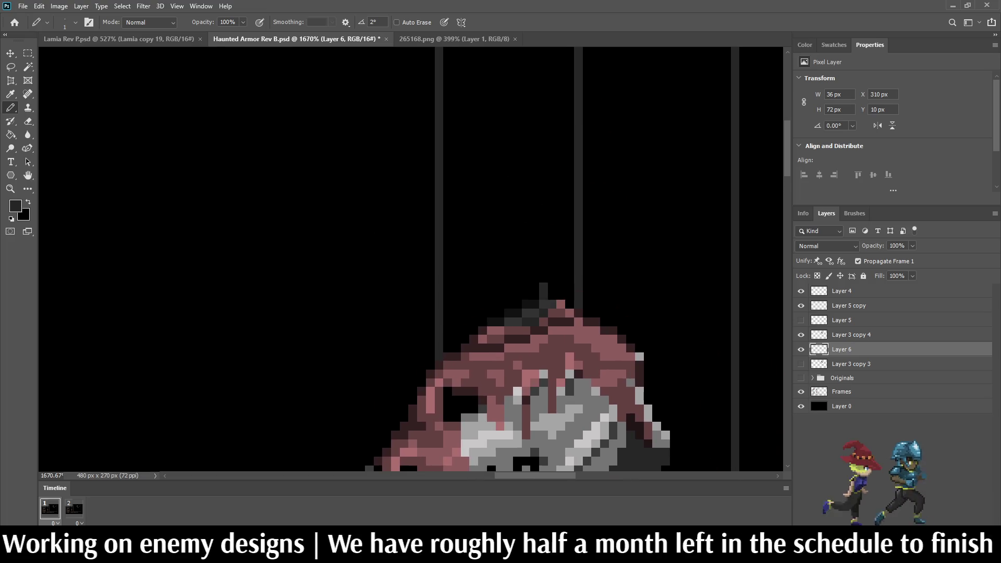
Draw a long string above the head, extend it upward, and add empty Layer 7.
left_click_drag(542, 284, 543, 66)
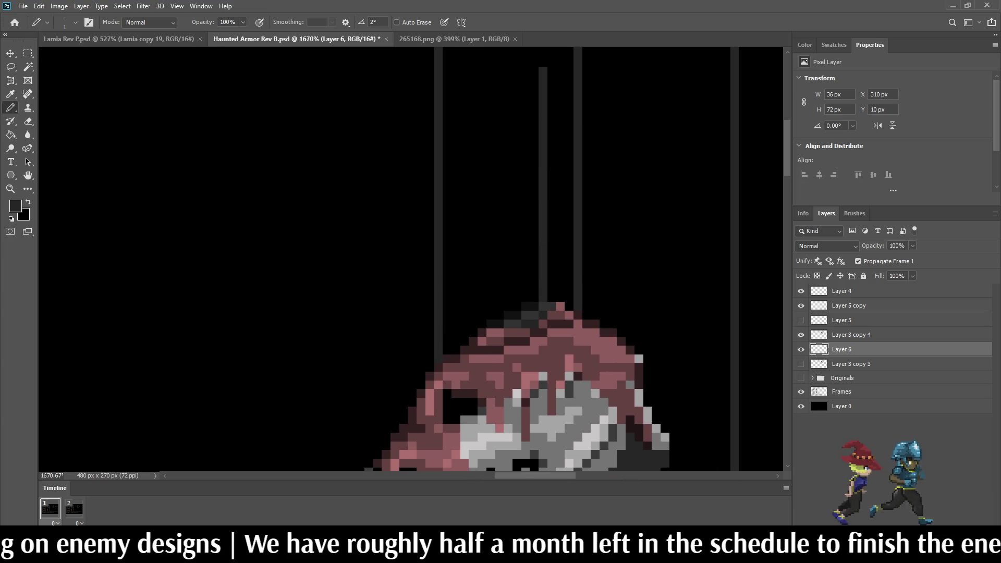
scroll(542, 66, "up", 5)
left_click_drag(566, 323, 566, 289)
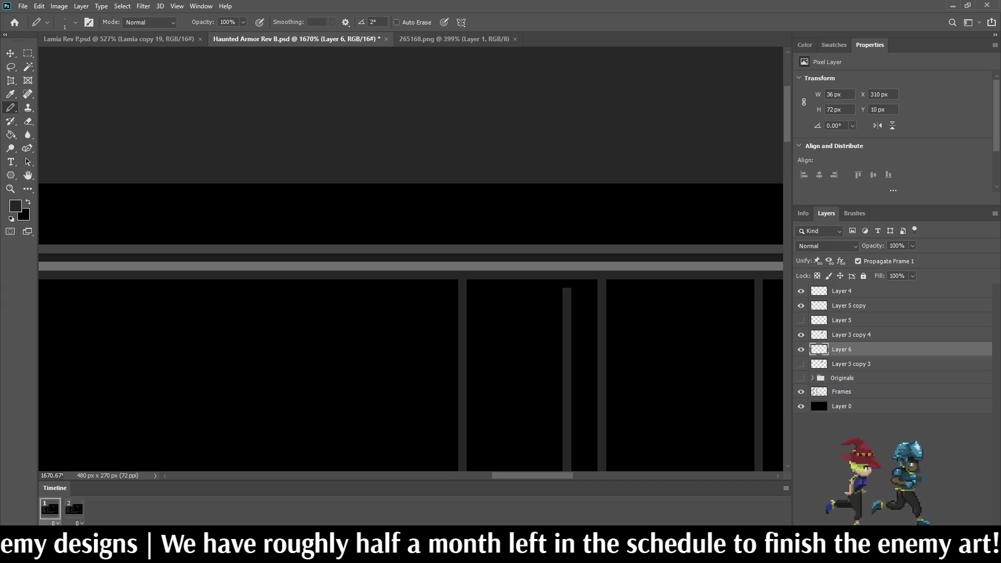
scroll(552, 307, "down", 10)
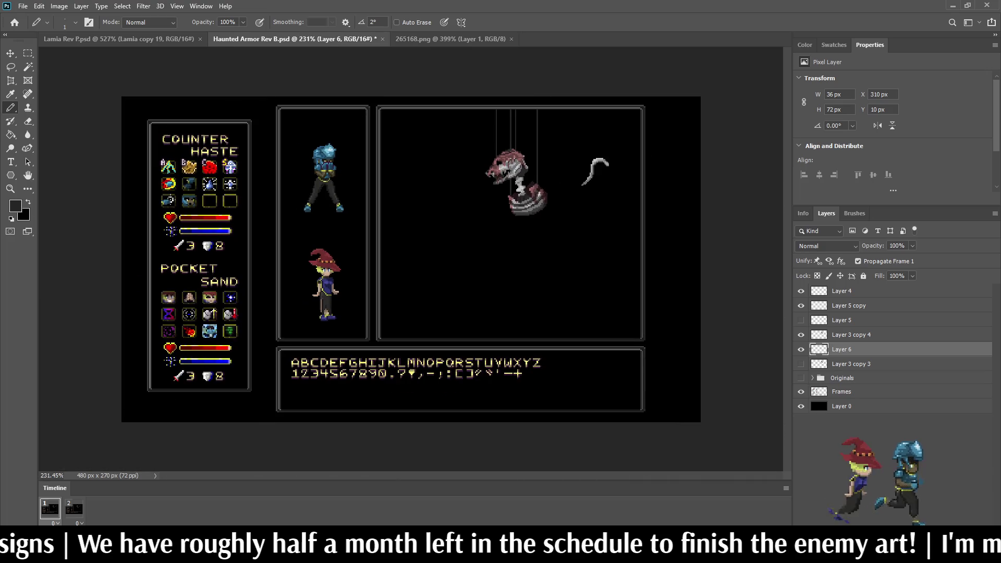
scroll(478, 168, "up", 3)
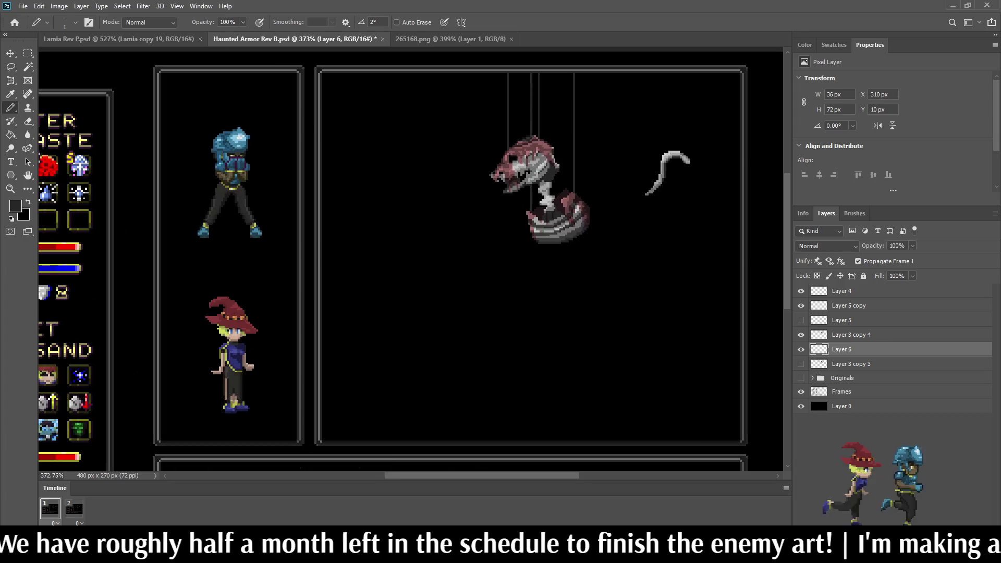
scroll(555, 86, "up", 1)
scroll(553, 86, "up", 4)
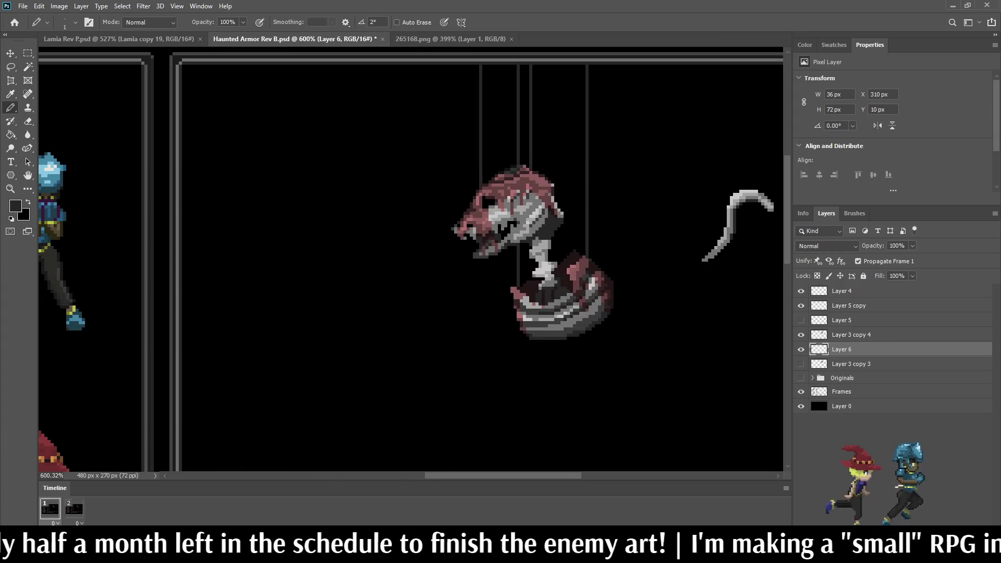
key("ctrl+shift+alt+n")
key("ctrl+bracketright")
key("ctrl+bracketright")
key("ctrl+bracketright")
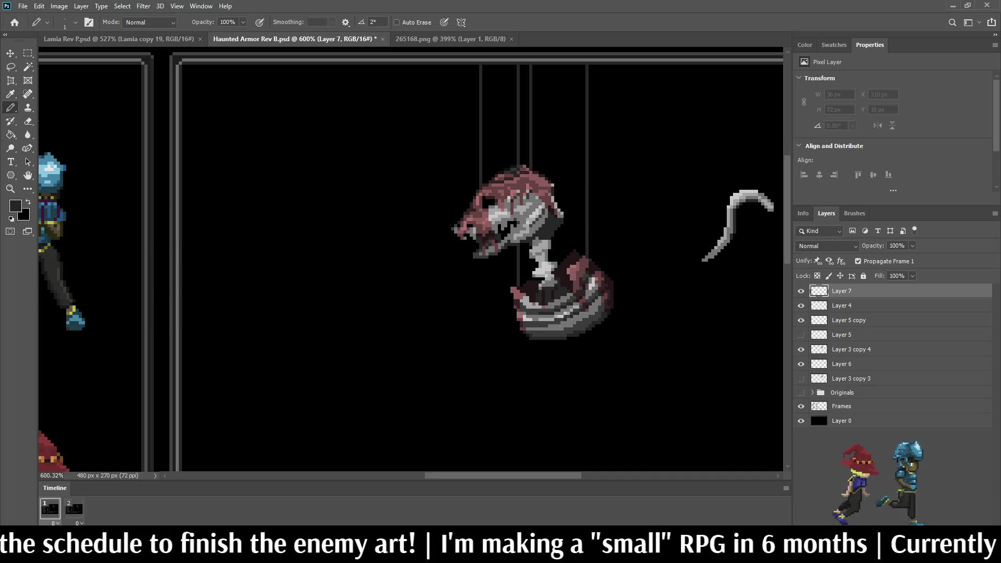
left_click_drag(565, 286, 565, 67)
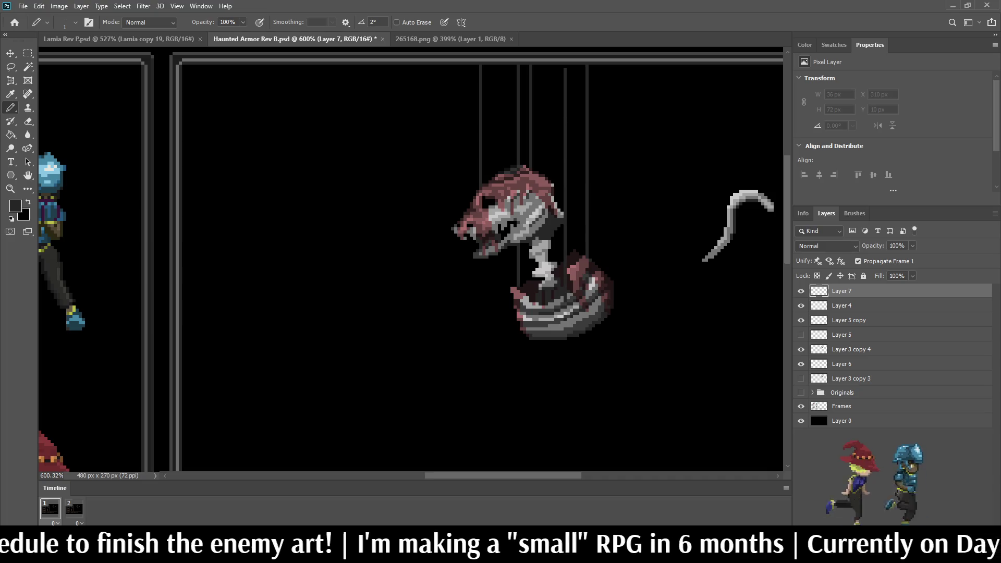
scroll(464, 198, "down", 10)
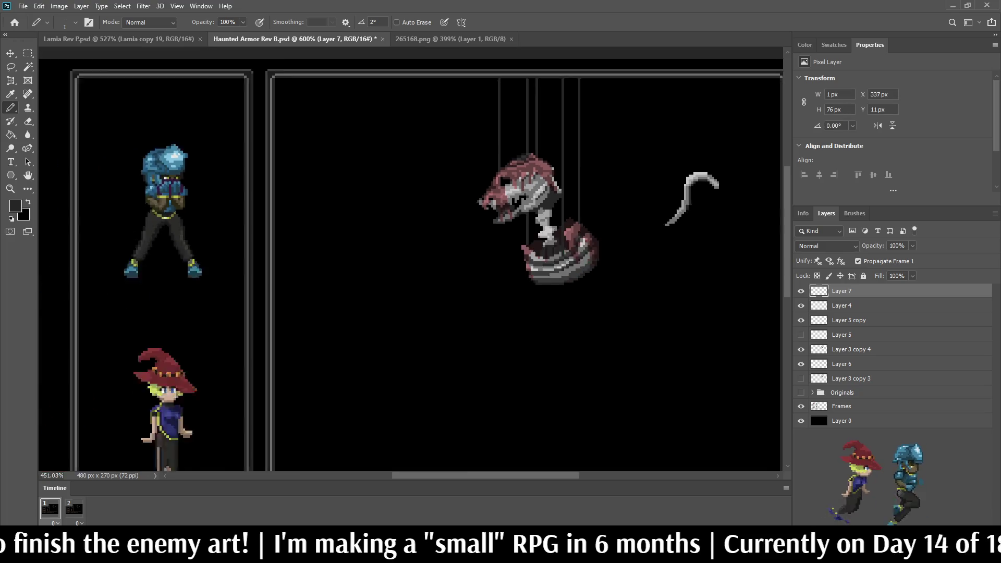
scroll(411, 259, "down", 3)
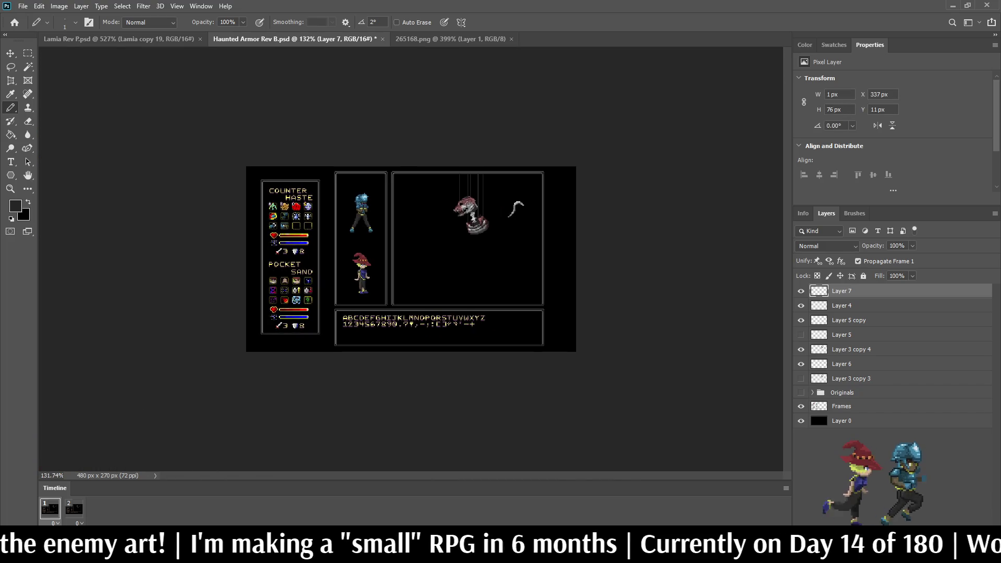
scroll(418, 252, "up", 10)
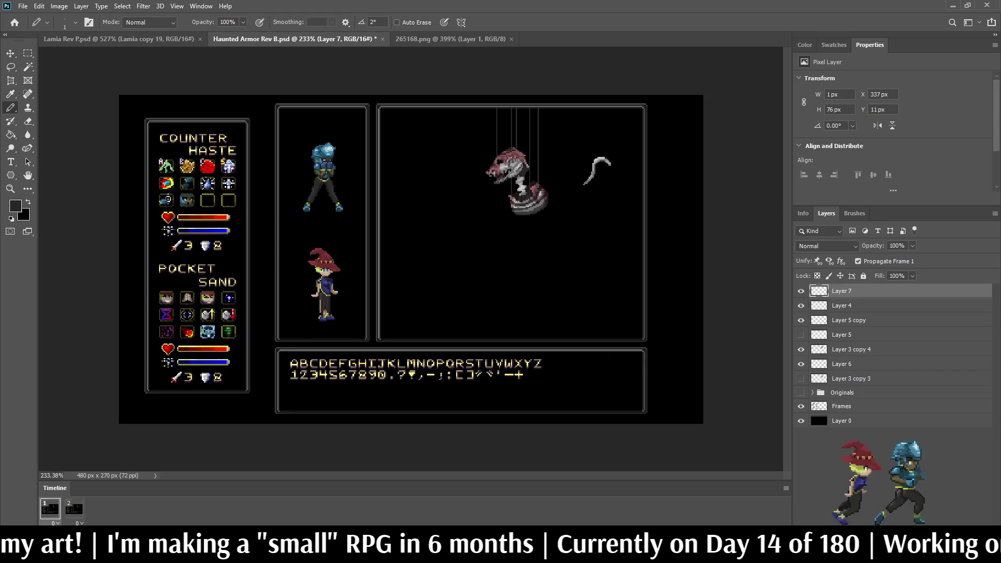
scroll(517, 122, "up", 8)
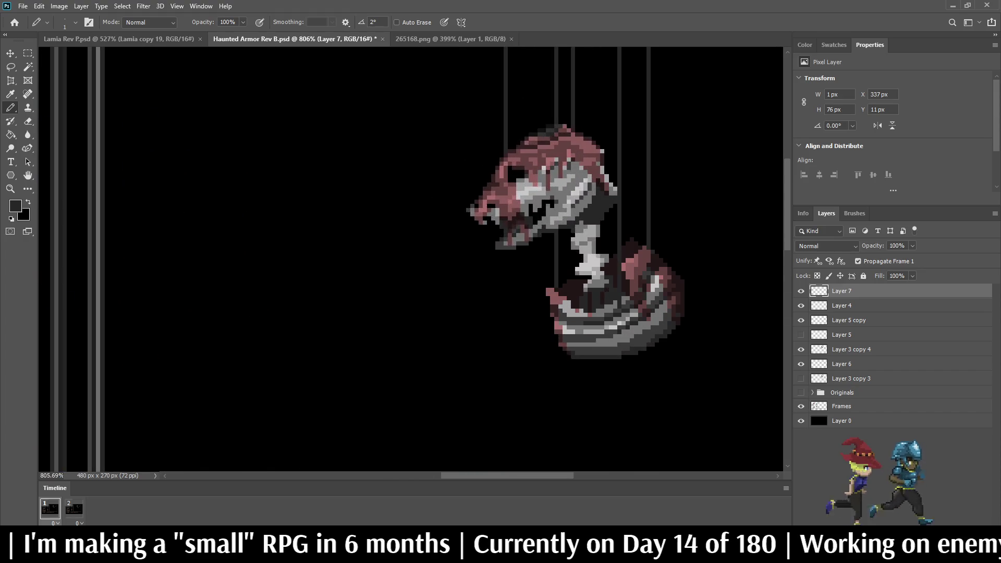
scroll(524, 124, "up", 4)
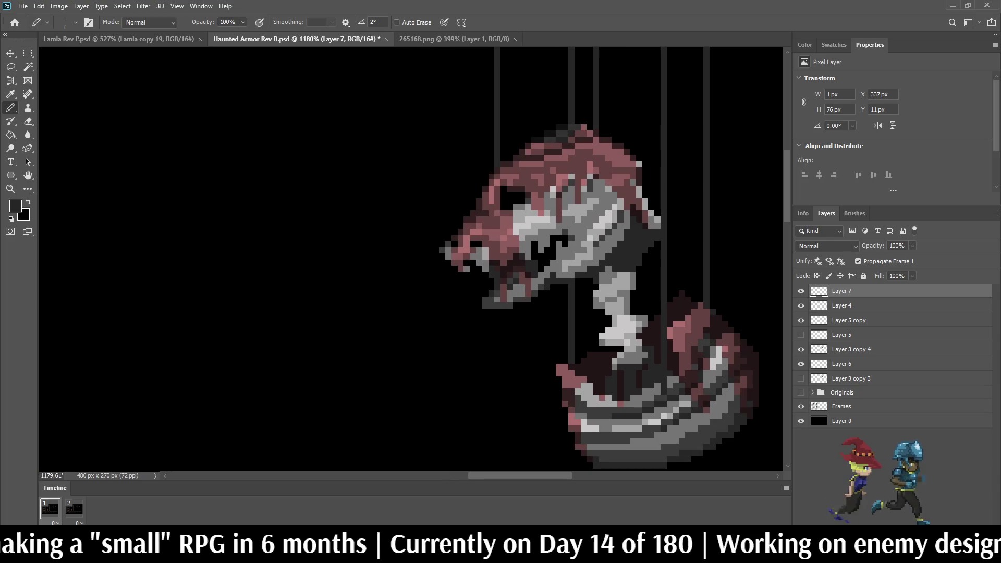
left_click_drag(516, 186, 516, 69)
scroll(516, 156, "up", 5)
scroll(410, 271, "up", 1)
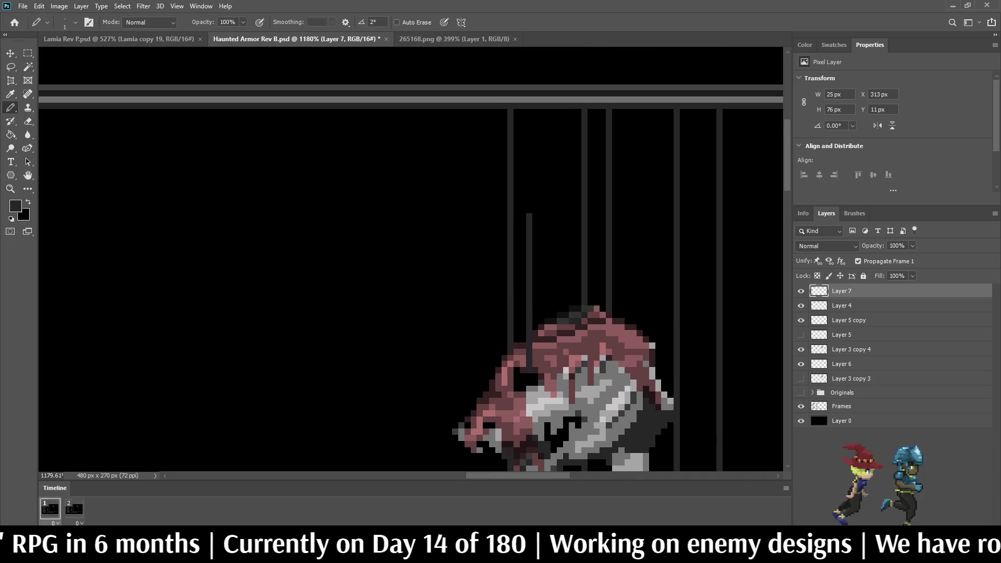
left_click_drag(529, 214, 529, 115)
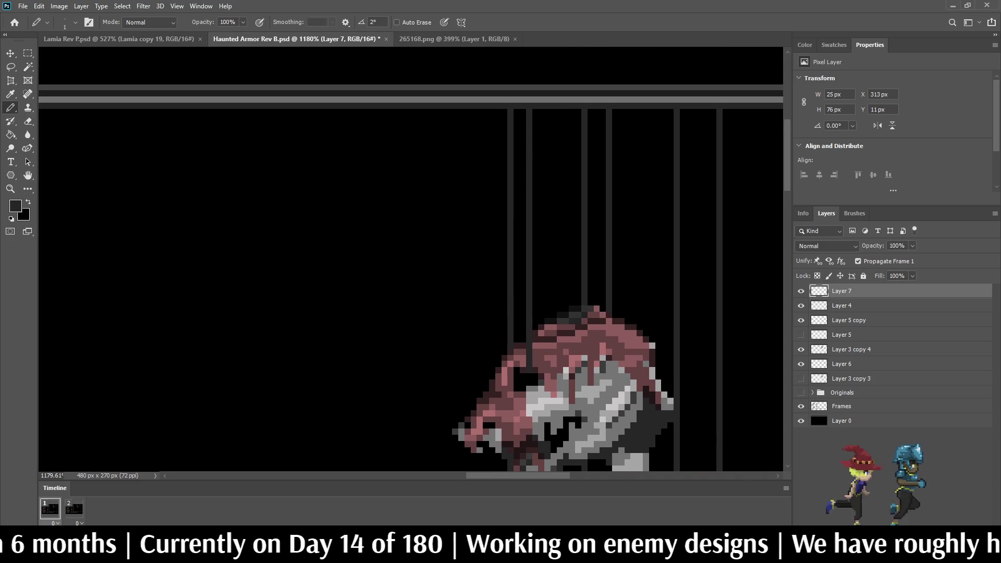
scroll(485, 147, "down", 10)
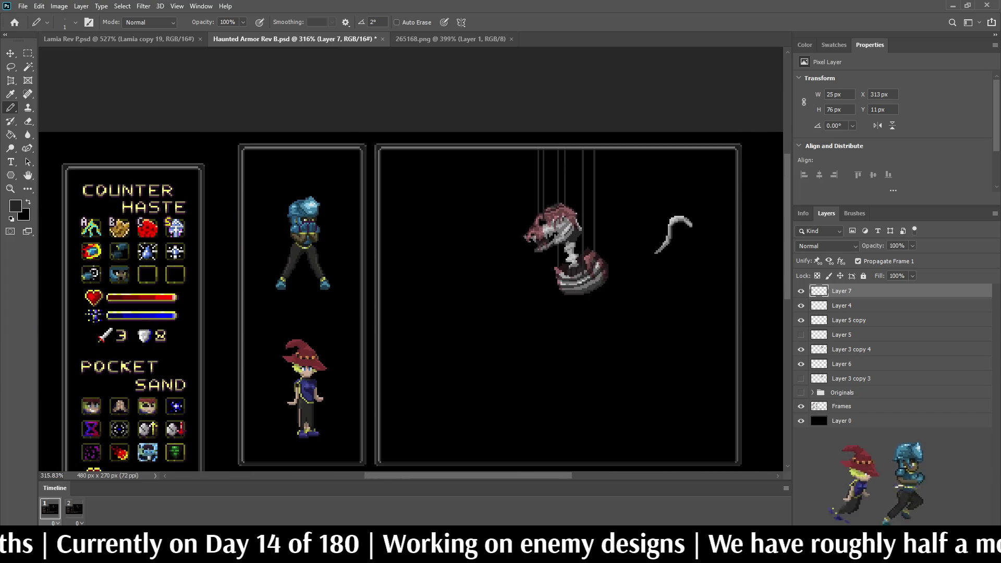
scroll(452, 221, "up", 5)
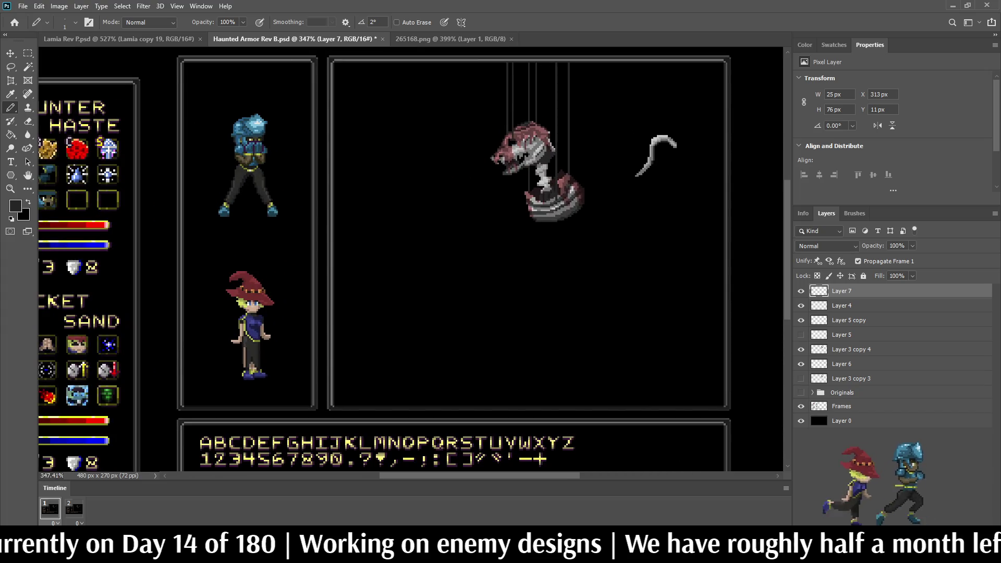
scroll(539, 120, "up", 10)
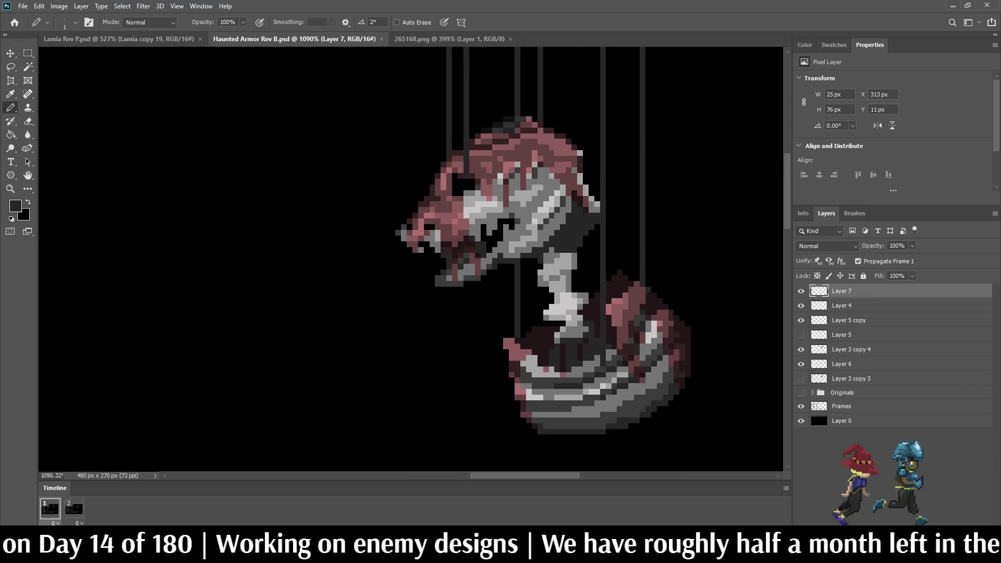
scroll(512, 138, "up", 5)
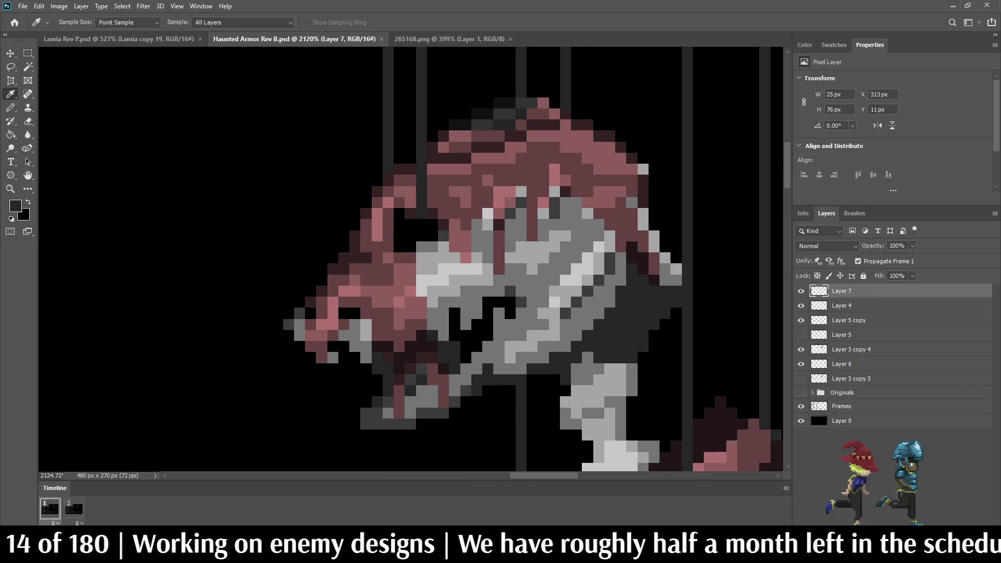
scroll(518, 125, "down", 10)
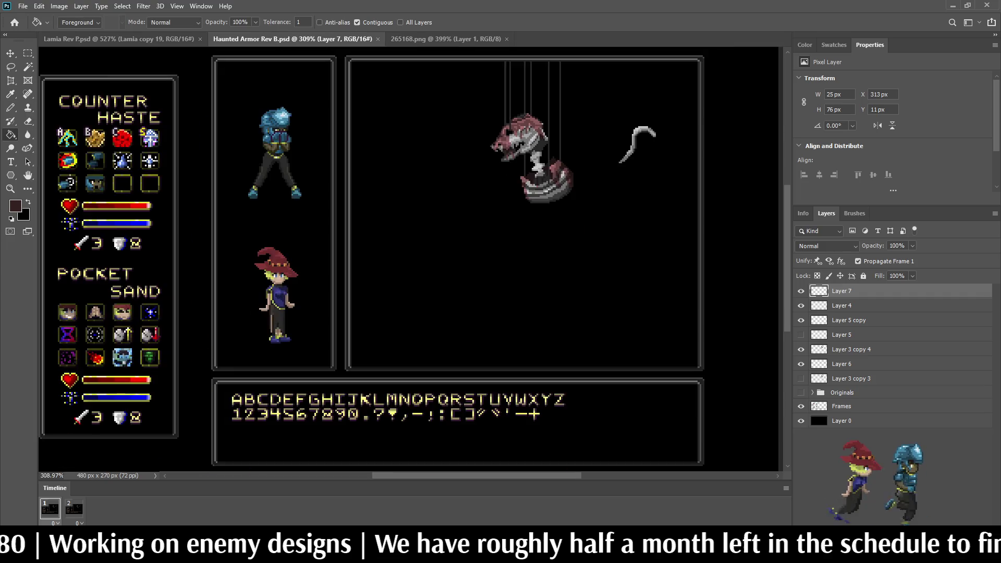
Fill Layer 7's hanging strings dark red after undoing the accidental whole-canvas fill.
scroll(556, 73, "up", 3)
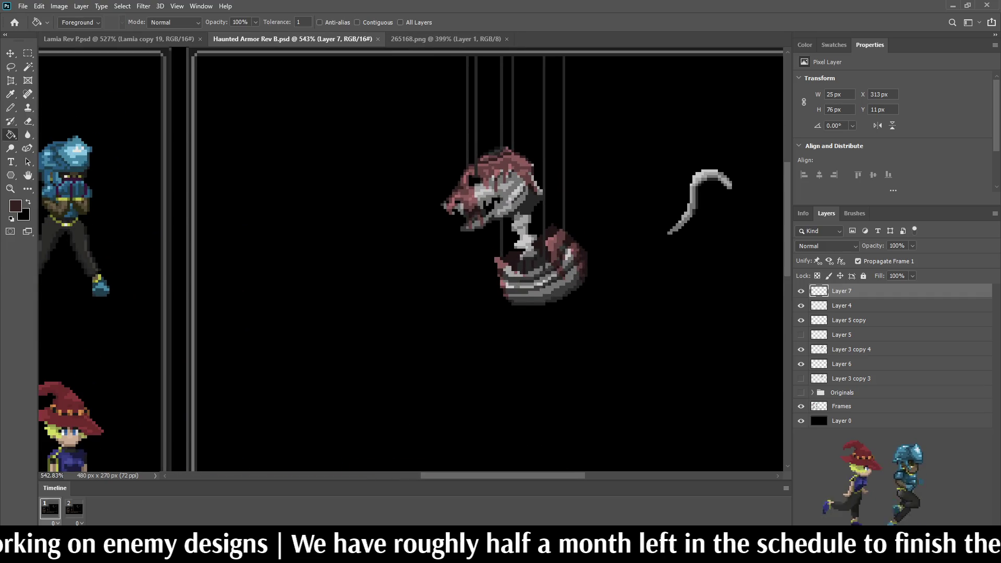
scroll(573, 114, "up", 3)
left_click(573, 113)
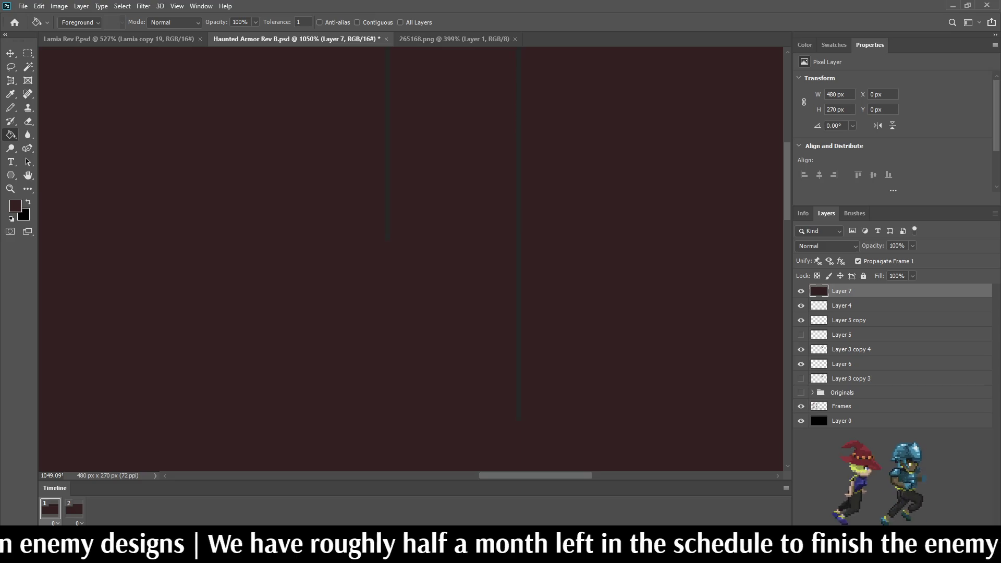
key("ctrl+z")
key("ctrl+shift+z")
key("ctrl+z")
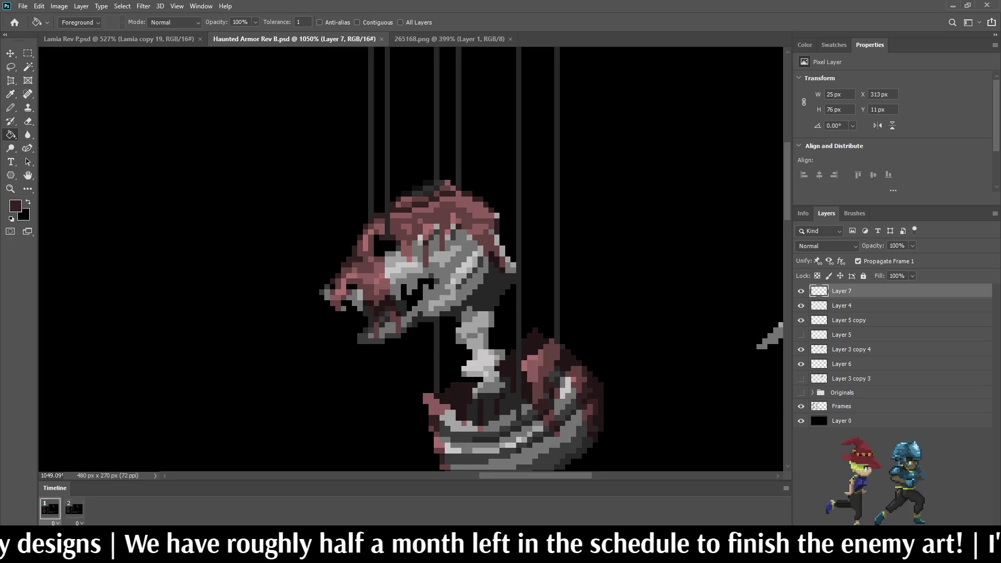
left_click(519, 208)
key("ctrl+z")
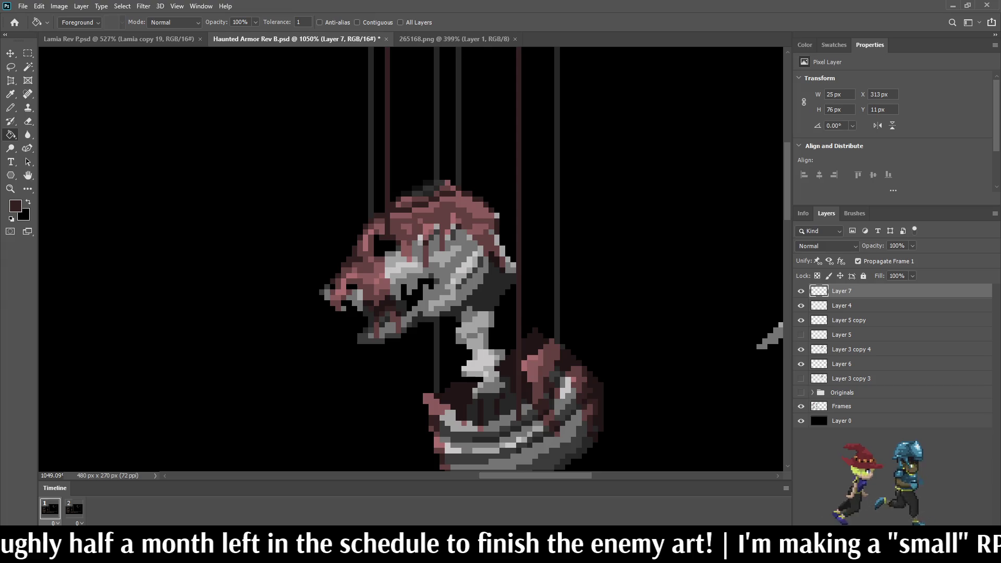
Select the Layer 3 copy 4 layer, then the Layer 6 layer.
left_click(850, 349)
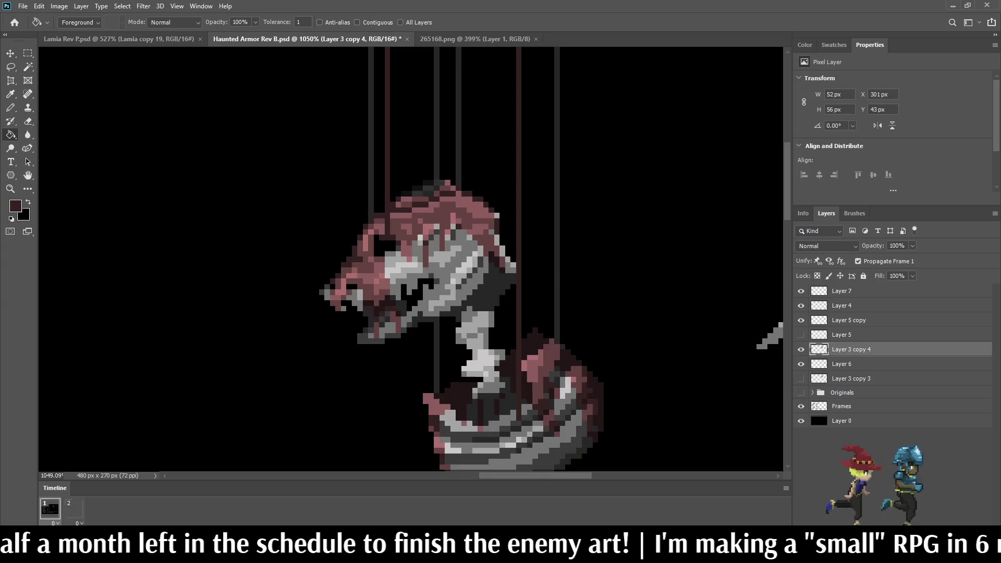
left_click(841, 364)
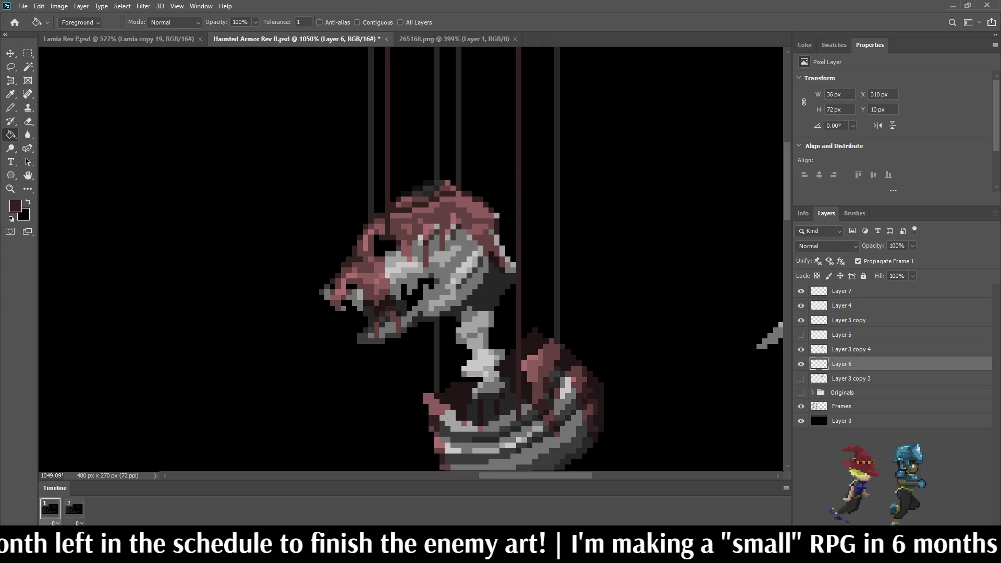
scroll(561, 285, "down", 3)
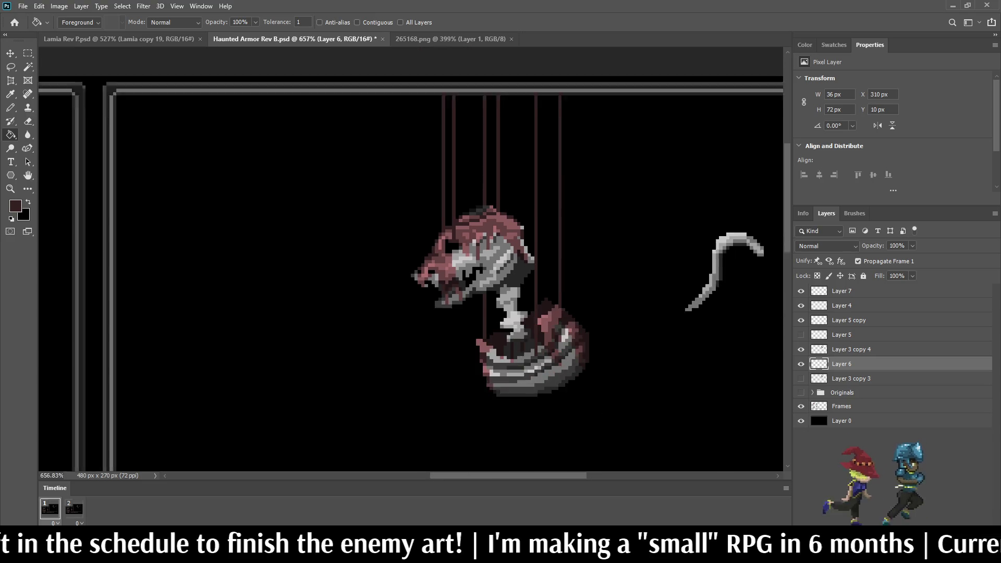
scroll(410, 260, "down", 3)
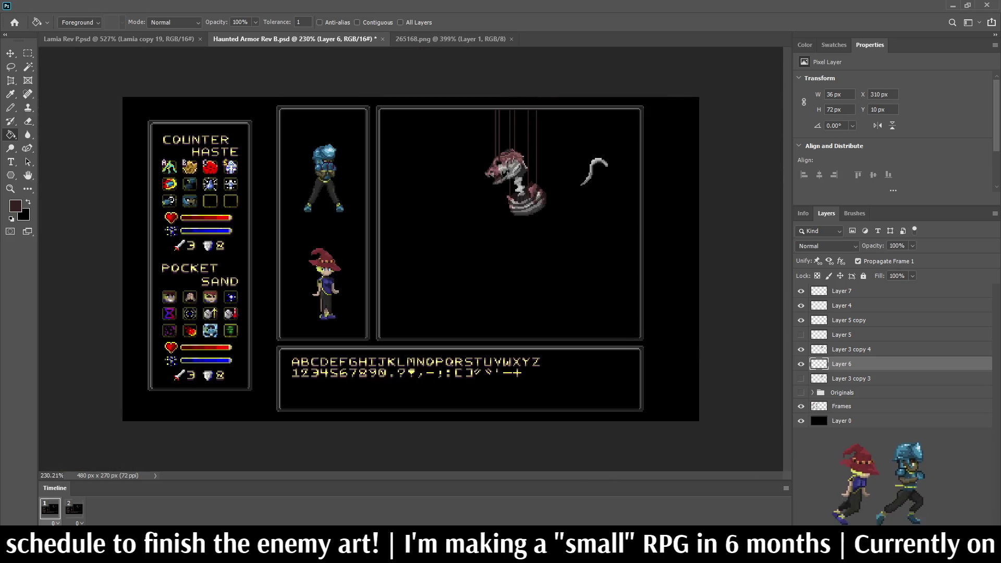
Zoom around the Haunted Armor mockup, then view Lamia Rev P.psd and return to Haunted Armor.
scroll(410, 261, "up", 3)
scroll(547, 224, "up", 1)
scroll(496, 209, "down", 3)
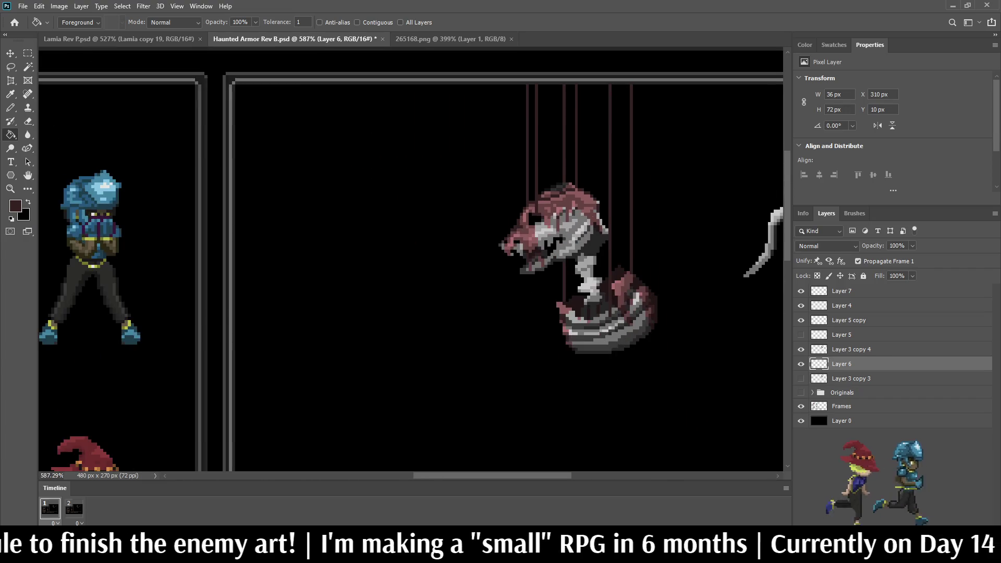
scroll(527, 130, "up", 4)
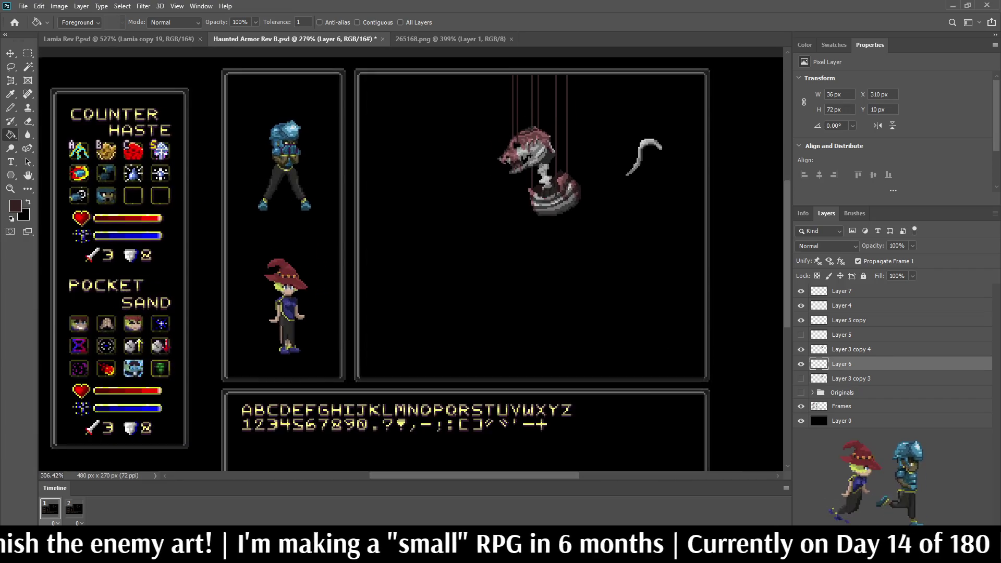
scroll(604, 120, "up", 1)
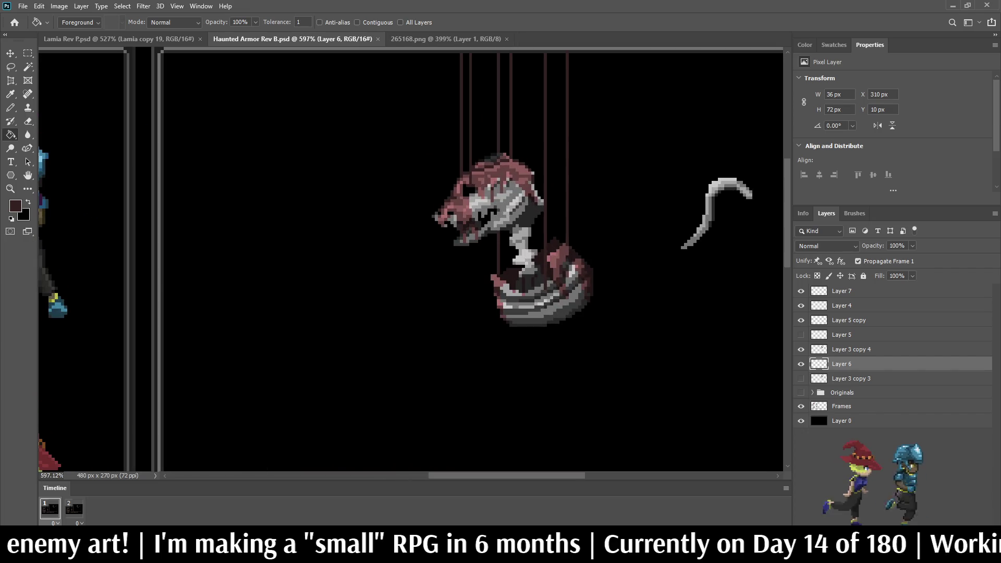
scroll(411, 182, "down", 5)
scroll(412, 182, "up", 5)
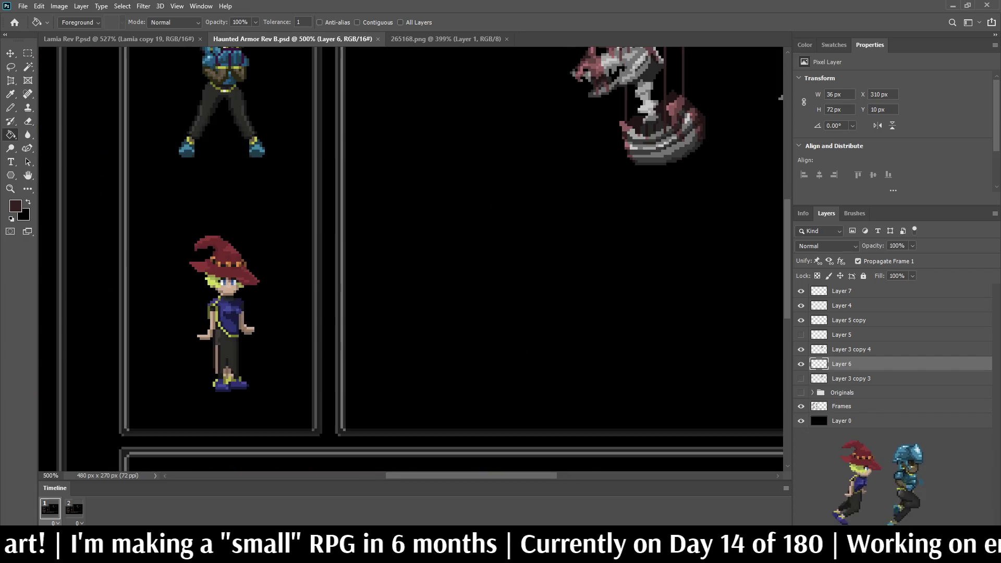
scroll(636, 104, "up", 2)
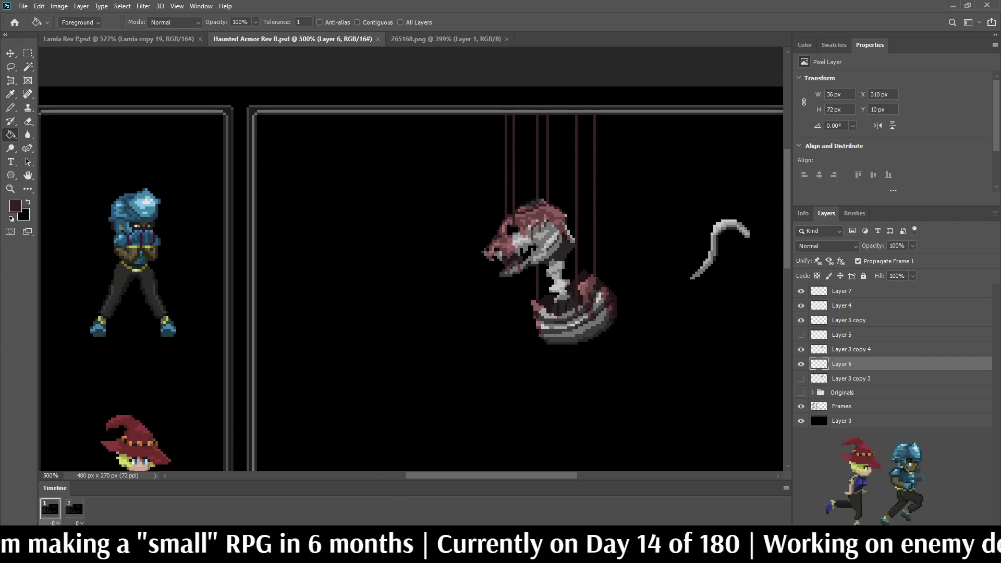
scroll(548, 246, "up", 2)
scroll(521, 260, "down", 2)
scroll(521, 261, "up", 2)
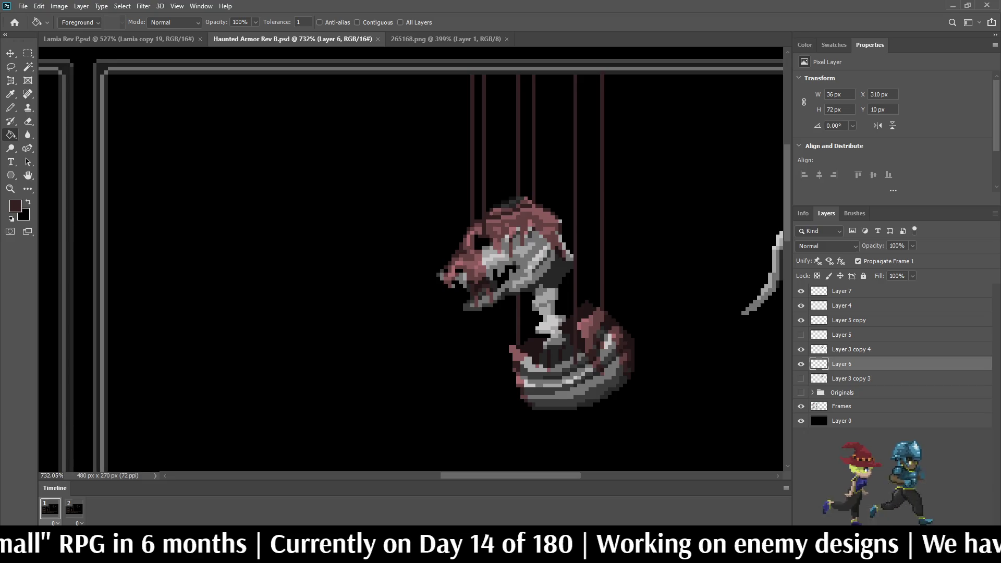
scroll(578, 174, "up", 1)
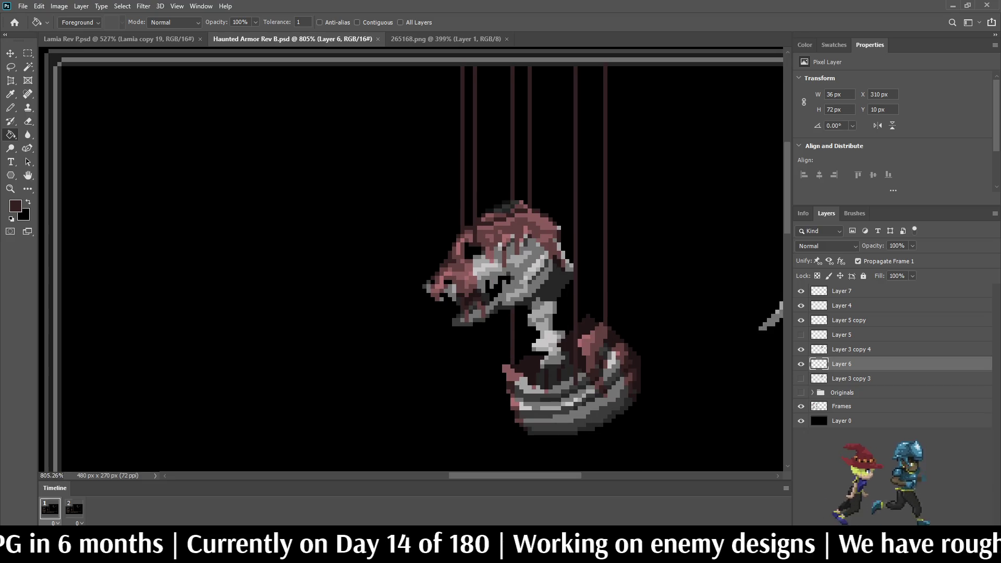
scroll(547, 266, "down", 4)
scroll(547, 266, "up", 2)
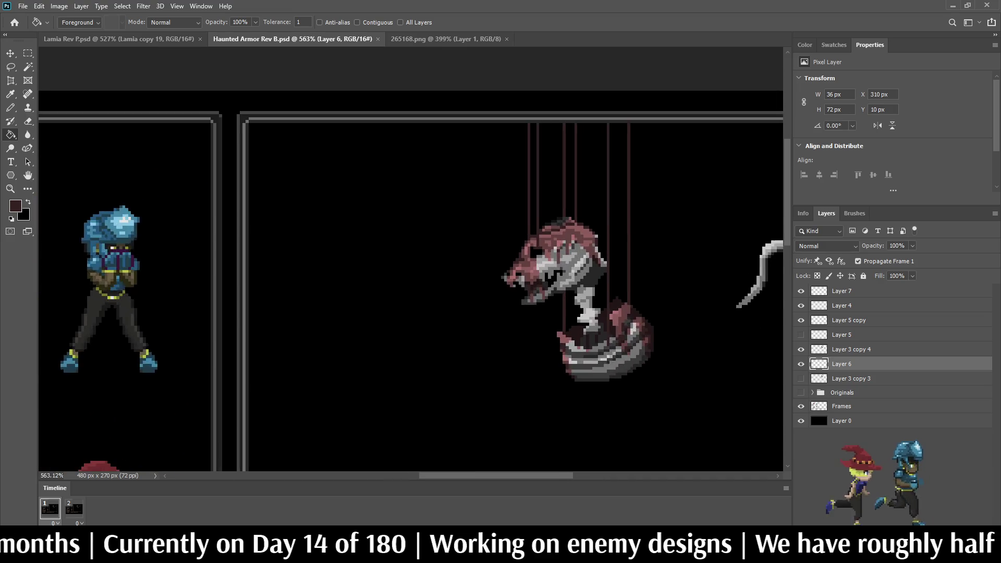
scroll(545, 265, "up", 3)
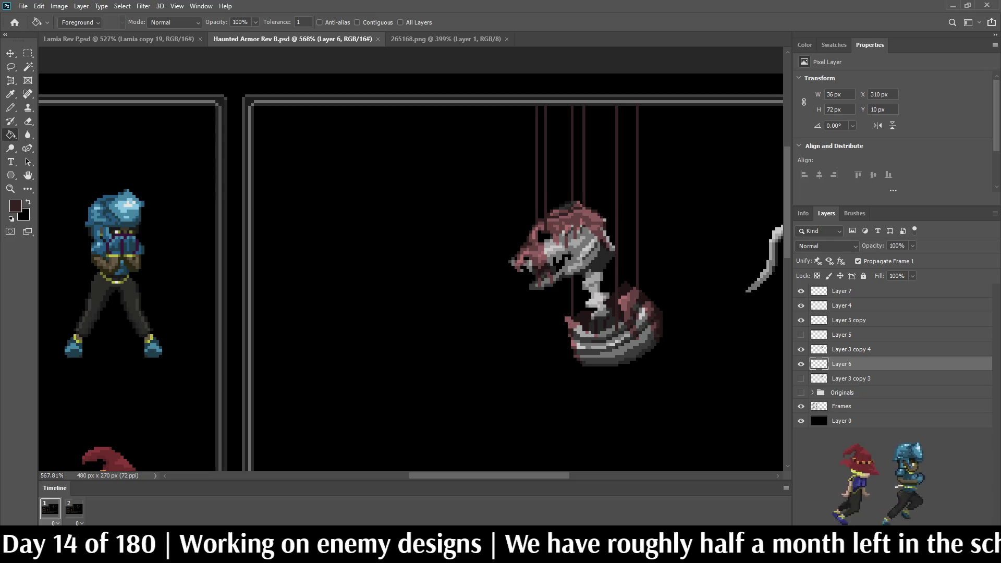
key("ctrl+shift+Tab")
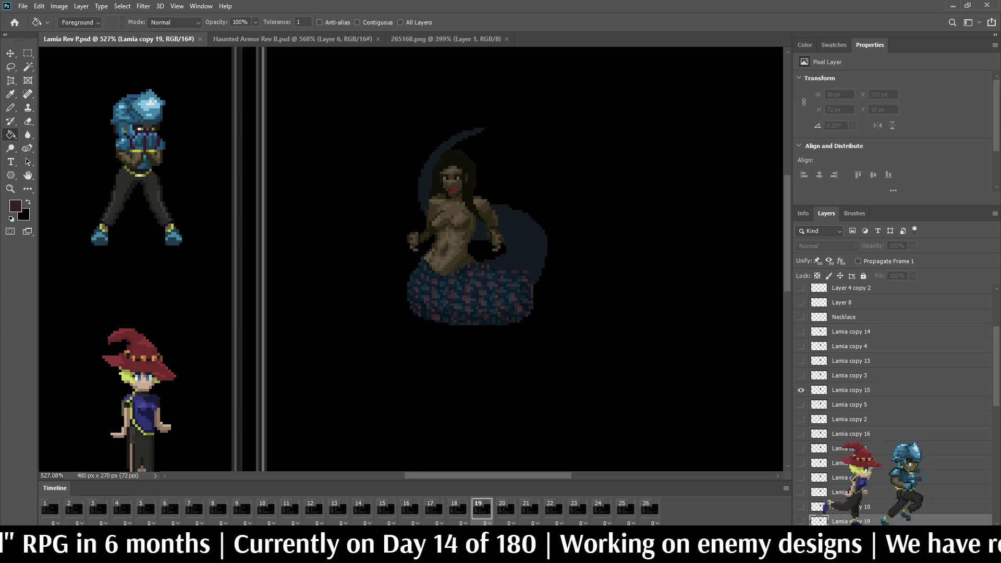
key("ctrl+Tab")
In Golem Rev D, show Golem Hand and Golem Hand copy, then preview the fitted canvas full screen.
scroll(412, 260, "down", 5)
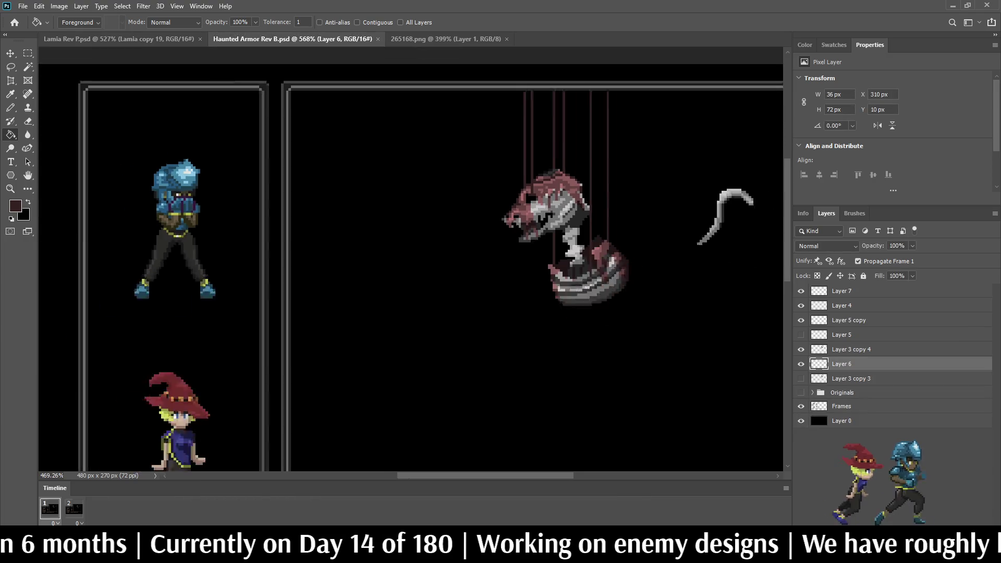
scroll(460, 216, "up", 3)
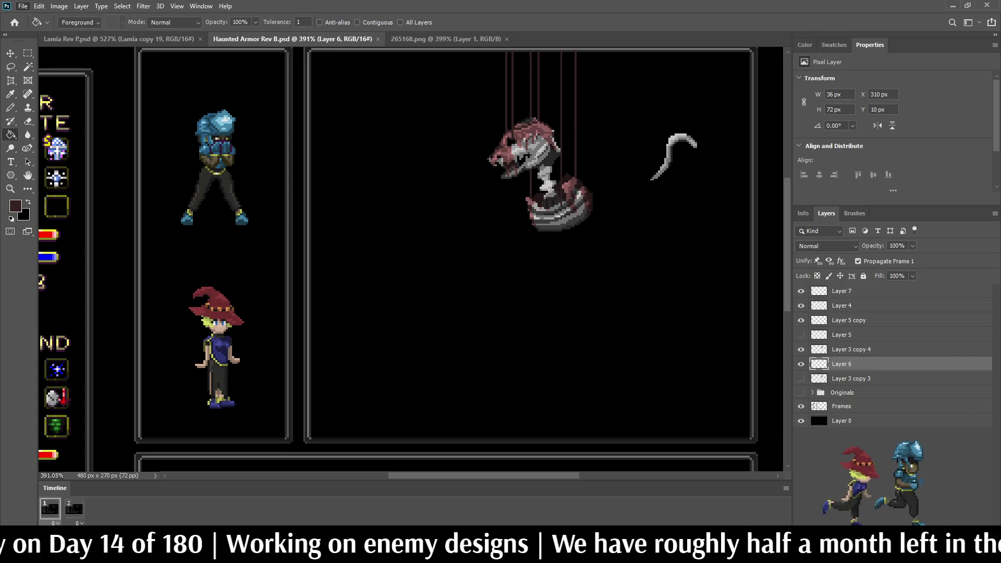
scroll(411, 259, "up", 5)
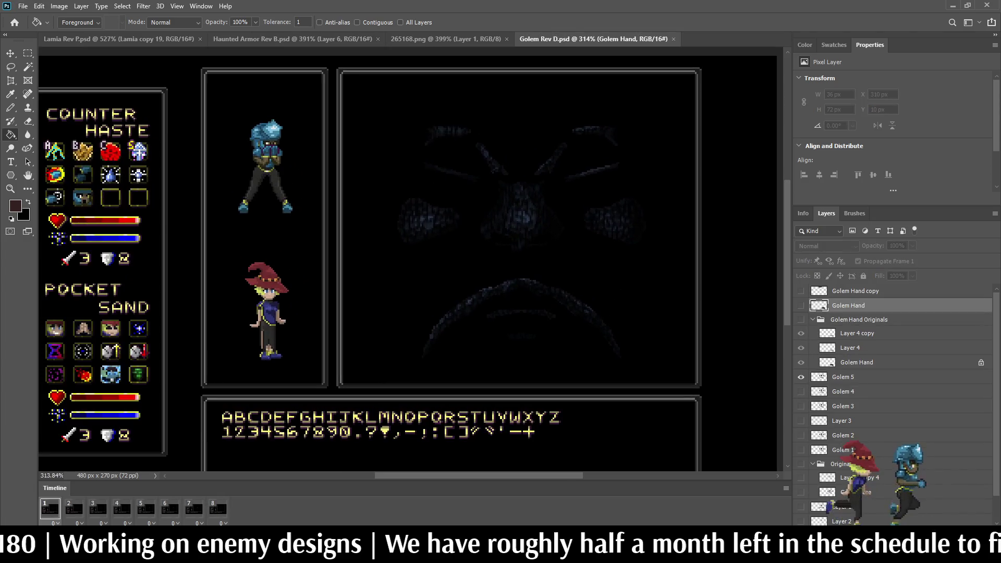
scroll(651, 99, "up", 2)
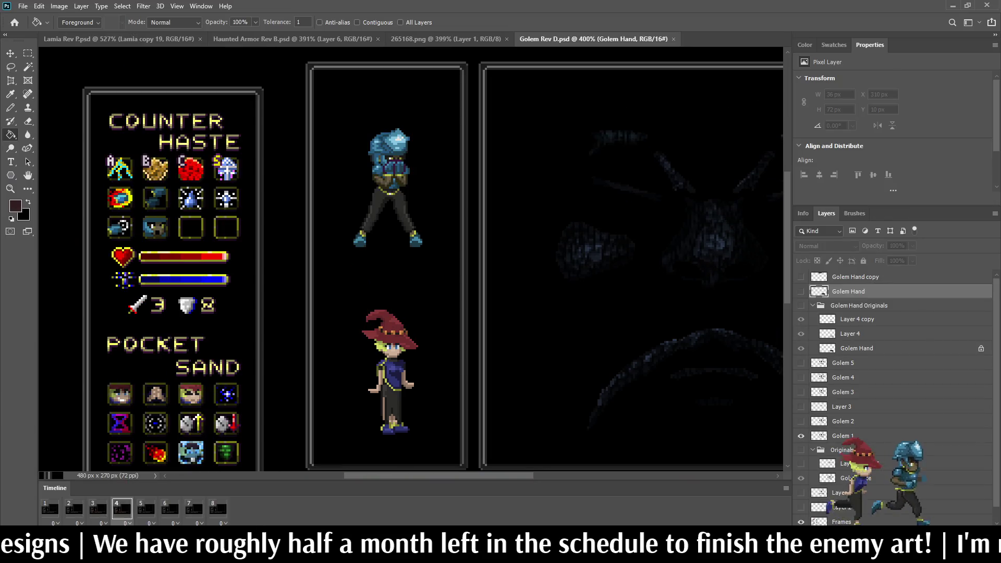
key("space")
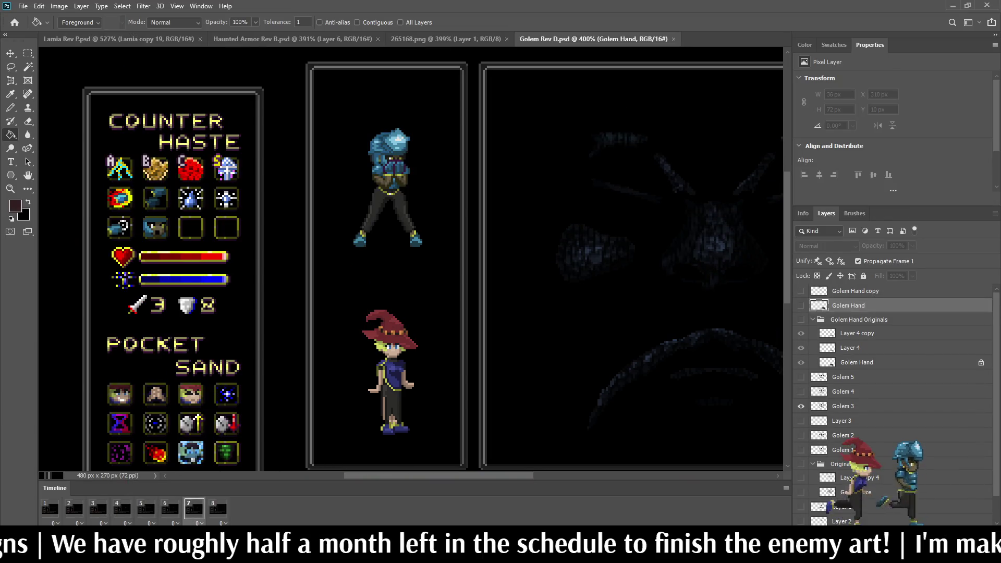
left_click(800, 306)
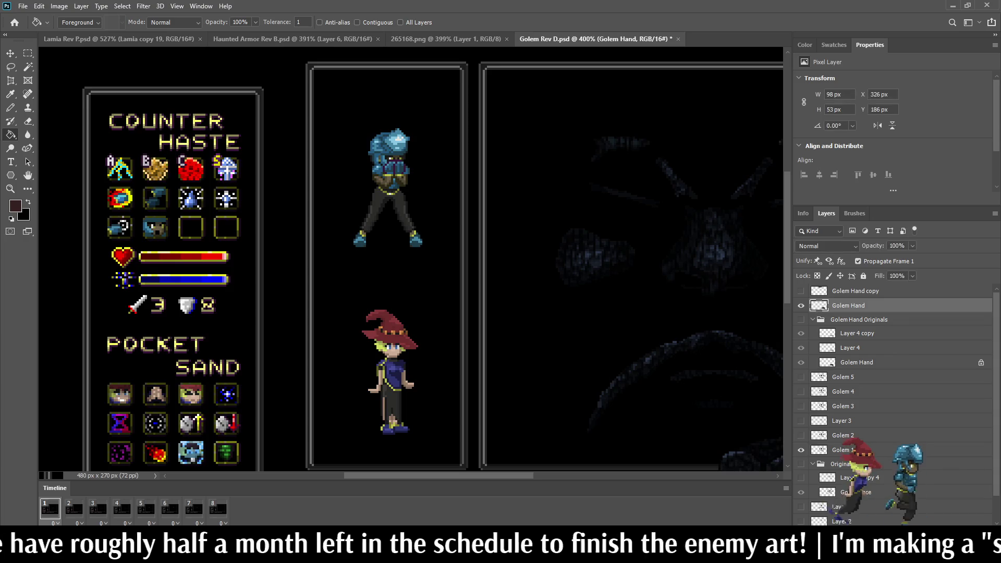
left_click(801, 290)
key("ctrl+0")
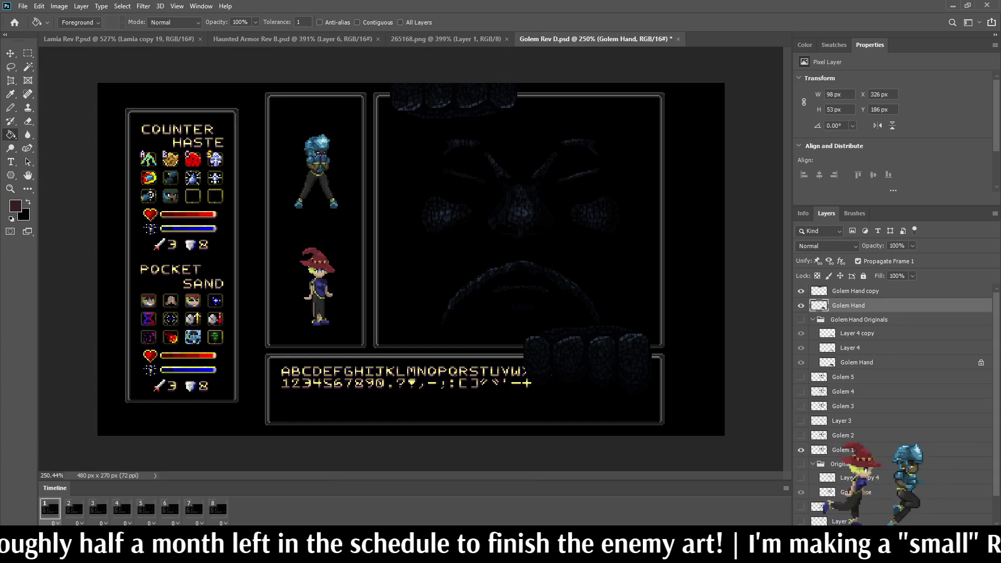
key("f")
key("f")
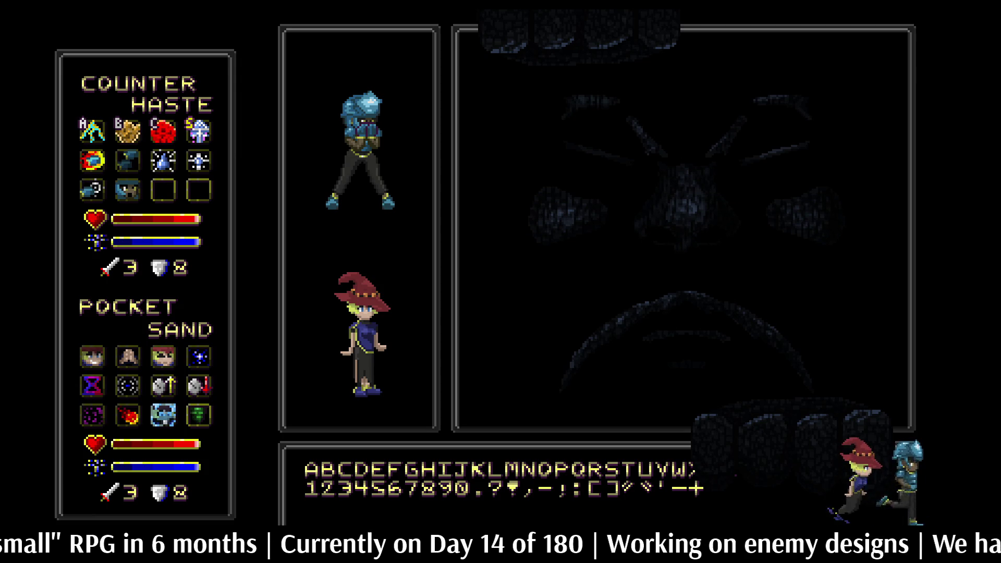
key("f")
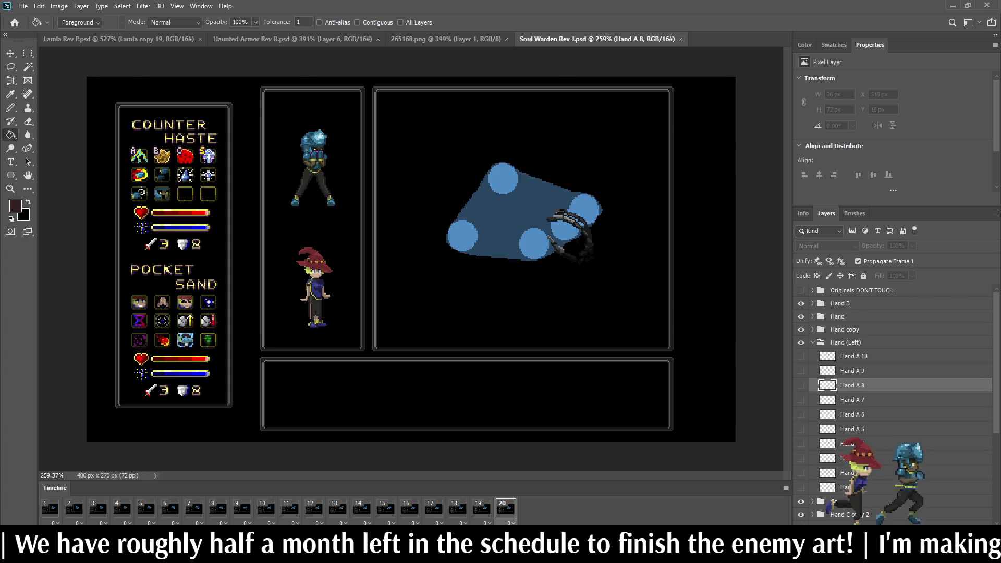
Delete Layer 3 through Layer 3 copy 12 and the Soul Orb groups from the Soul Warden mockup.
key("ctrl+w")
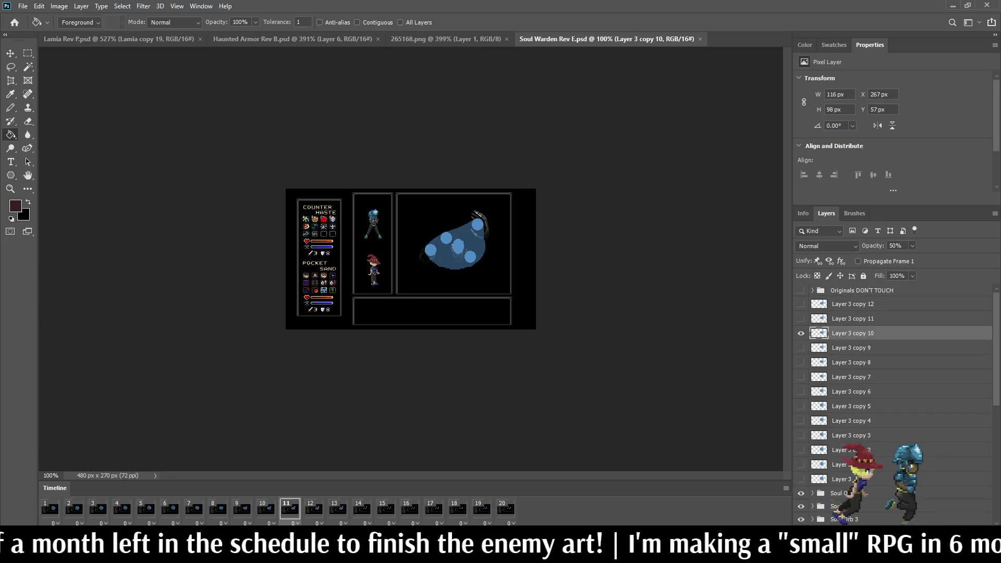
left_click(839, 479)
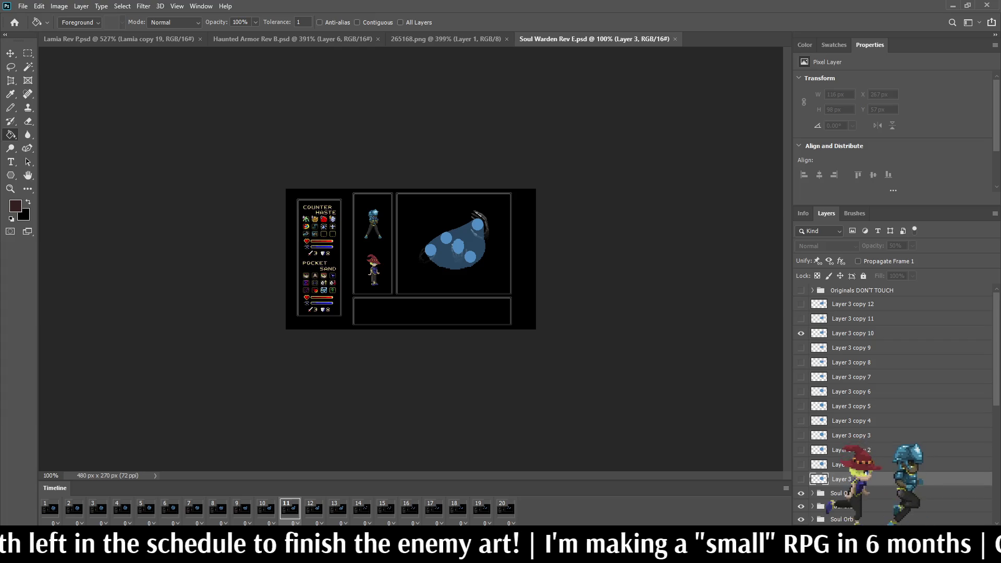
left_click(863, 304, "shift")
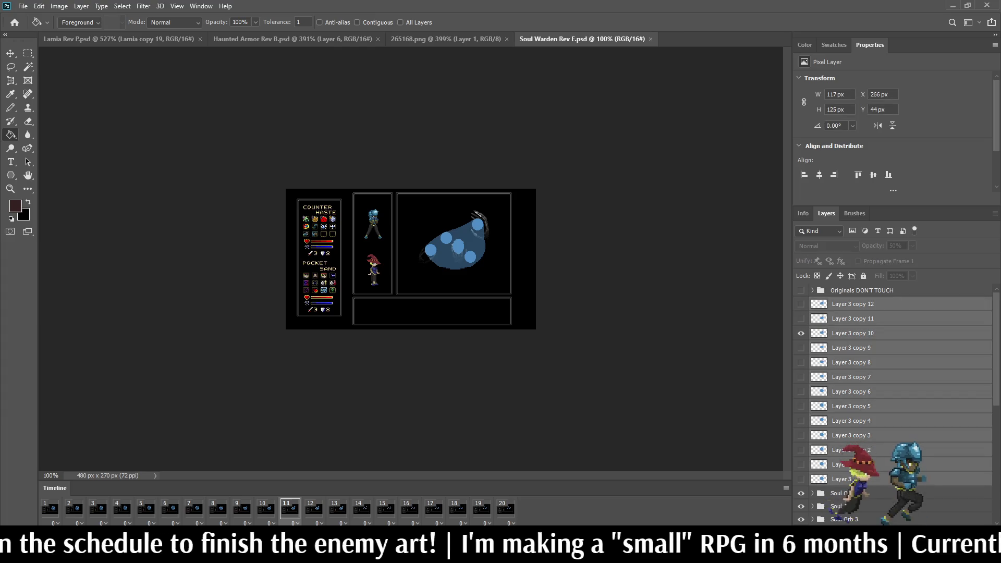
key("Delete")
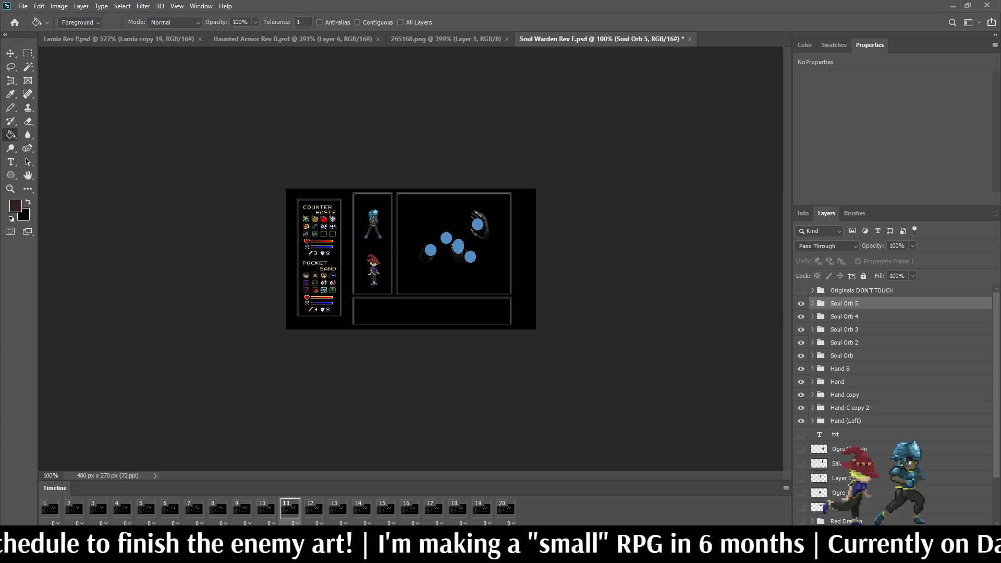
left_click(841, 356, "shift")
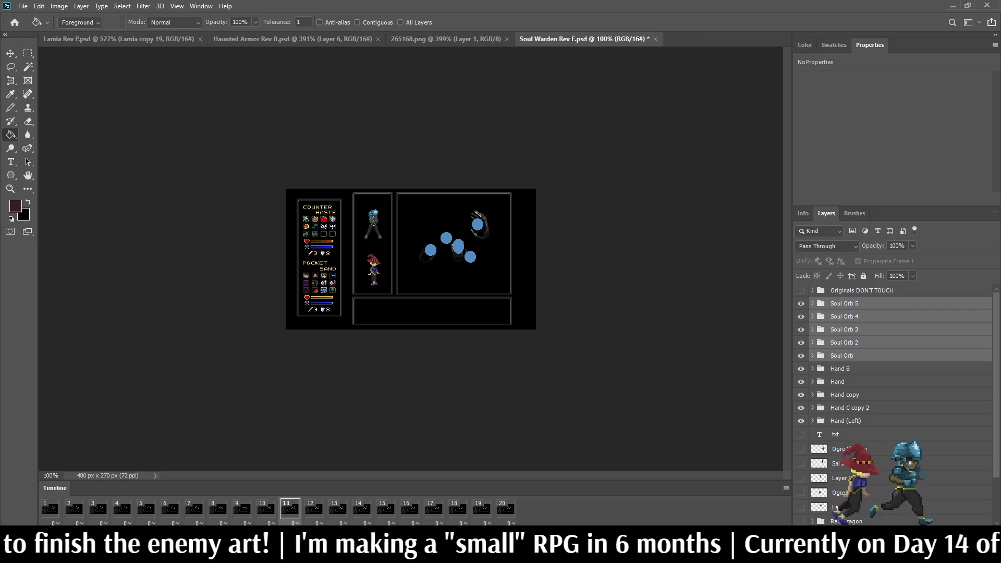
key("Delete")
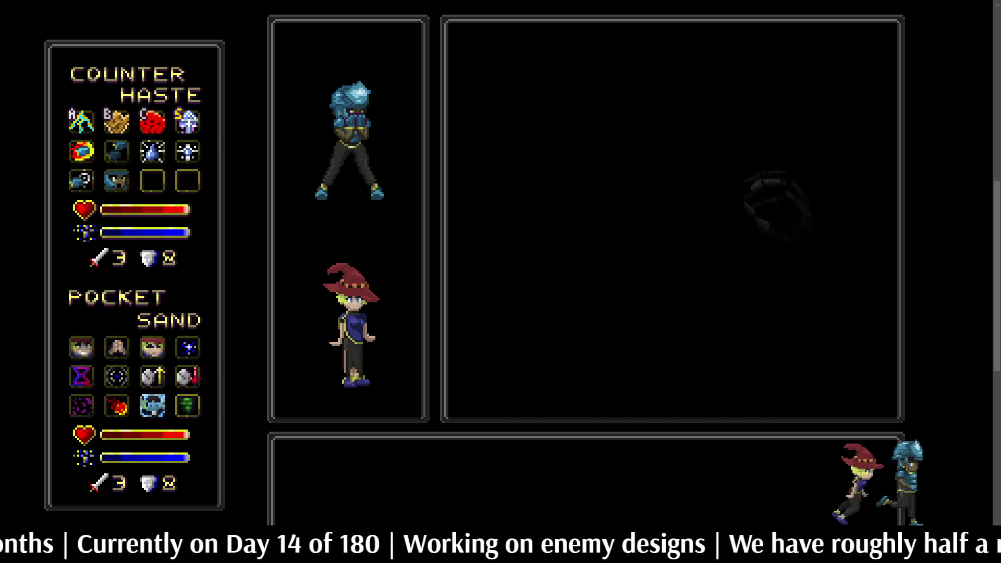
Return to the standard view, fit the mockup on screen, and stop the animation preview.
key("f")
key("ctrl+0")
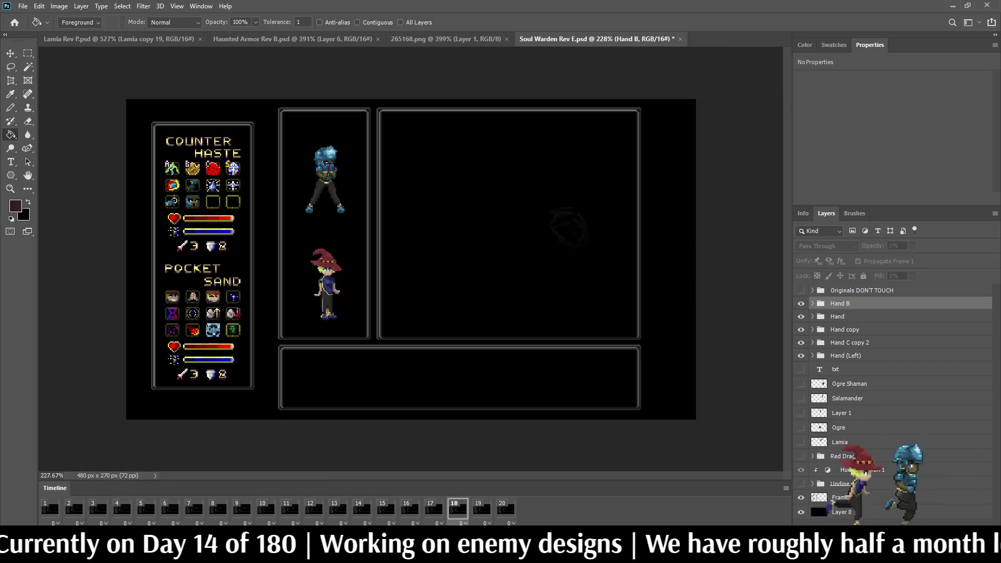
scroll(533, 95, "up", 2)
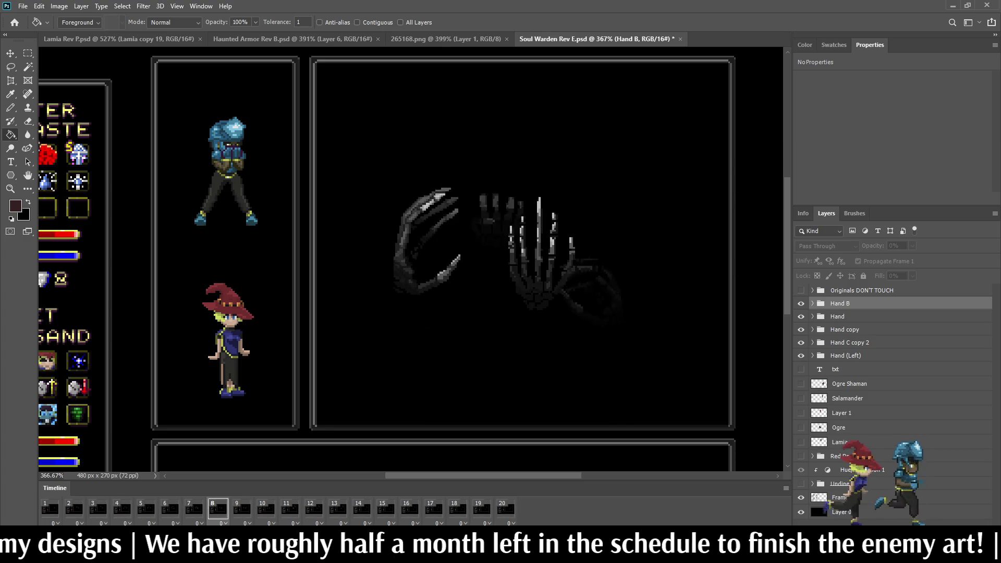
key("space")
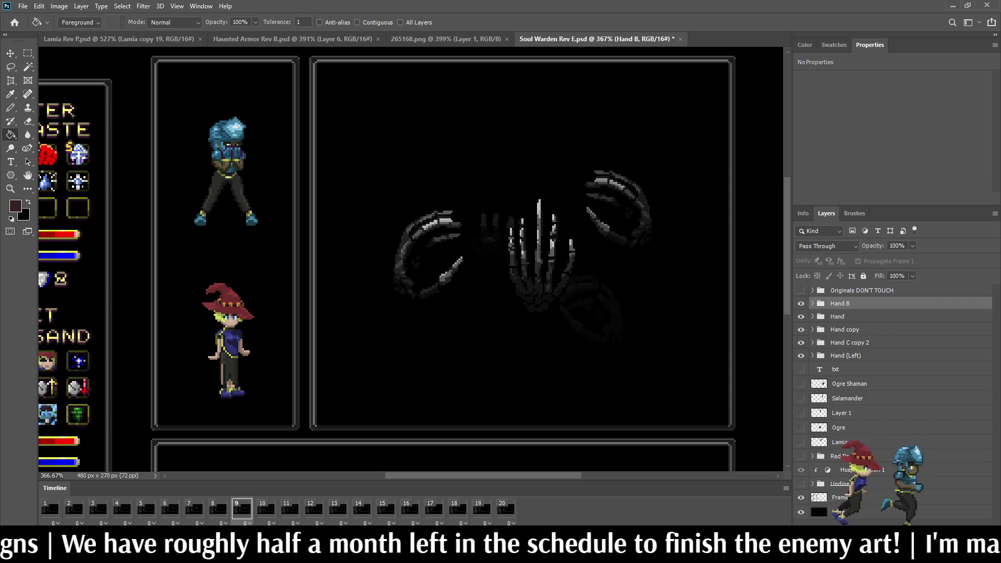
Close Soul Warden Rev E and the other Soul Warden document, leaving Haunted Armor Rev B showing.
key("ctrl+w")
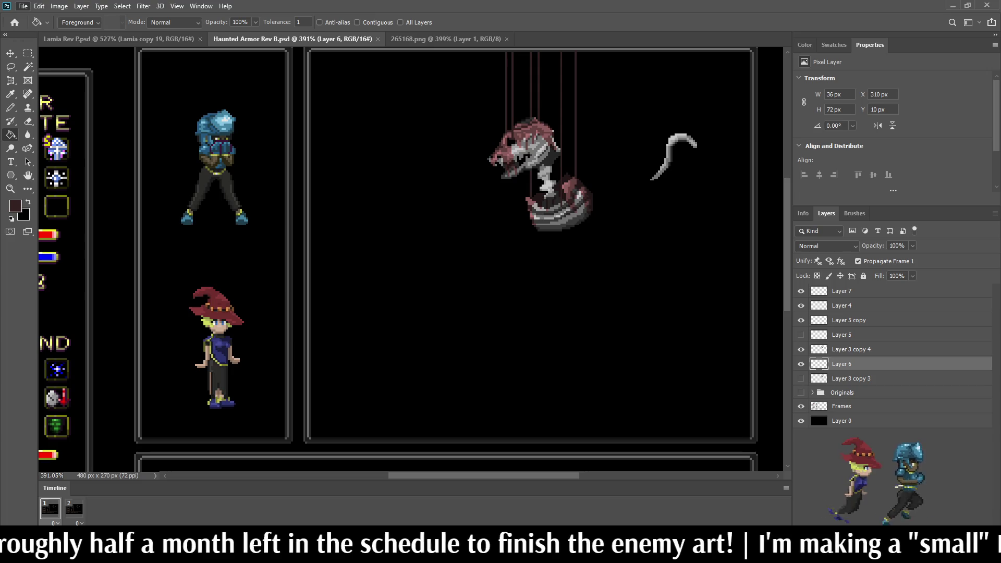
key("space")
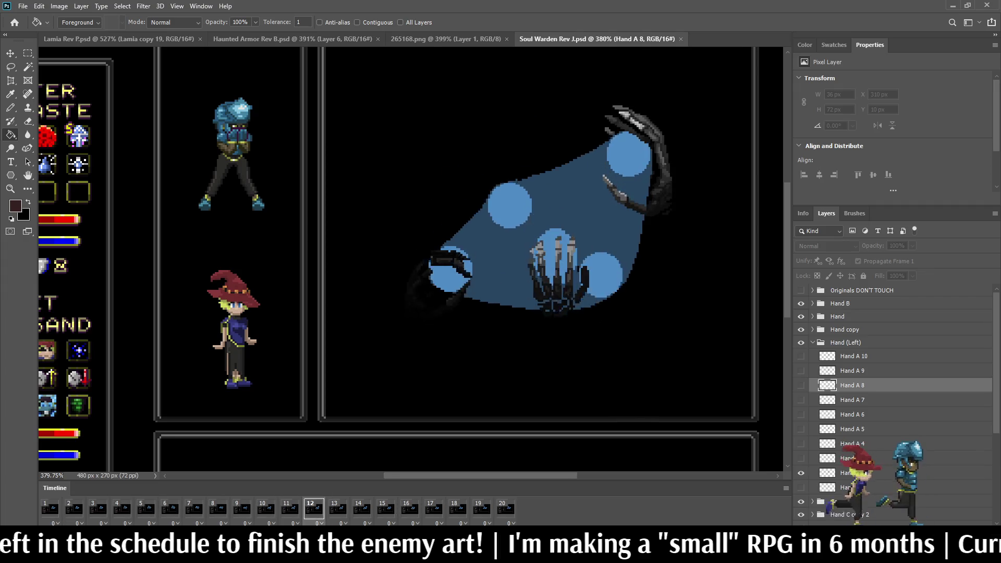
scroll(653, 159, "up", 2)
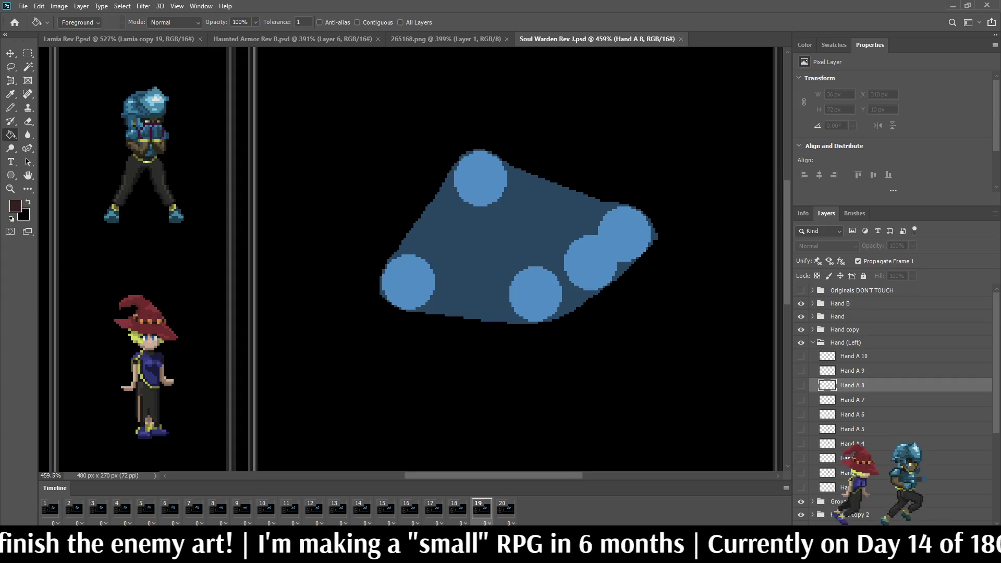
left_click(680, 40)
scroll(495, 209, "down", 3)
scroll(537, 136, "up", 5)
scroll(511, 108, "down", 2)
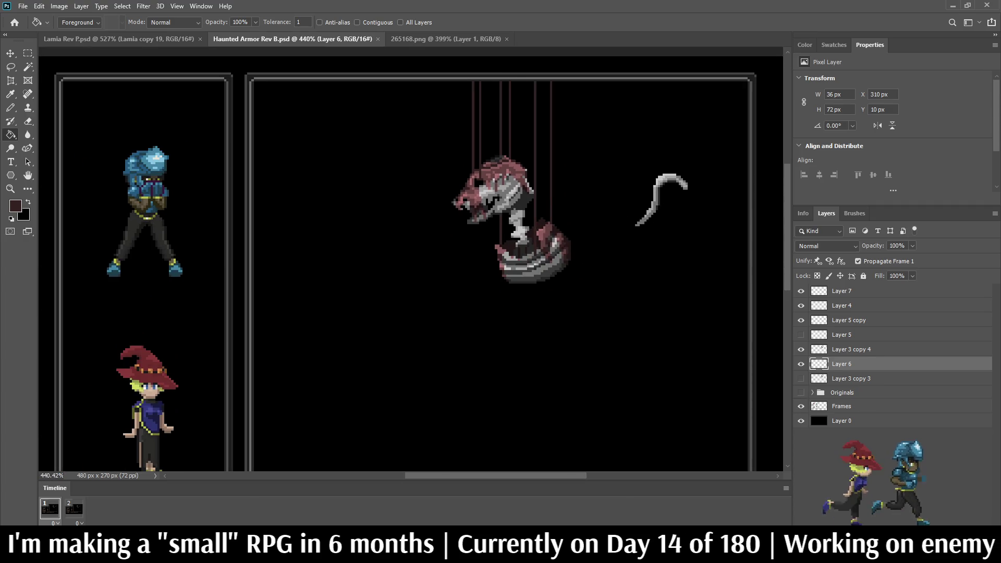
On Layer 7, paint three light-grey pixels to the left of the skull's face.
key("space")
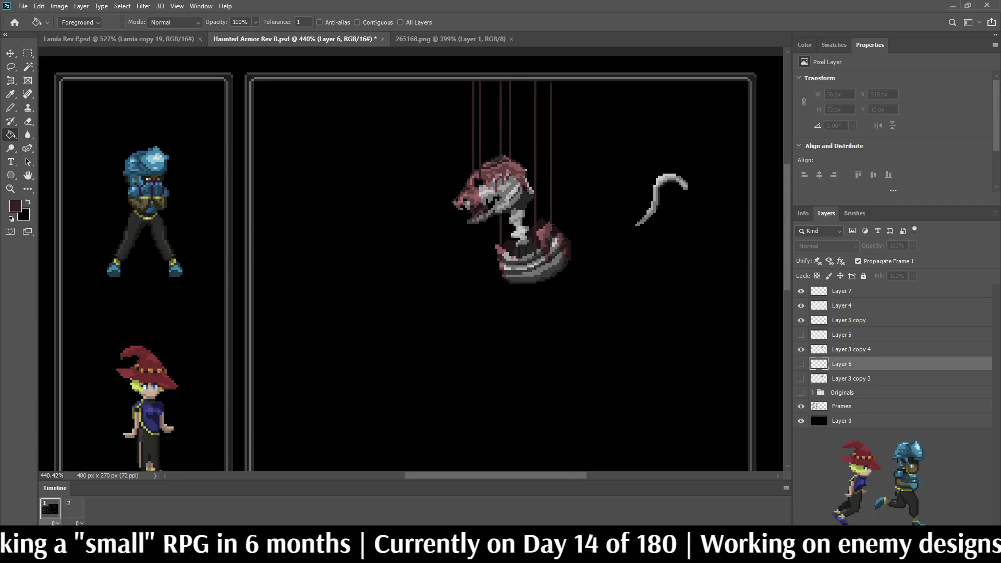
key("space")
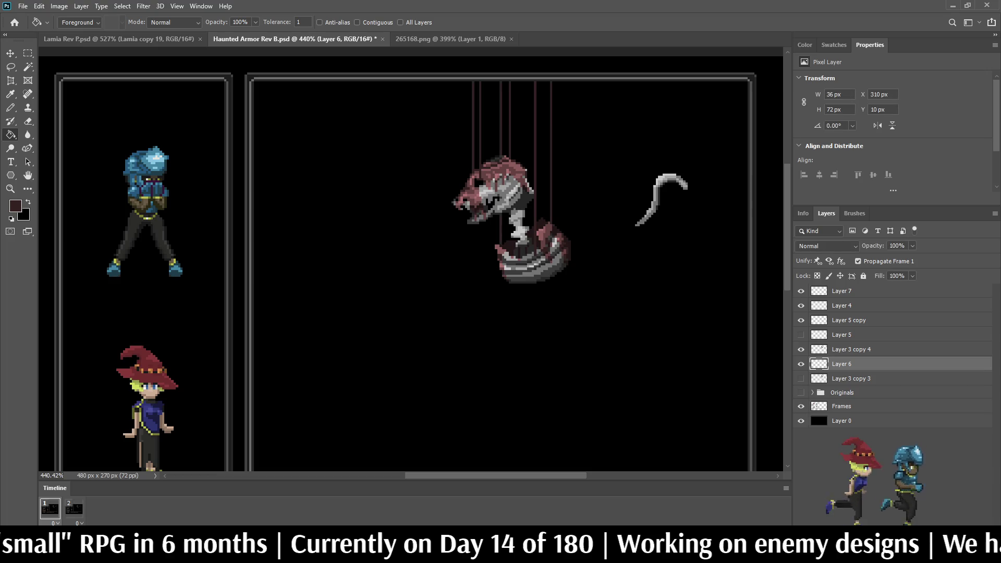
left_click(841, 291)
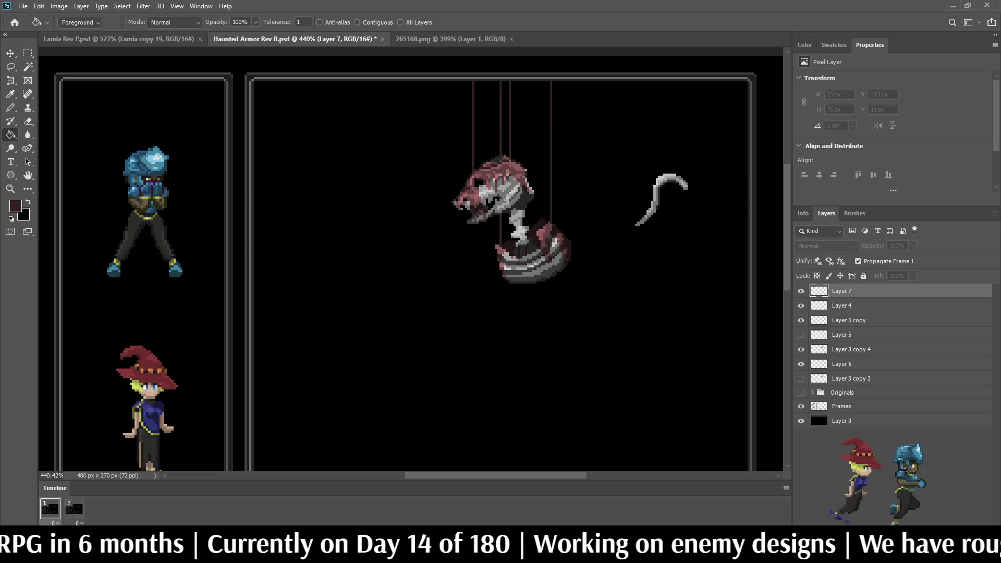
scroll(669, 198, "up", 5)
left_click(647, 151, "alt")
scroll(396, 224, "down", 2)
scroll(349, 250, "up", 5)
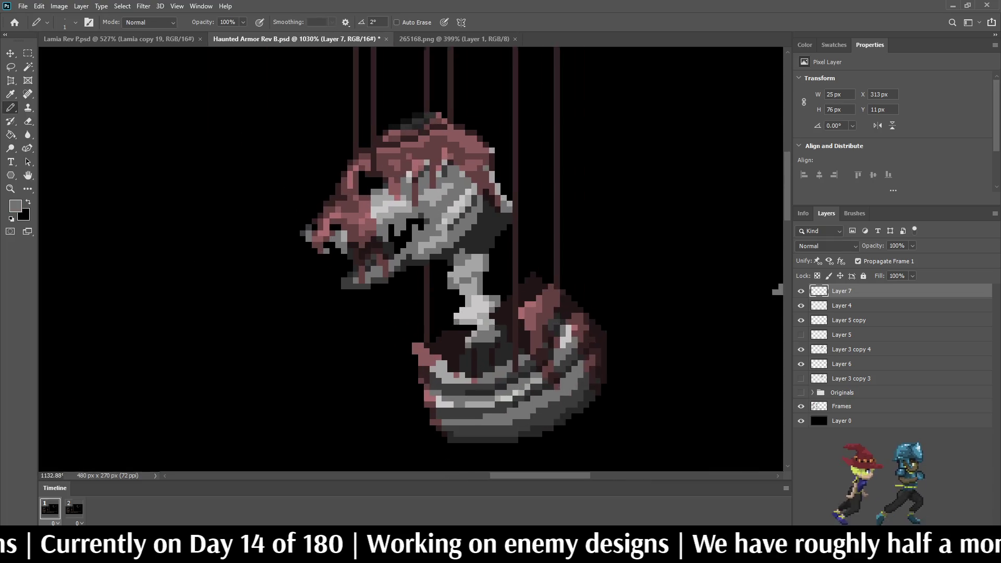
scroll(395, 183, "up", 1)
left_click(383, 185)
left_click(368, 185)
left_click(367, 169)
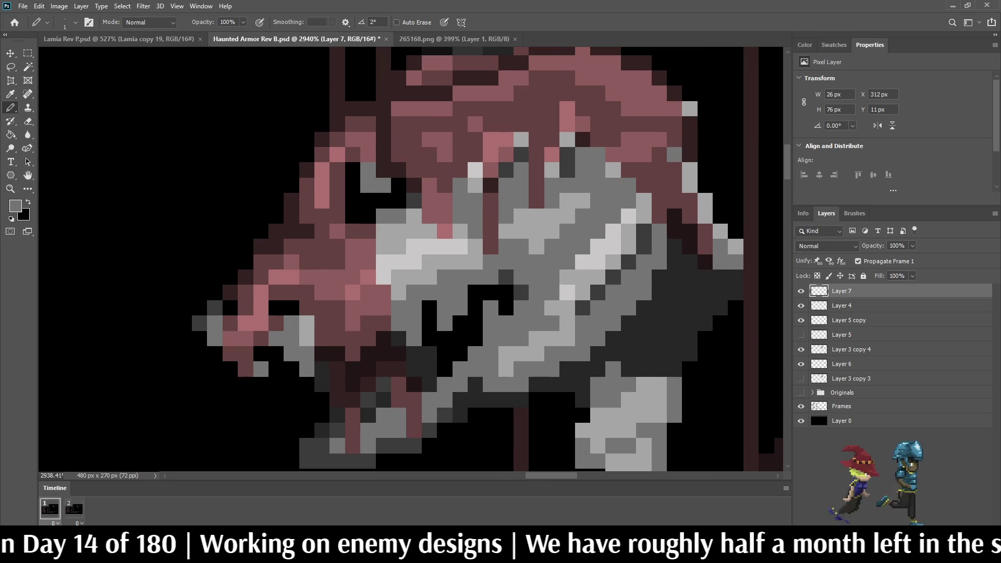
Preview the animation and shorten the hanging string by one pixel.
scroll(441, 149, "down", 6)
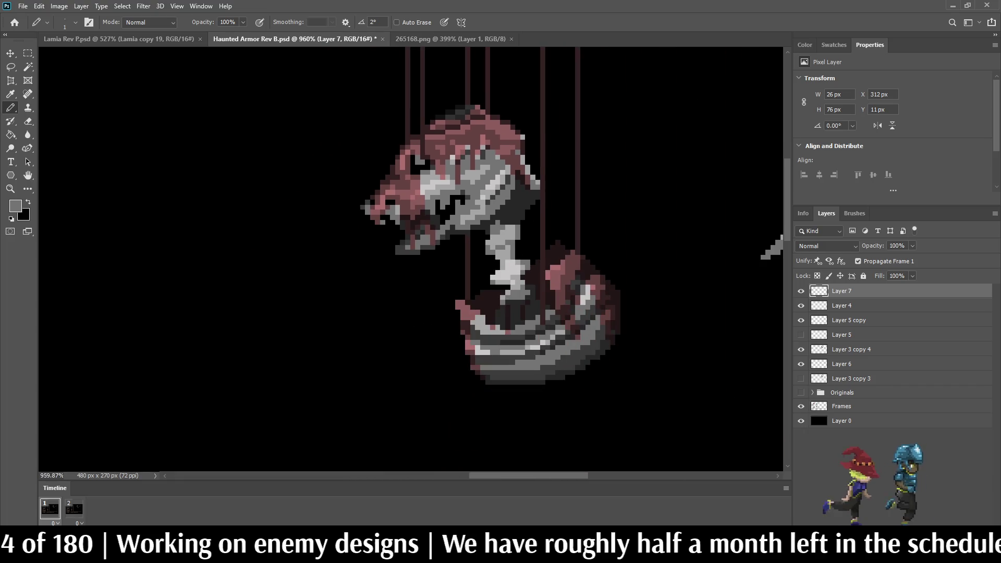
key("space")
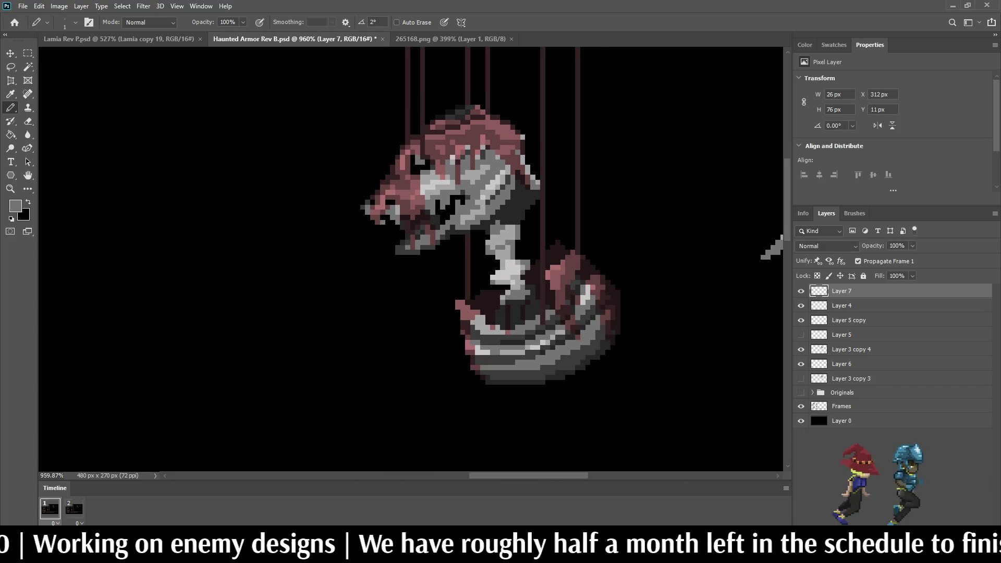
scroll(552, 317, "up", 5)
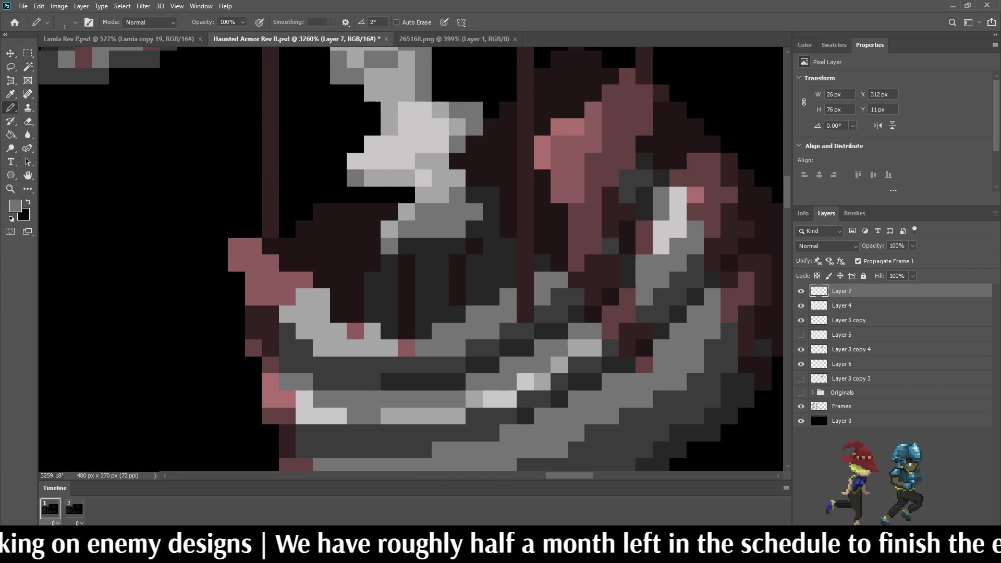
left_click(525, 315)
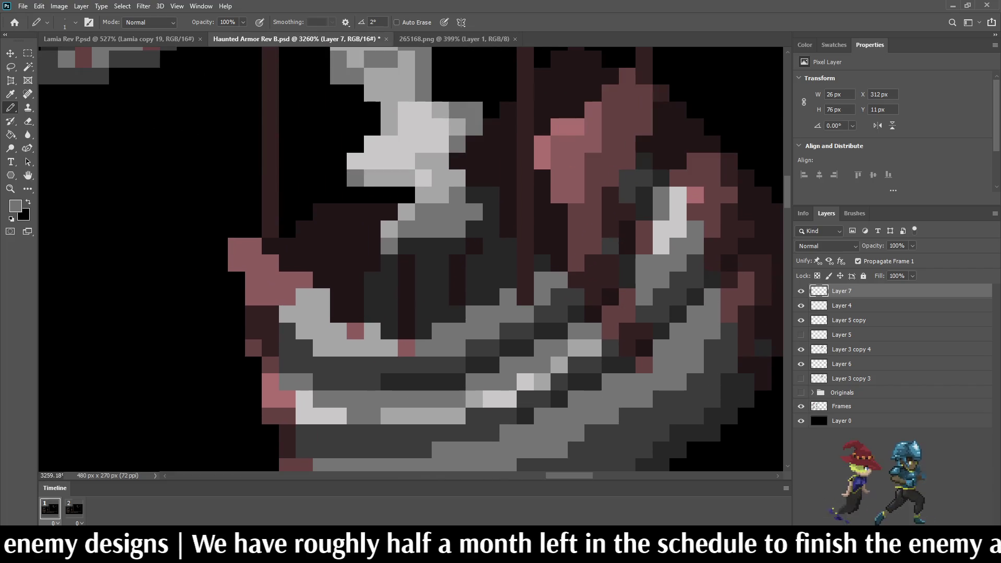
scroll(530, 211, "down", 6)
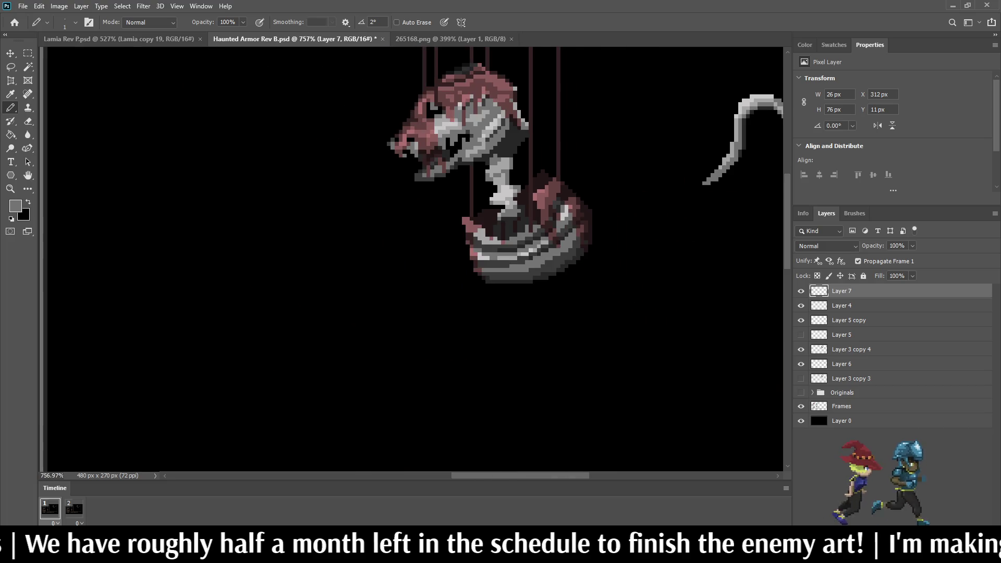
Sample light grey from the bowl and paint three light-grey pixels onto it.
key("i")
left_click(525, 229)
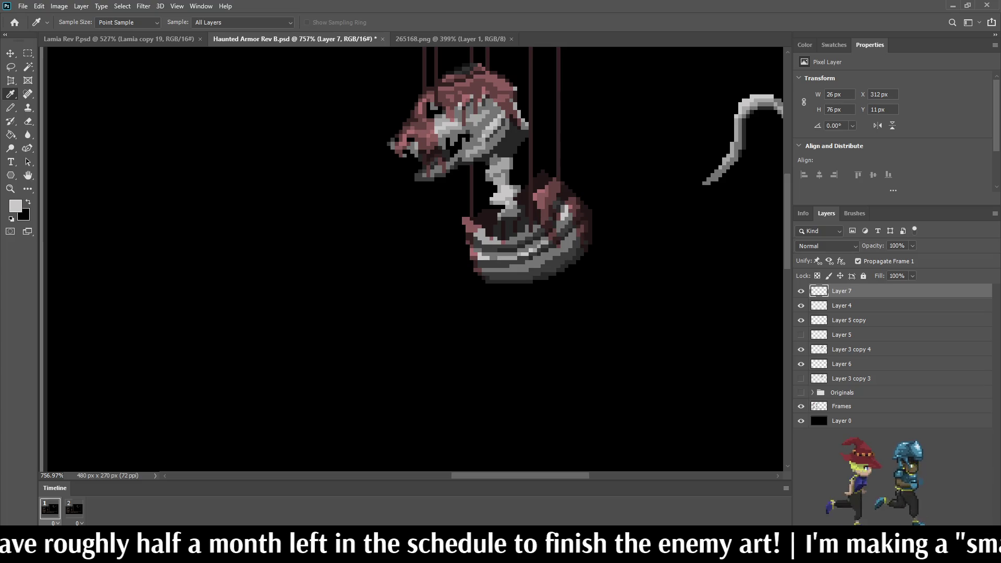
scroll(525, 228, "up", 6)
key("b")
key("ctrl+z")
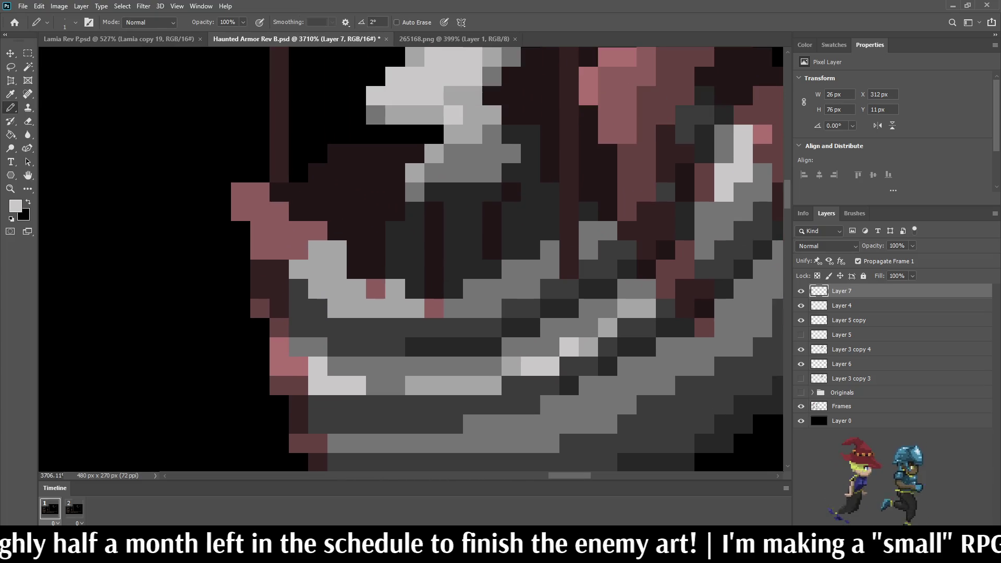
scroll(547, 260, "up", 2)
left_click(571, 272)
left_click(546, 272)
left_click(546, 246)
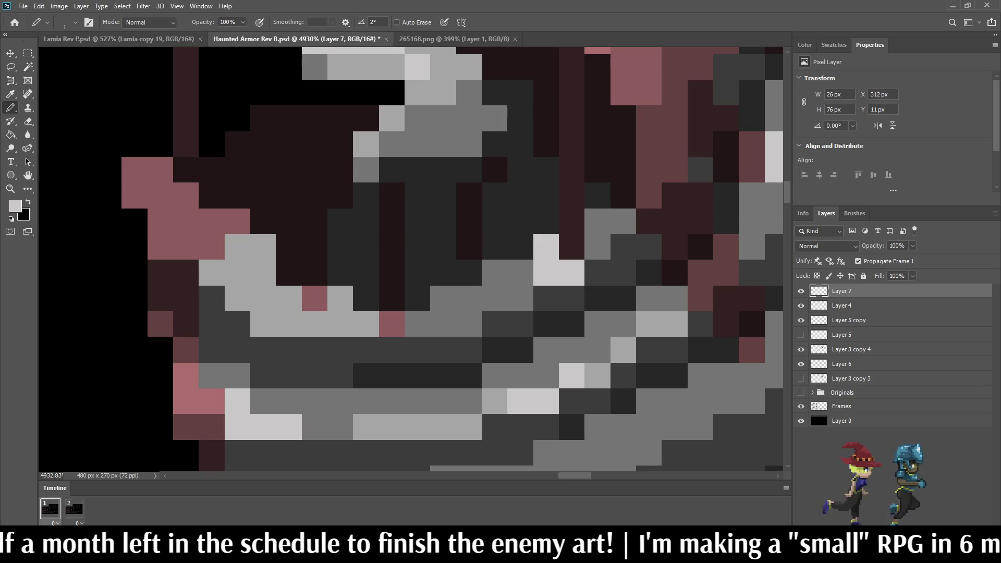
scroll(542, 240, "down", 1)
scroll(521, 172, "down", 10)
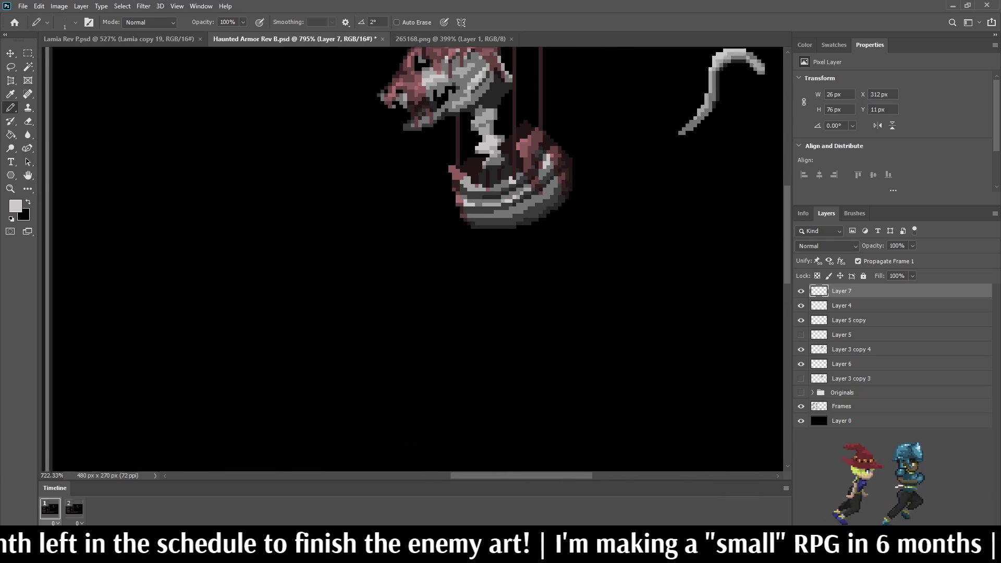
scroll(463, 114, "down", 3)
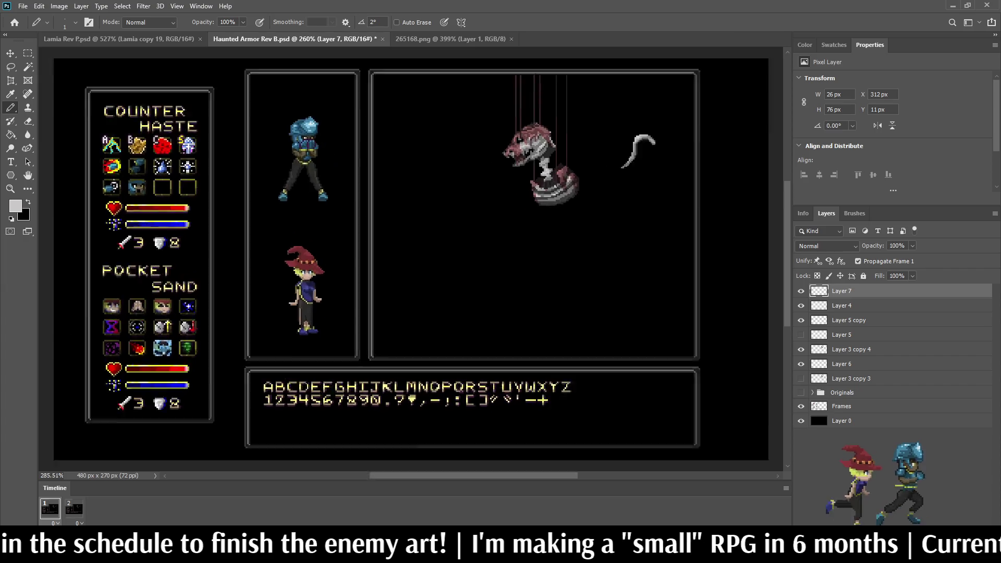
Toggle Layer 7 off and on to compare the skull with and without its strings.
scroll(540, 146, "up", 4)
scroll(529, 148, "up", 5)
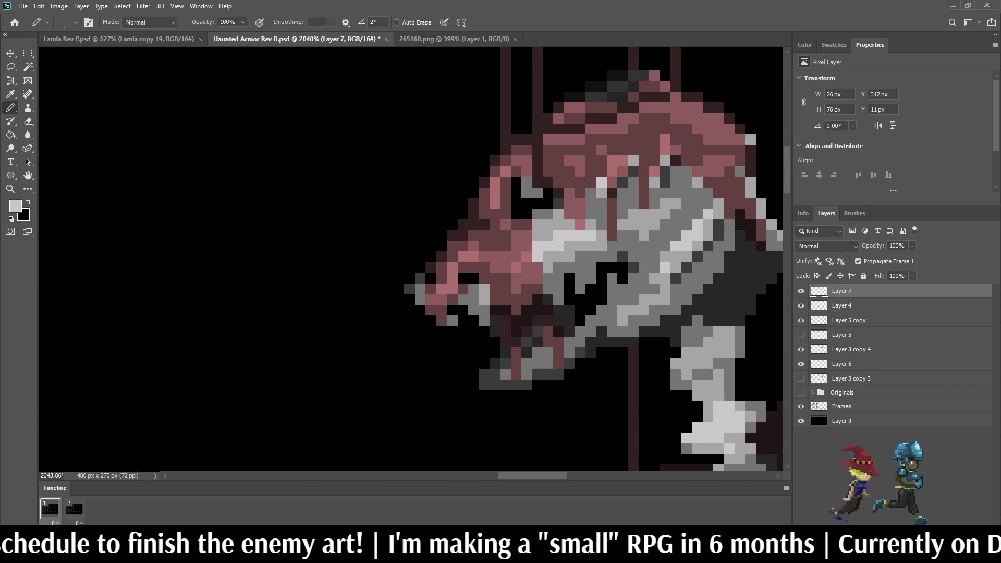
scroll(523, 180, "down", 3)
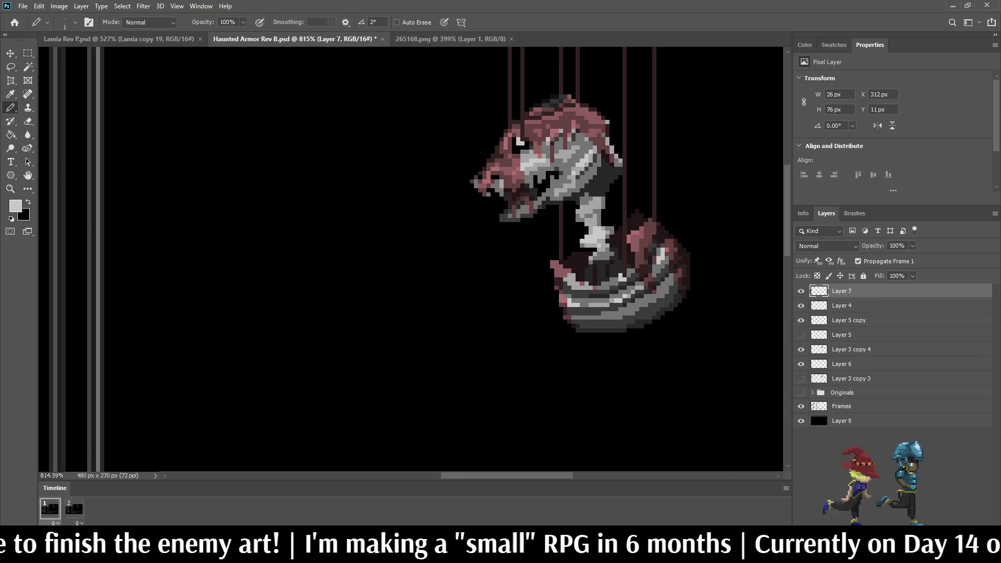
scroll(533, 114, "down", 2)
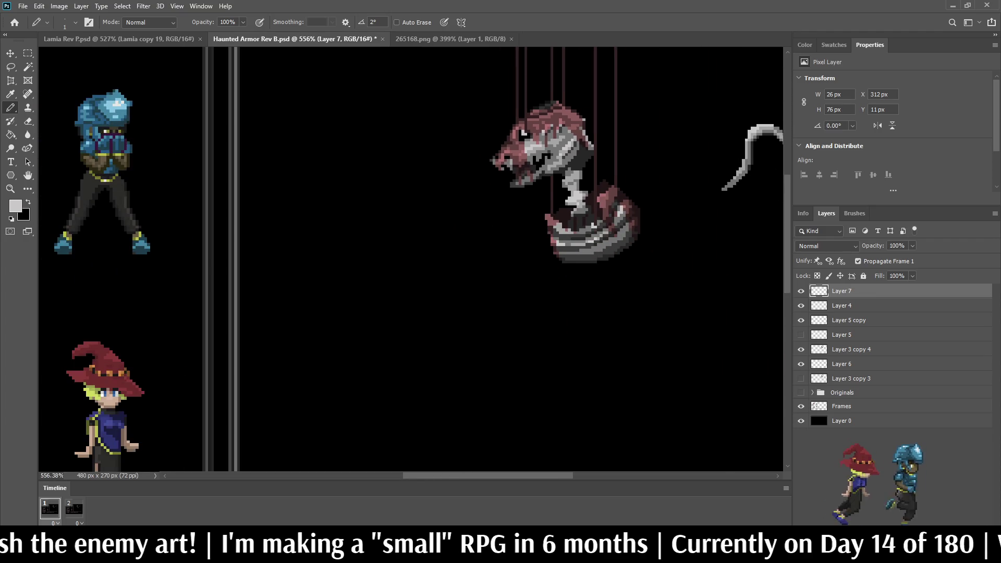
scroll(589, 172, "up", 1)
key("ctrl+comma")
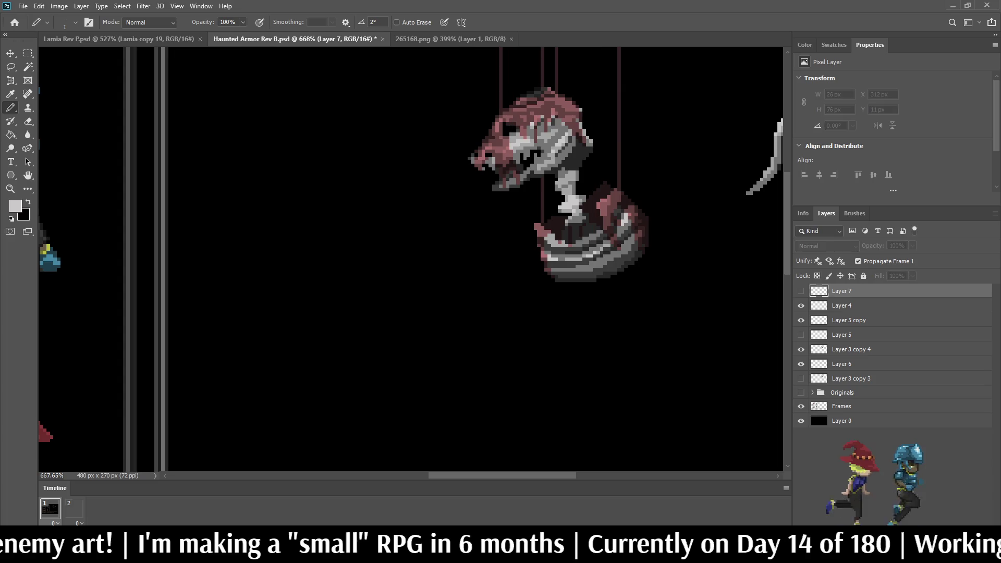
key("ctrl+comma")
scroll(521, 122, "up", 2)
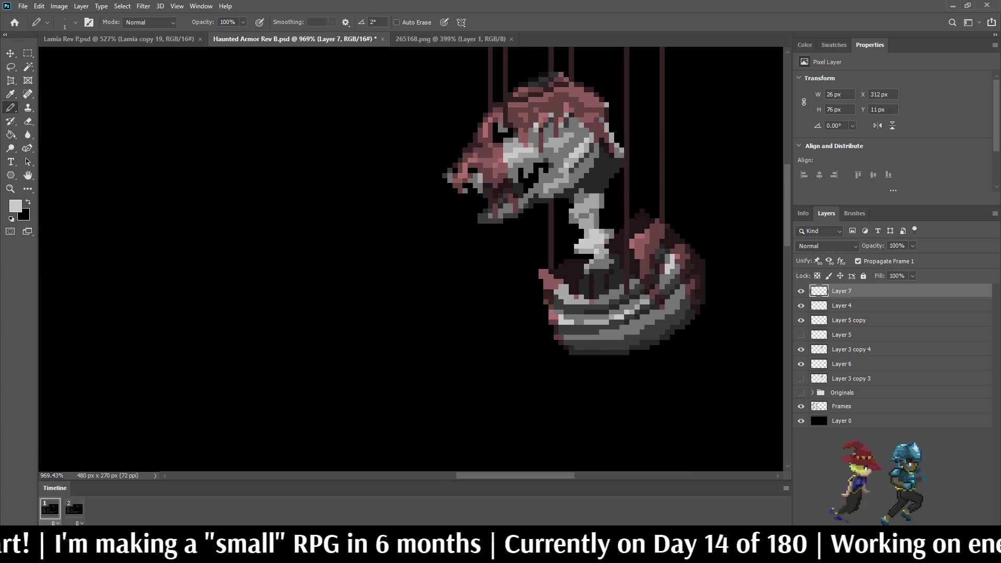
key("ctrl+comma")
key("ctrl+comma")
key("ctrl+comma")
key("ctrl+comma")
key("ctrl+comma")
key("ctrl+comma")
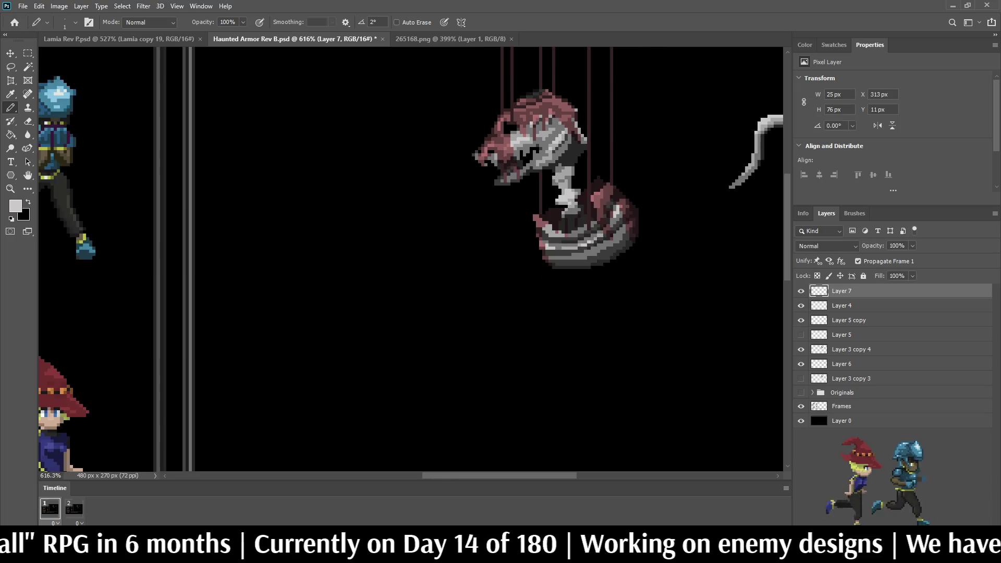
scroll(491, 49, "up", 3)
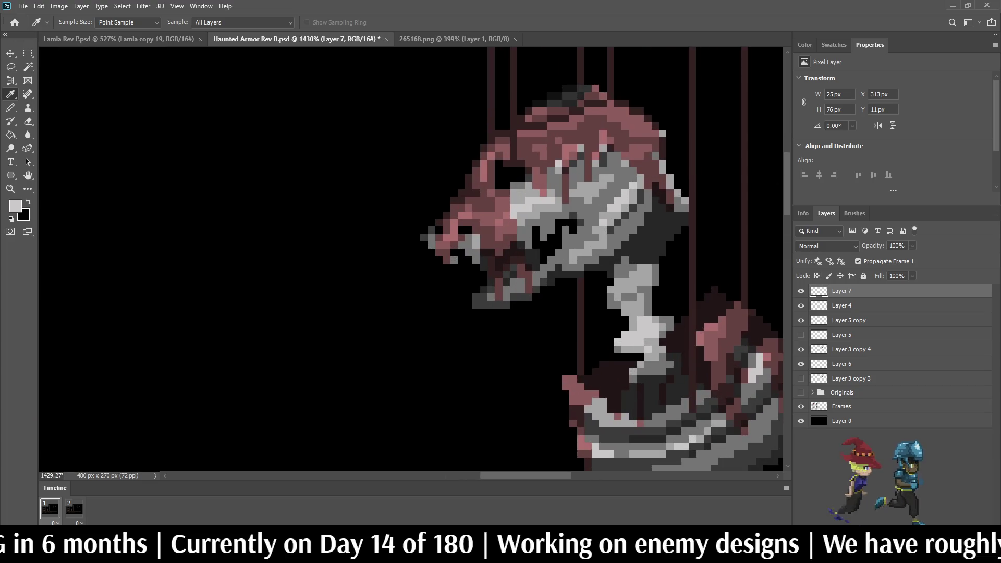
Paint a four-pixel red eye in the skull's eye socket on Layer 7.
left_click(491, 52, "alt")
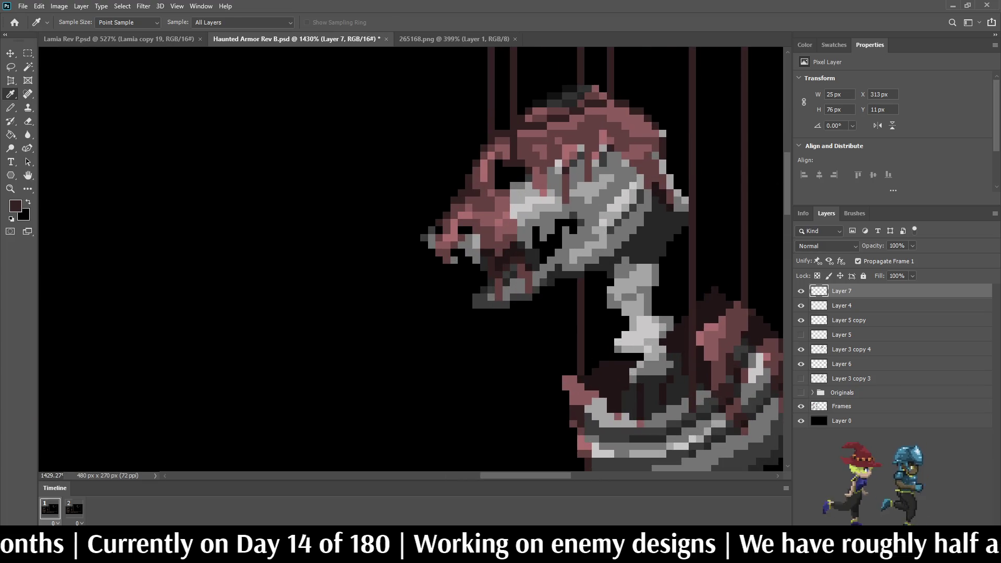
key("alt")
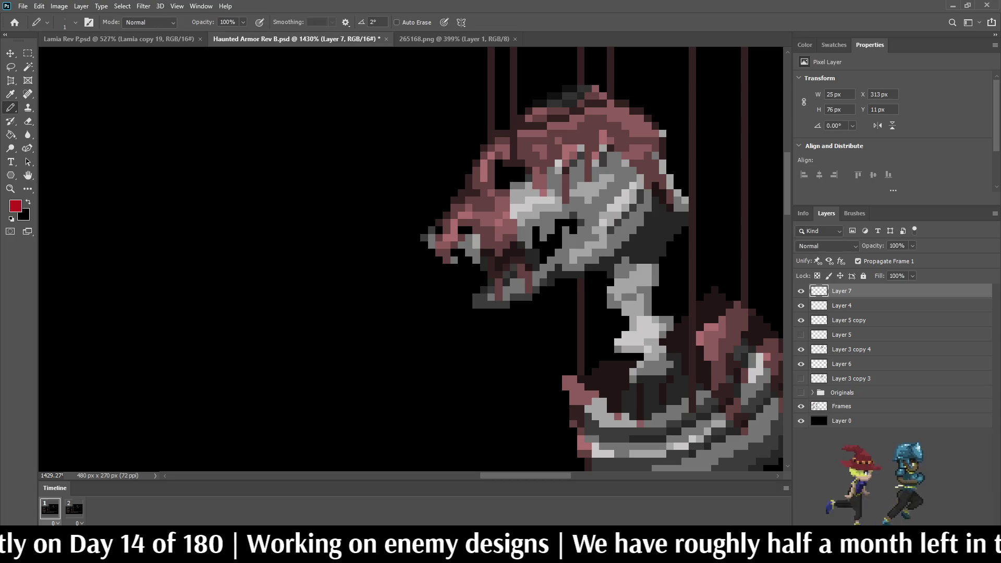
scroll(465, 164, "down", 3)
scroll(465, 163, "up", 6)
left_click(557, 175)
left_click_drag(542, 175, 542, 161)
left_click(543, 147)
scroll(596, 189, "down", 10)
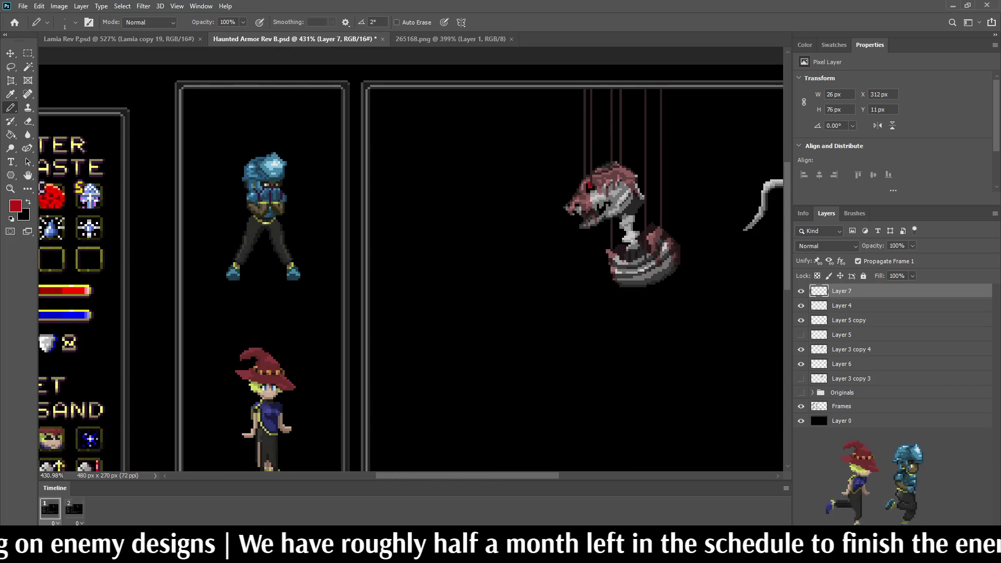
scroll(582, 172, "up", 5)
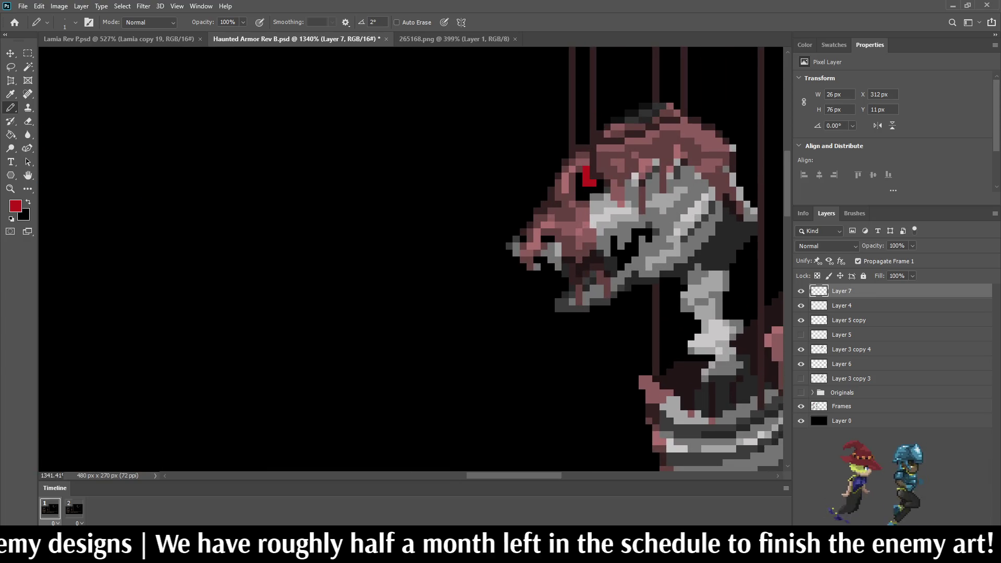
scroll(699, 336, "up", 3)
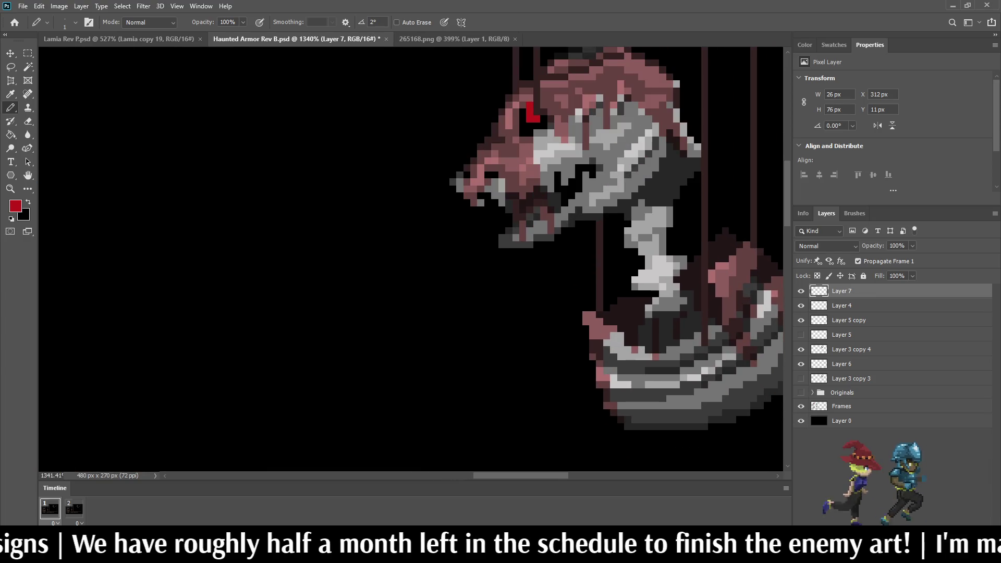
left_click(801, 291)
left_click(800, 291)
Add two red glint pixels on the lower armor and select the second animation frame.
scroll(703, 339, "up", 3)
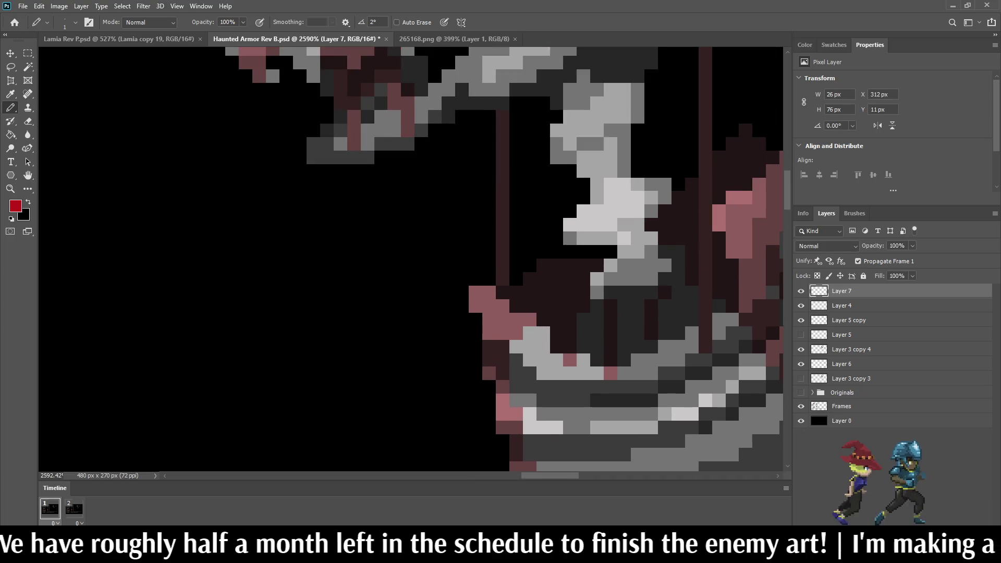
left_click(691, 345)
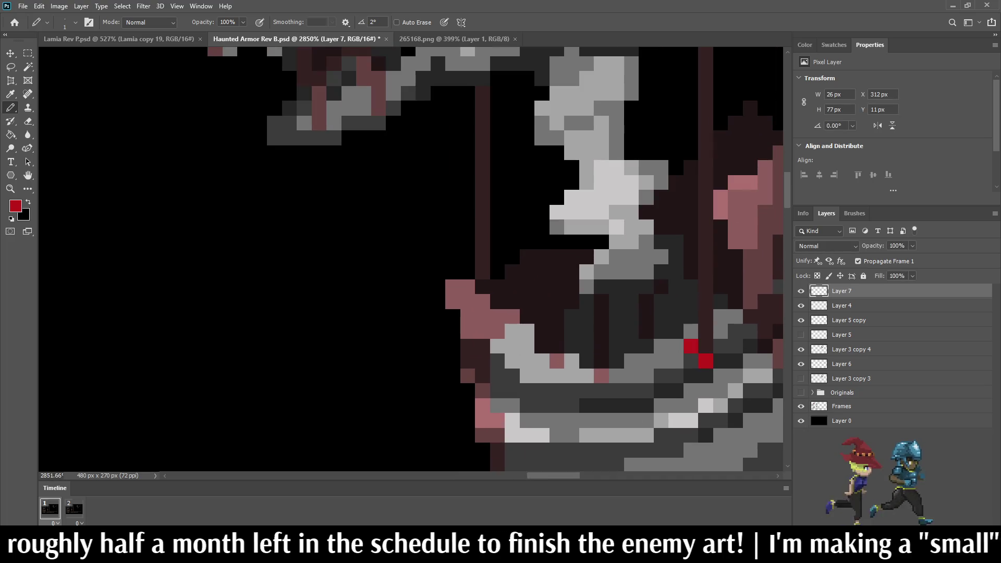
left_click(691, 331)
scroll(673, 272, "down", 5)
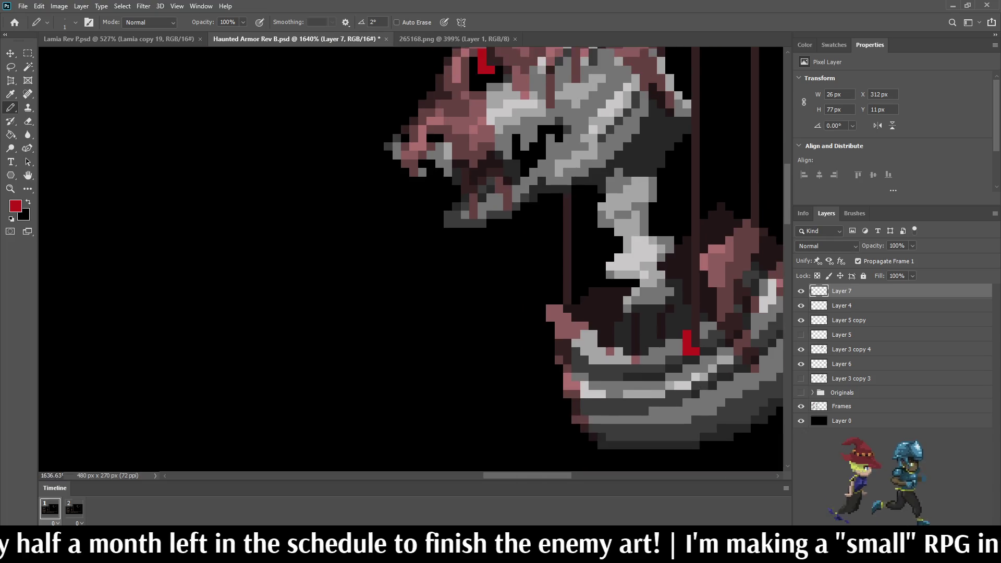
scroll(657, 239, "down", 2)
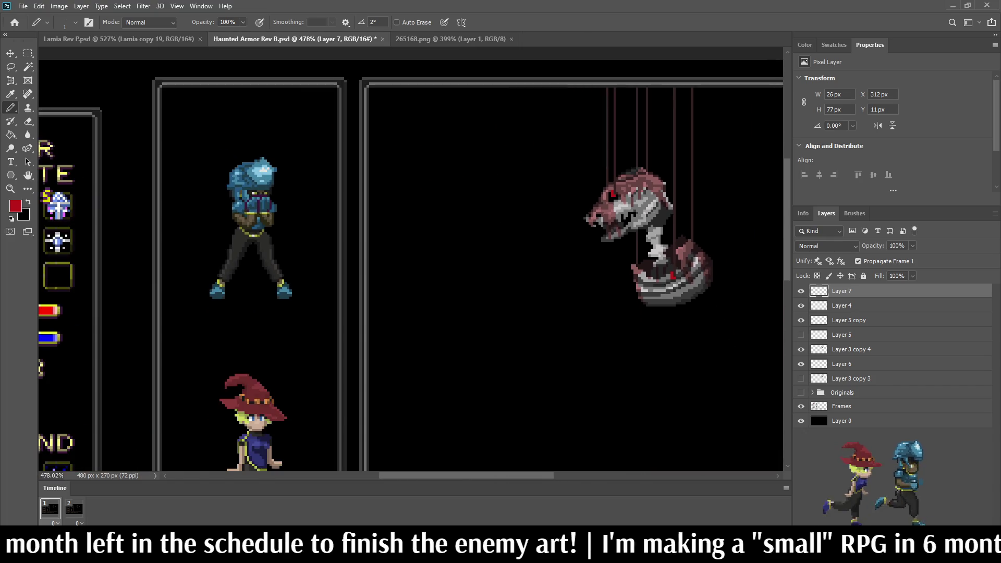
scroll(666, 177, "up", 3)
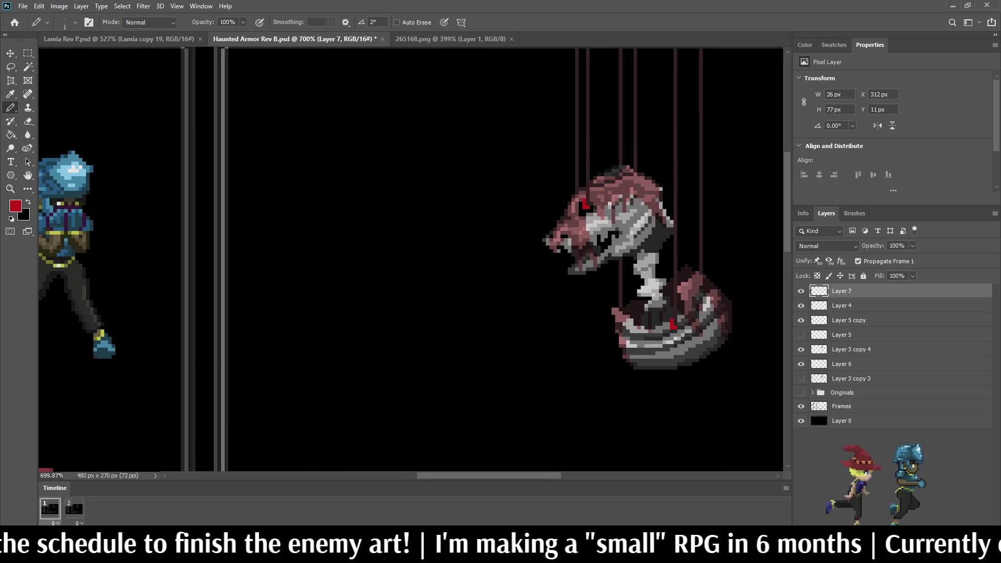
left_click(73, 508)
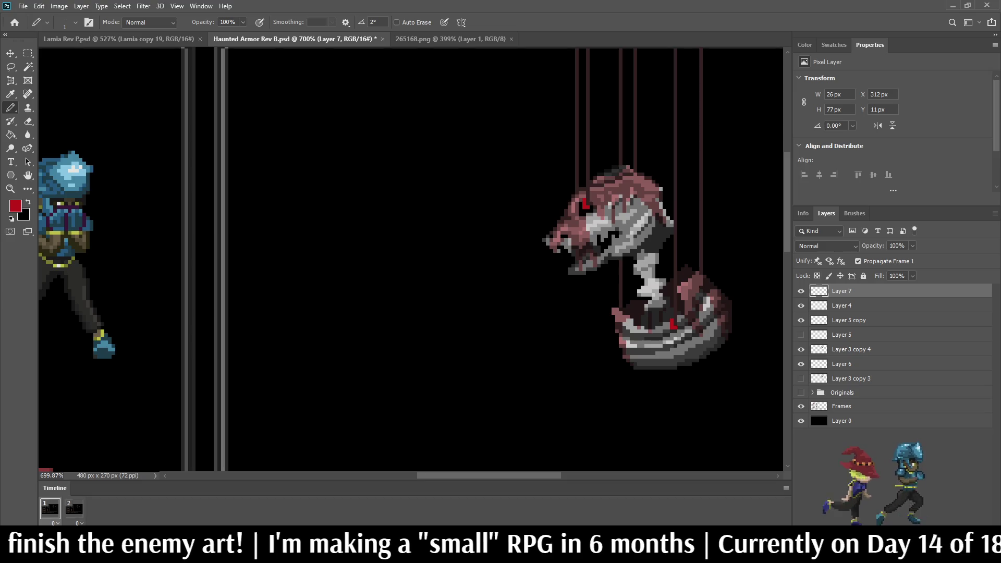
key("i")
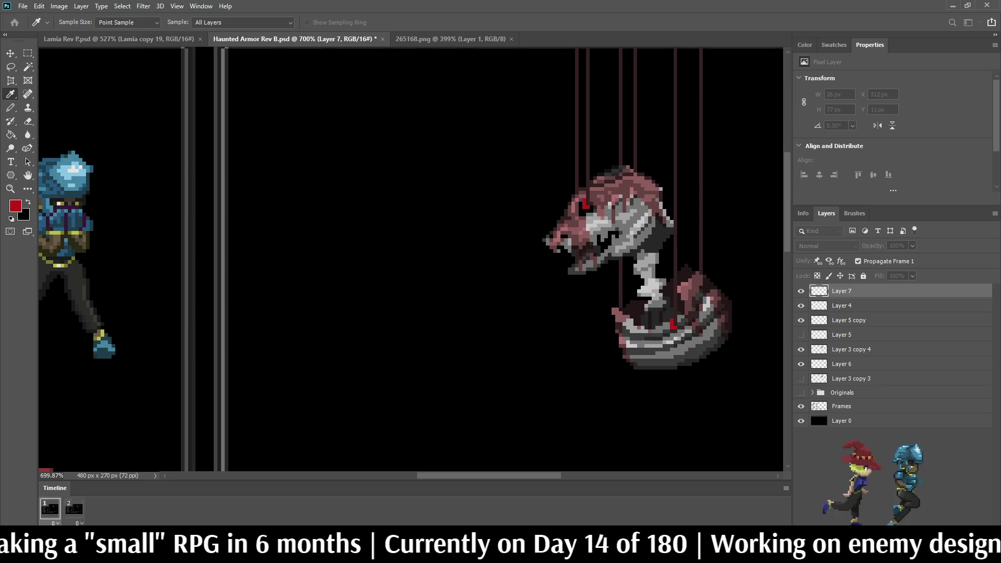
Fill the red eye and glint pixels purple, check them with the Magic Wand, then deselect.
key("b")
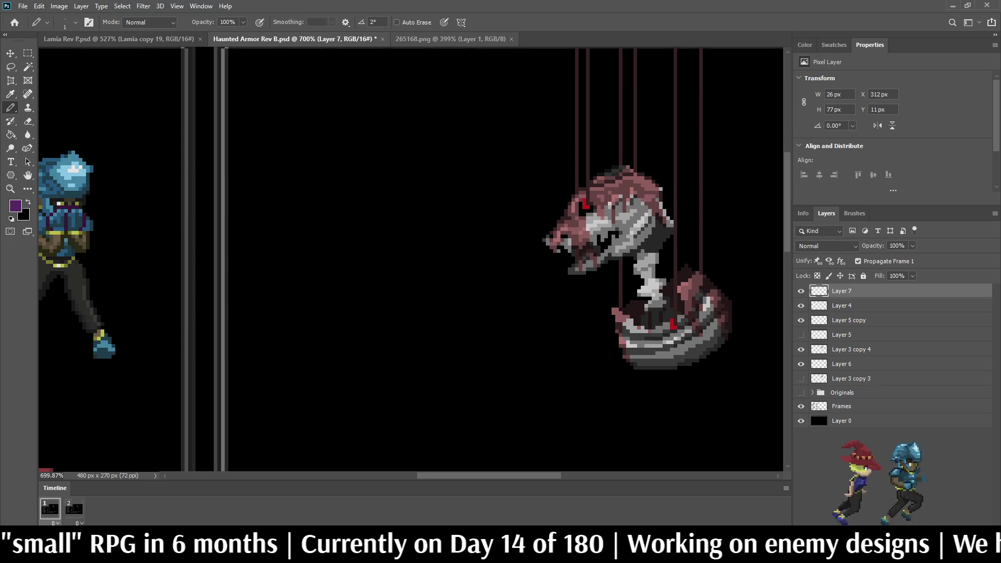
key("g")
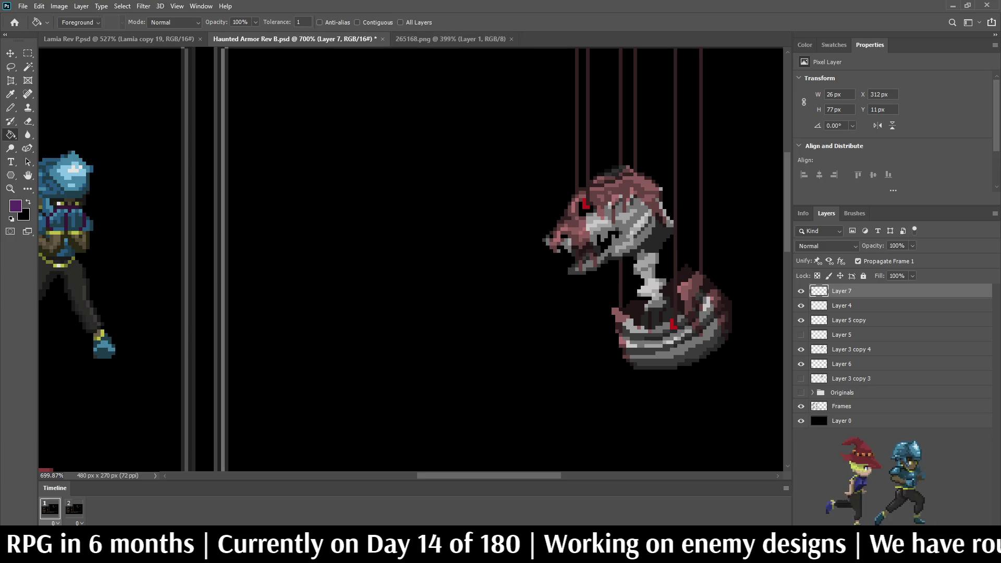
scroll(543, 240, "down", 4)
scroll(542, 250, "up", 3)
scroll(541, 260, "up", 3)
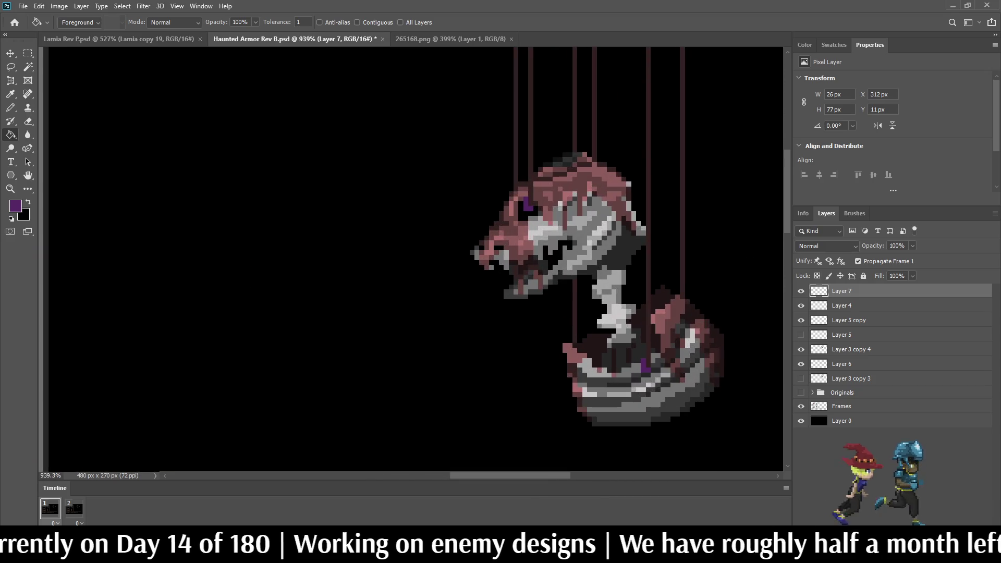
key("w")
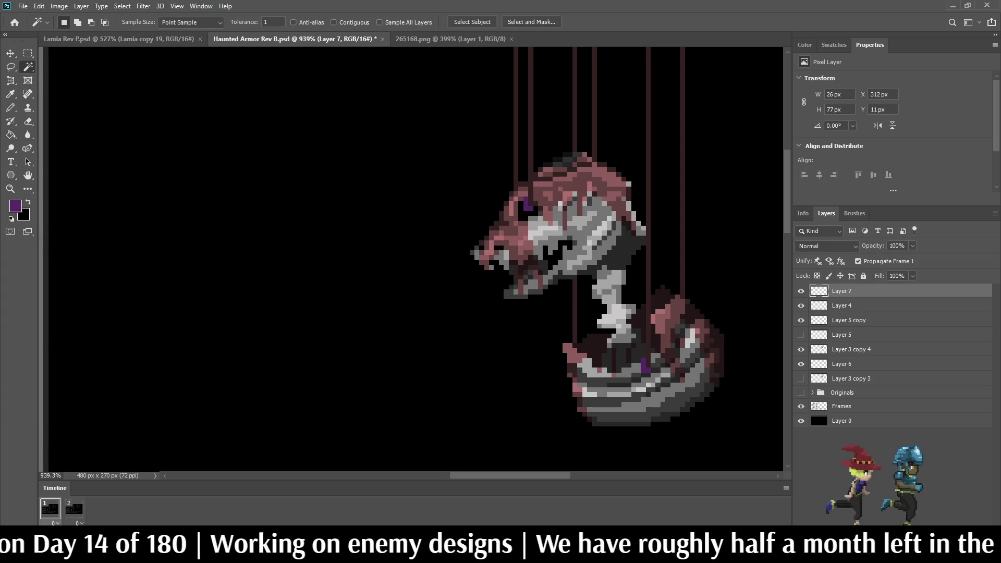
left_click(527, 205)
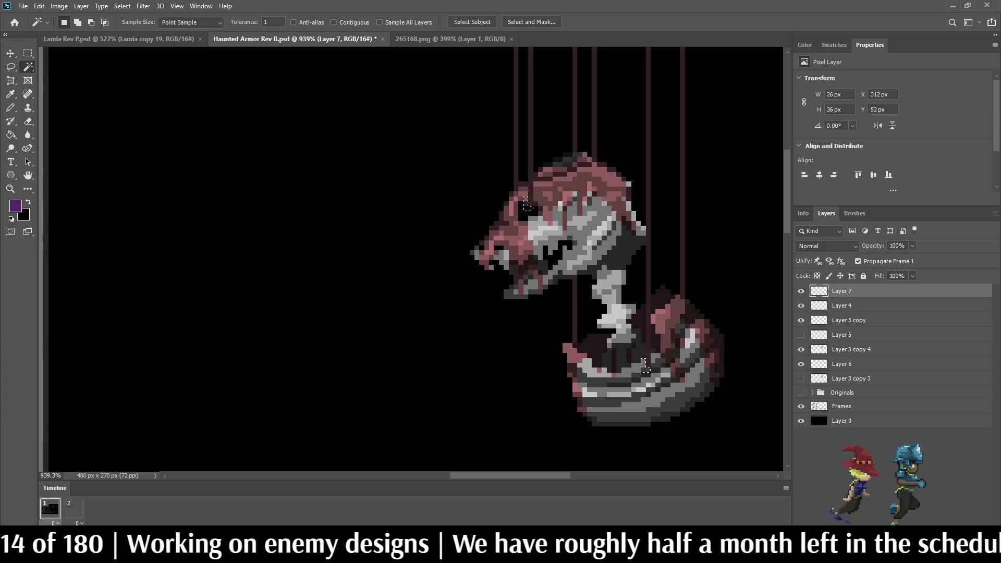
key("ctrl+d")
Inspect the purple pixels up close and play the two-frame animation.
scroll(681, 207, "down", 5)
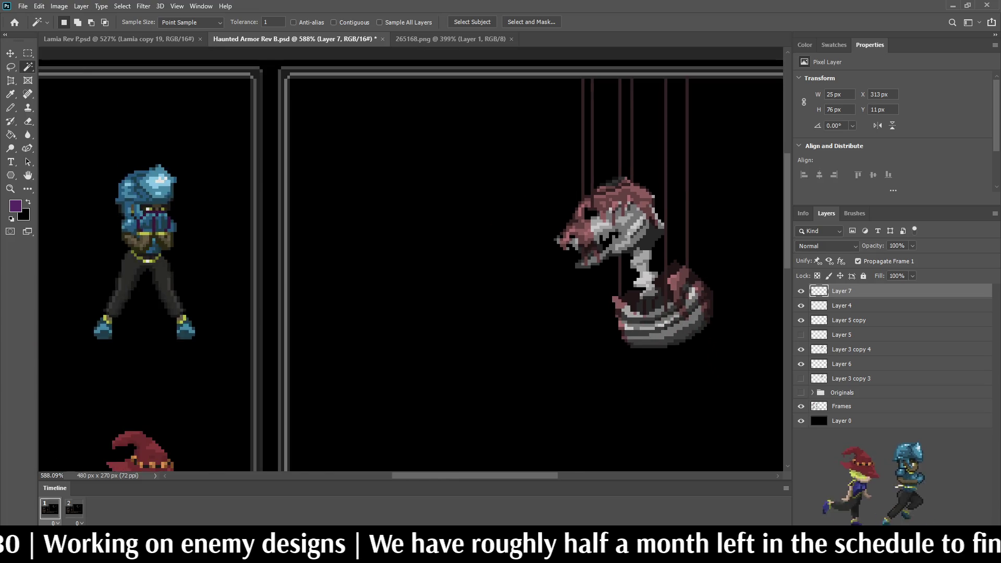
scroll(573, 208, "down", 2)
scroll(574, 209, "up", 2)
key("b")
scroll(573, 209, "up", 2)
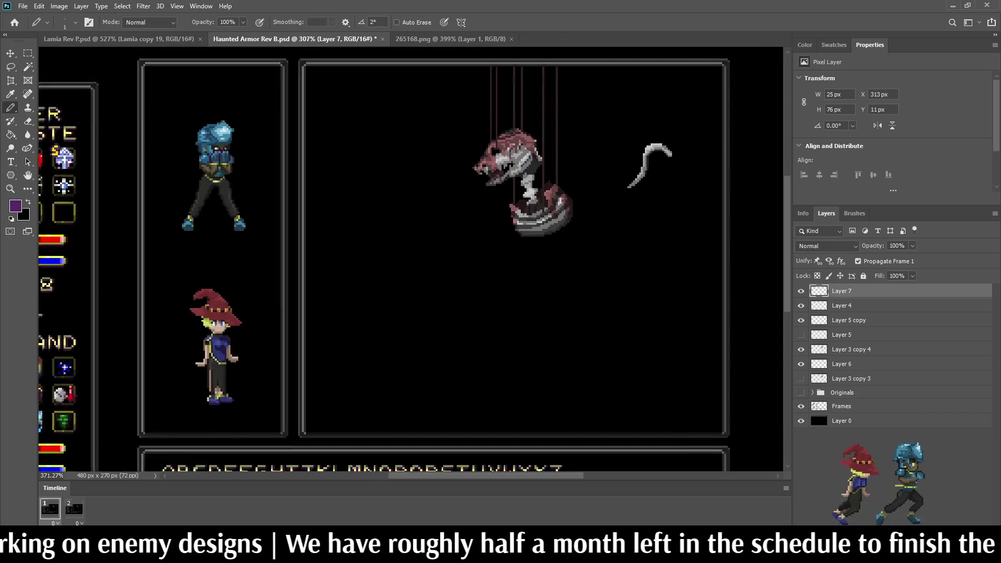
scroll(597, 109, "up", 3)
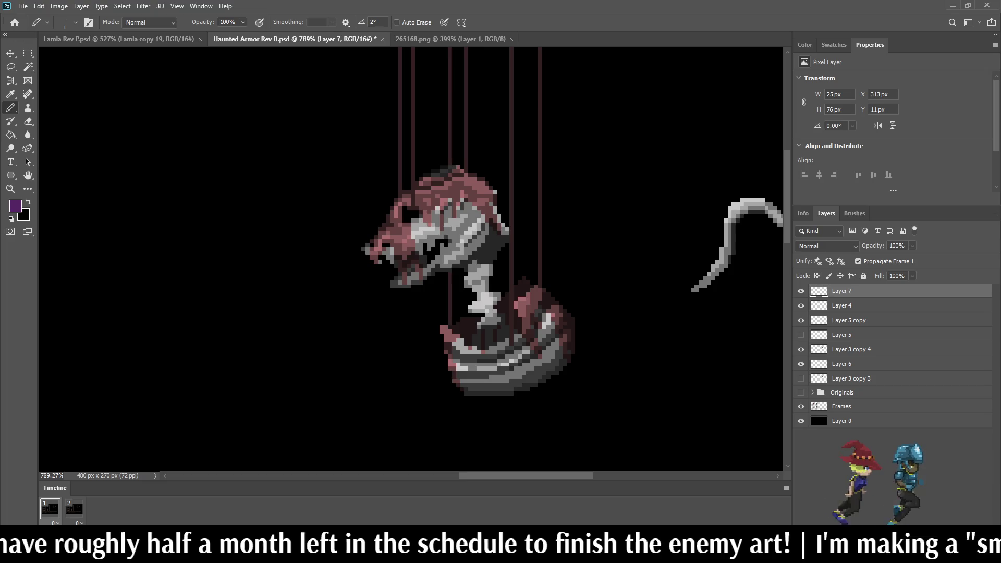
scroll(506, 171, "down", 6)
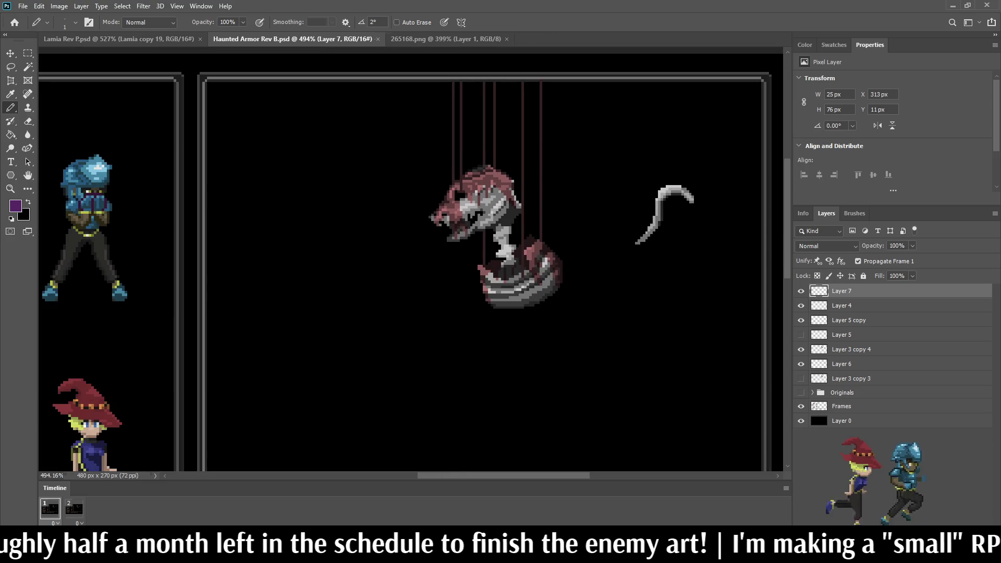
scroll(490, 183, "up", 5)
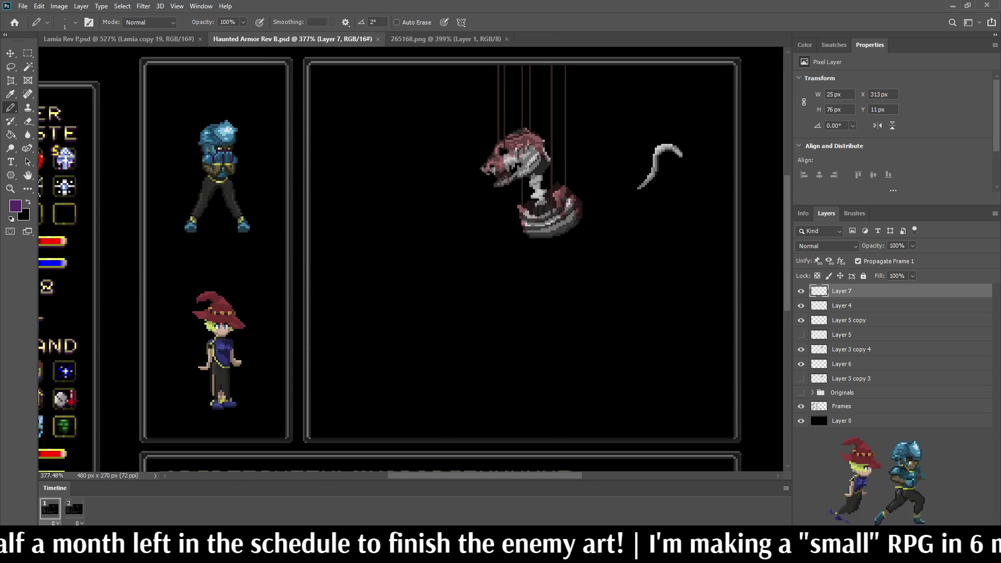
key("space")
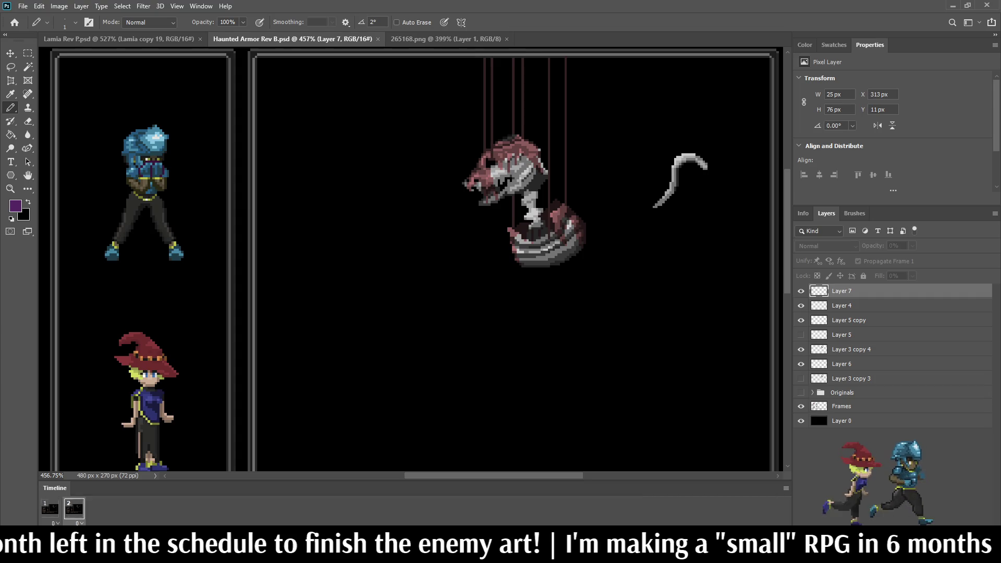
Stop the animation preview and toggle the neck and strings layers off and on to compare.
scroll(508, 164, "down", 3)
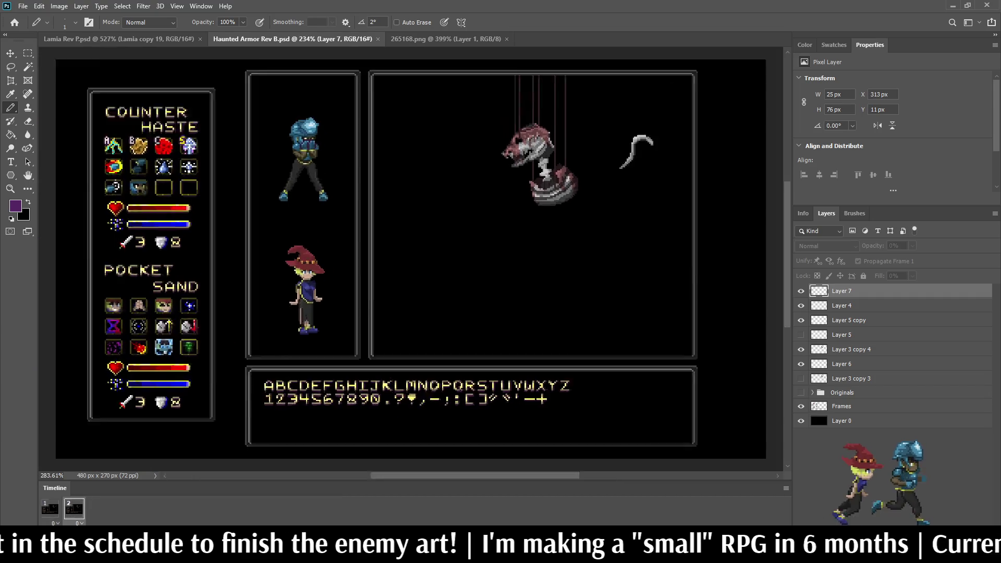
scroll(513, 157, "up", 4)
key("space")
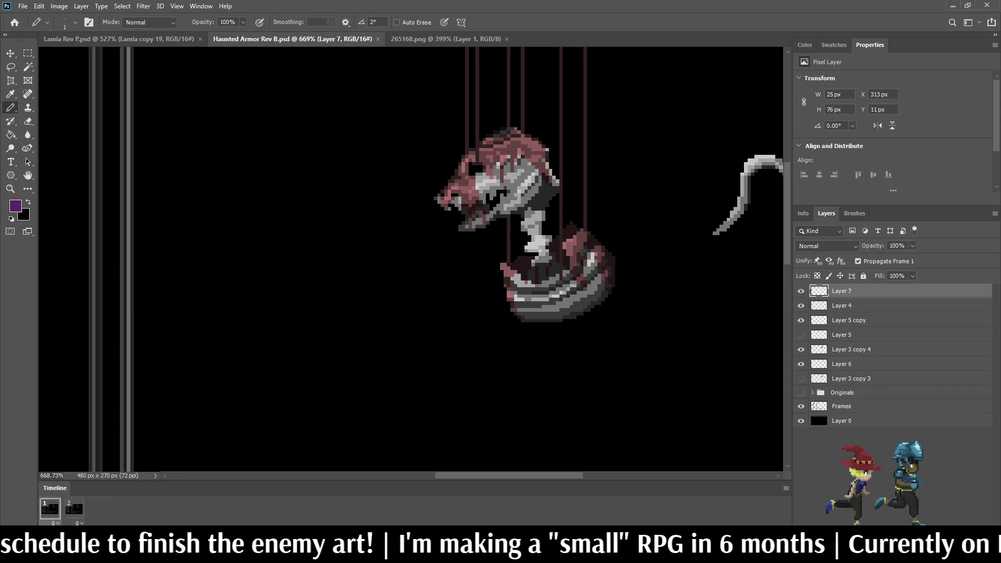
scroll(575, 135, "down", 2)
left_click(801, 305)
left_click(800, 305)
left_click(801, 291)
left_click(801, 291)
Delete Layer 5 copy to remove the spare grey scythe hook beside the skull.
left_click(801, 320)
left_click(801, 320)
left_click(848, 320)
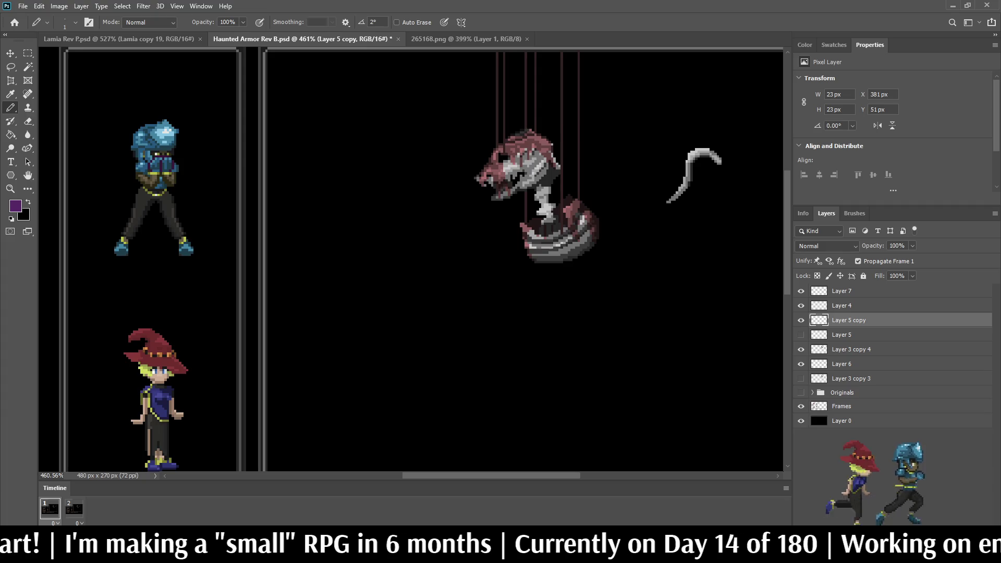
key("Delete")
scroll(412, 261, "down", 5)
scroll(412, 261, "up", 5)
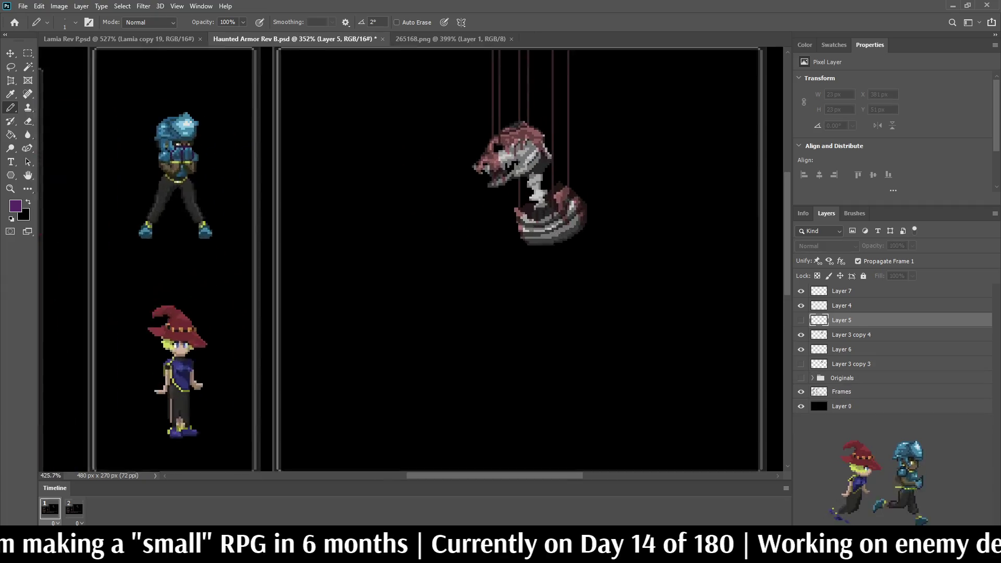
scroll(412, 261, "down", 2)
scroll(411, 260, "down", 2)
scroll(521, 66, "up", 8)
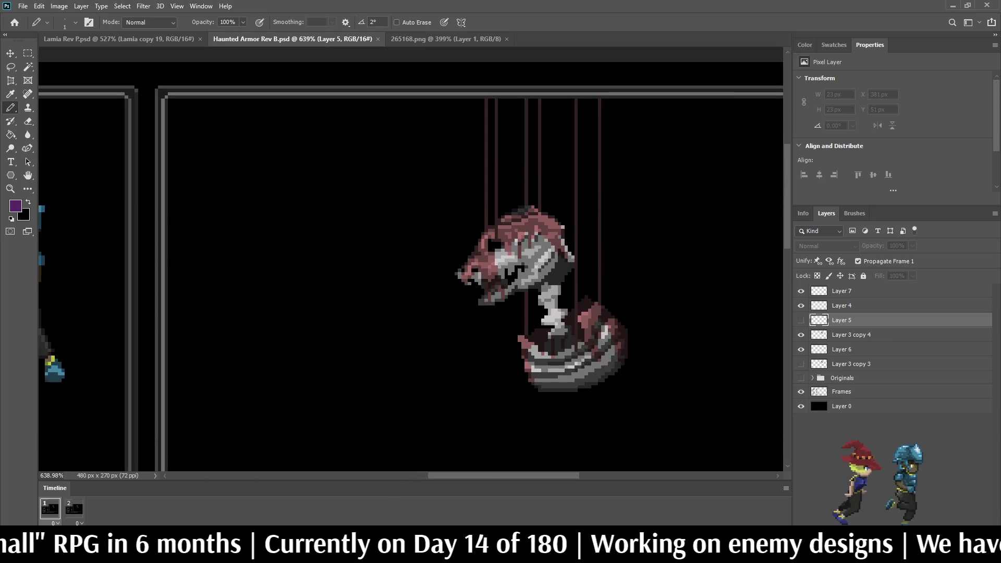
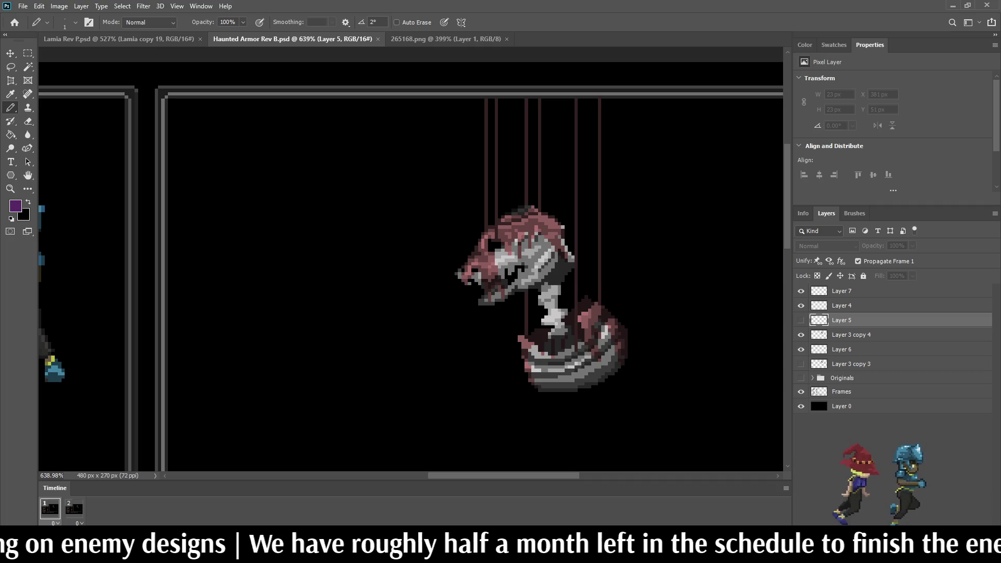
On Layer 7, sample the strings' red and pencil a streak and a dot down one string.
left_click(855, 290)
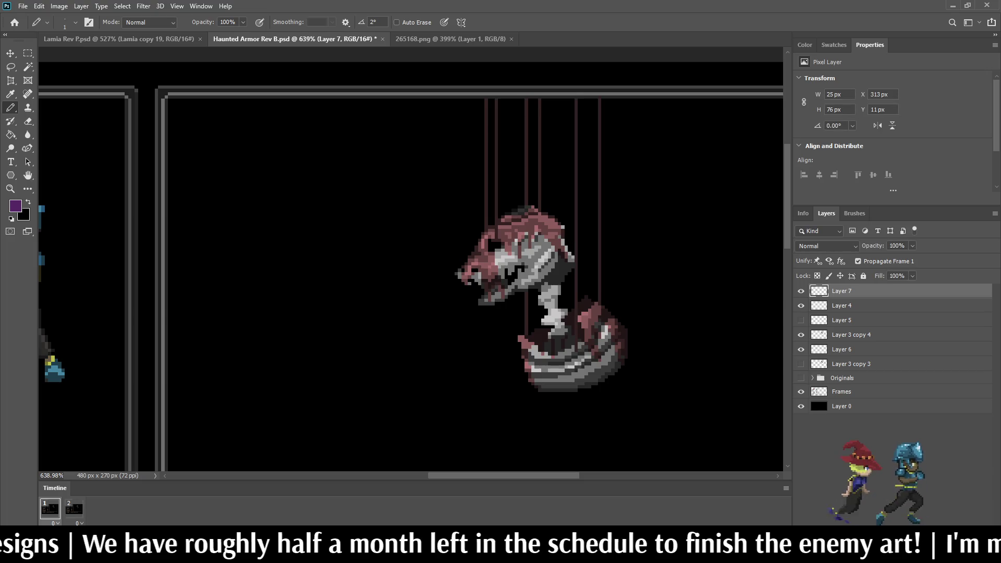
key("i")
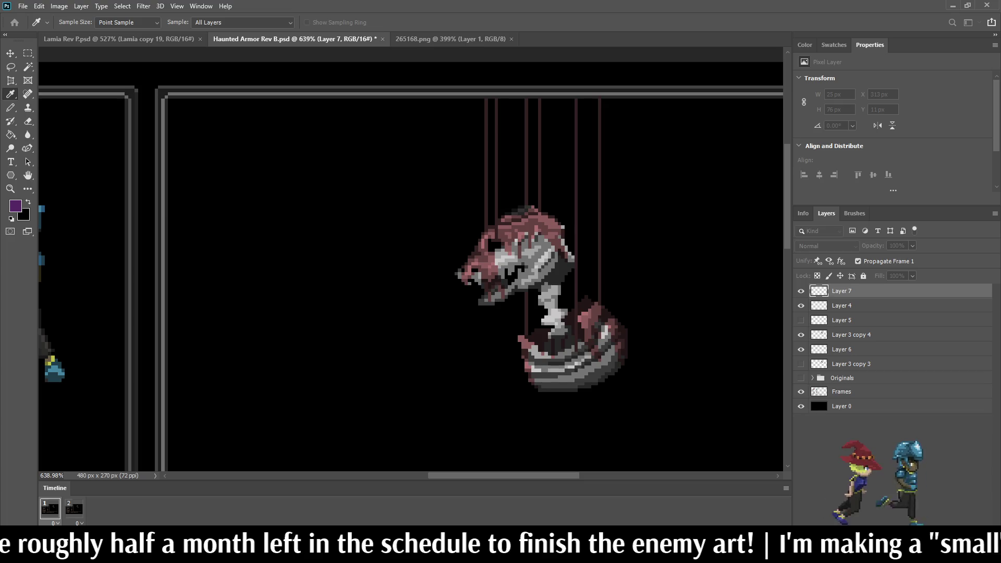
key("b")
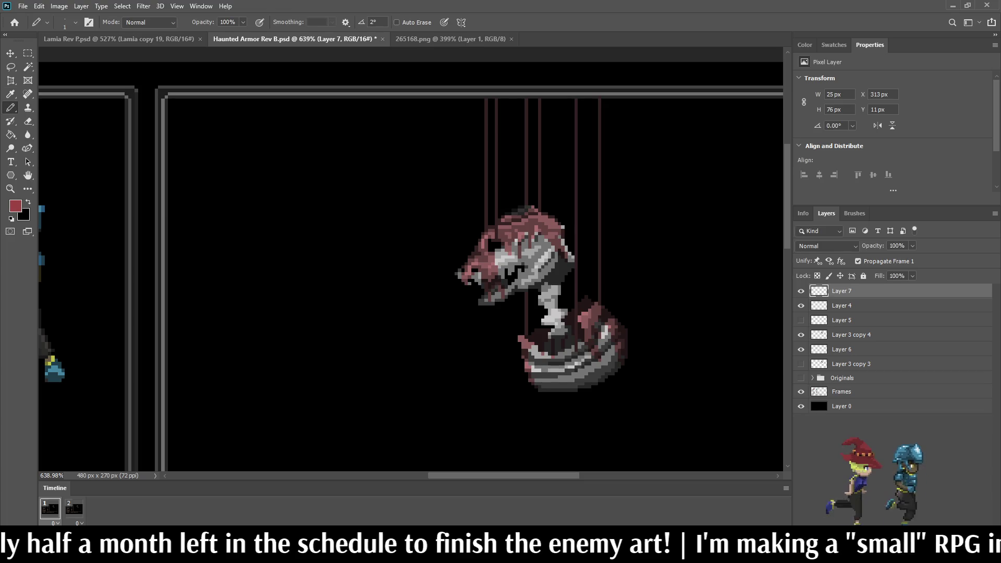
scroll(545, 171, "up", 3)
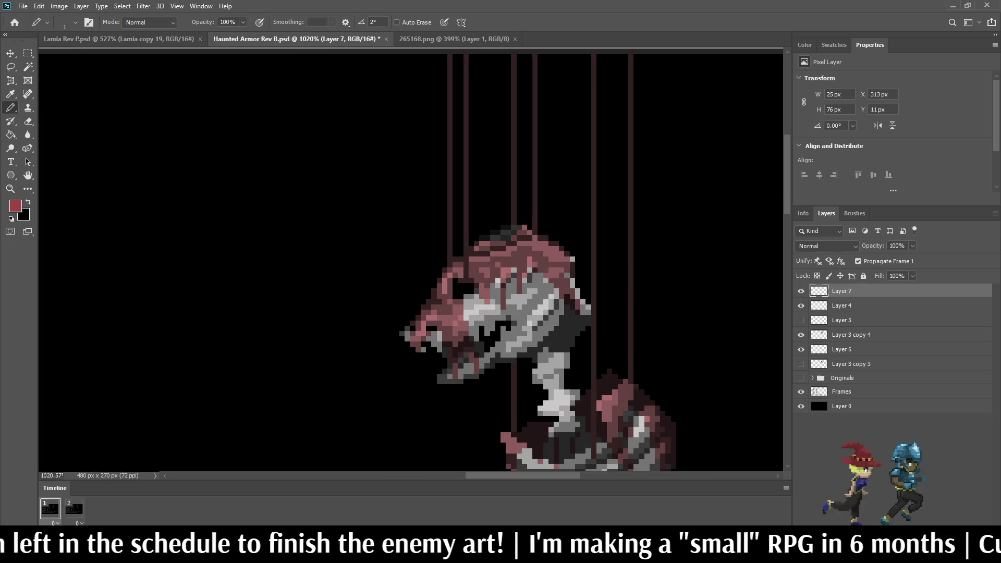
left_click_drag(466, 104, 466, 169)
left_click(466, 211)
scroll(484, 292, "down", 5)
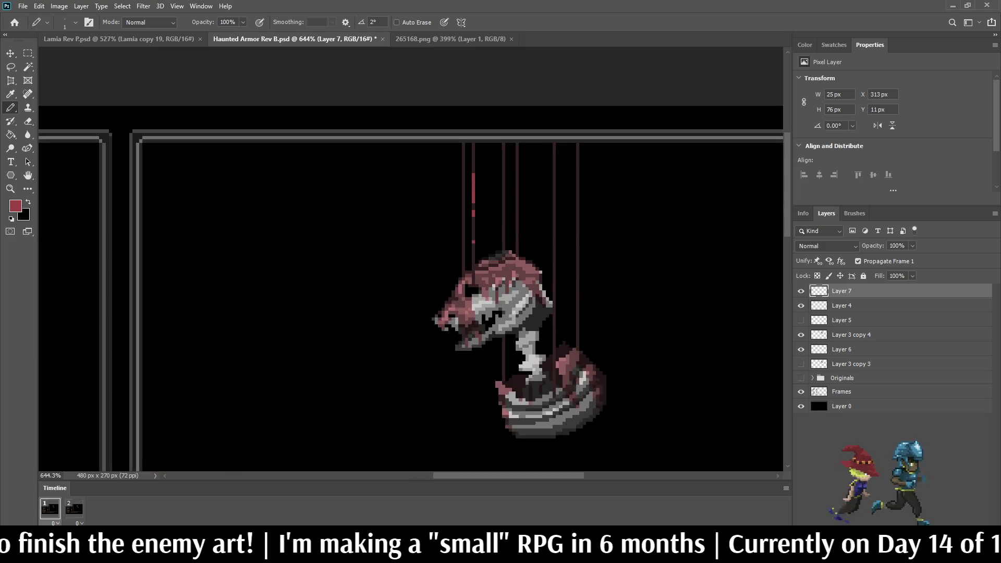
scroll(526, 193, "up", 2)
Paint a long red streak and two red pixels down another string, checking Layer 7's visibility.
left_click(801, 290)
left_click(801, 290)
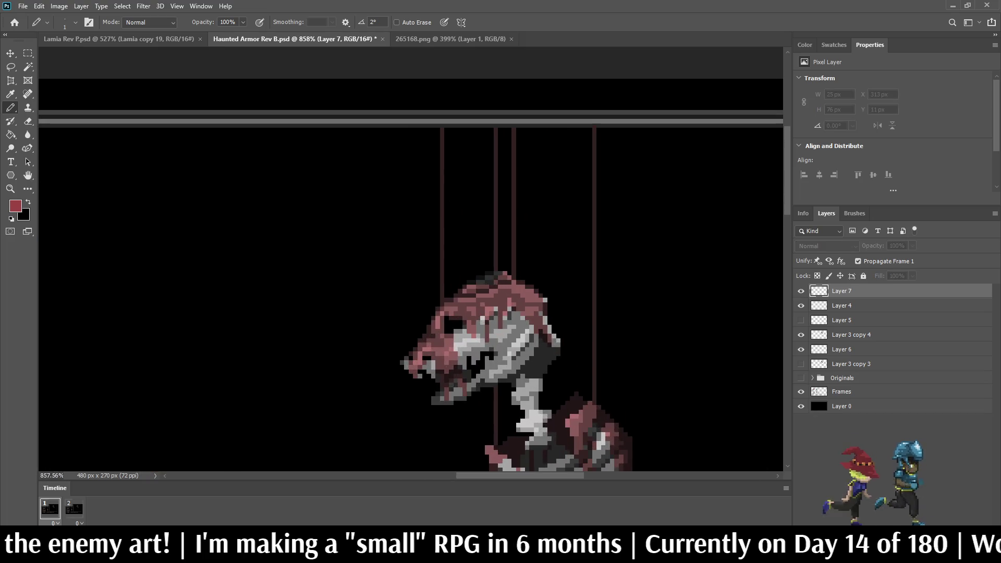
scroll(548, 226, "up", 2)
left_click_drag(569, 164, 569, 348)
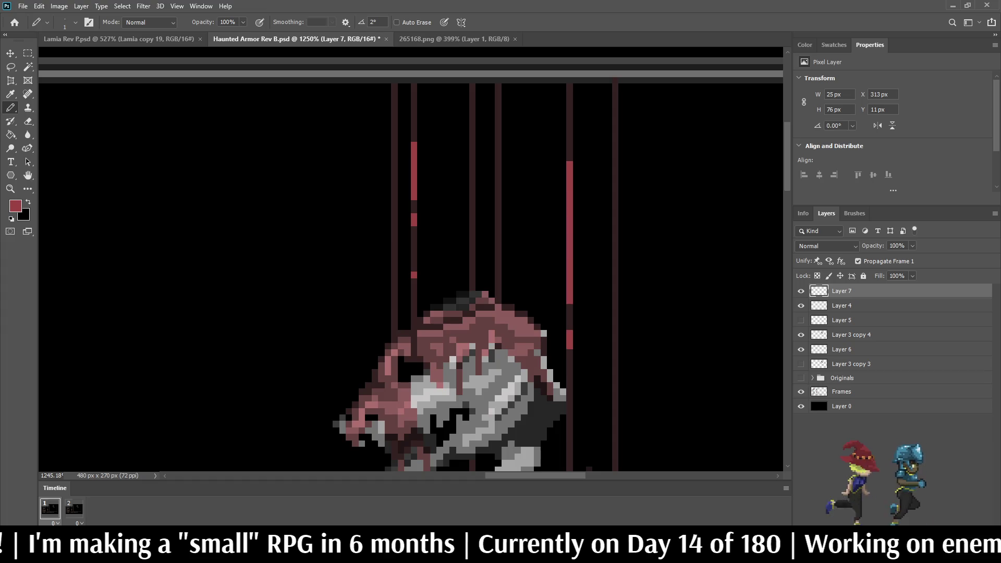
scroll(410, 260, "down", 4)
left_click(573, 238)
left_click(573, 244)
scroll(586, 252, "down", 5)
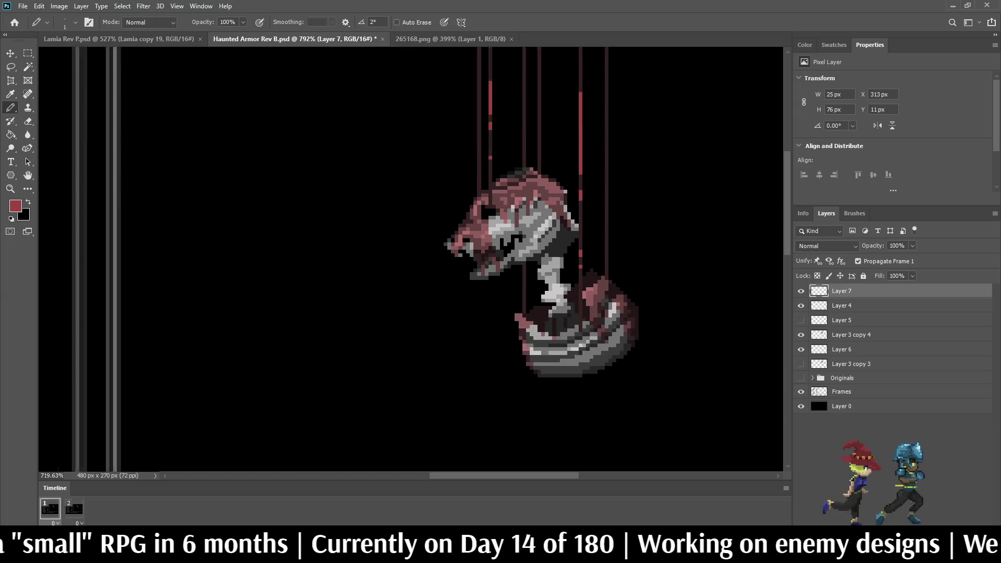
scroll(576, 111, "up", 2)
key("i")
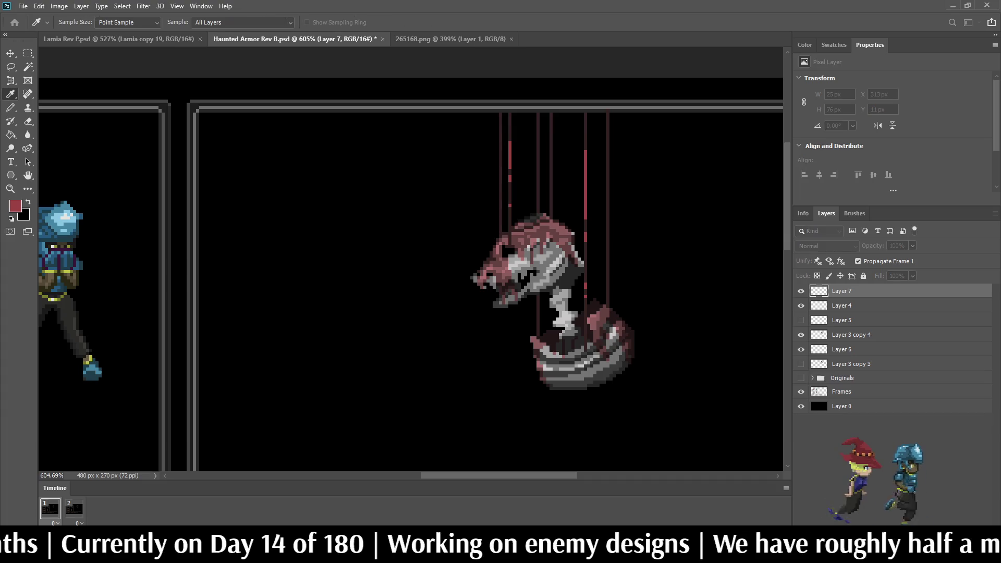
key("g")
scroll(520, 229, "up", 2)
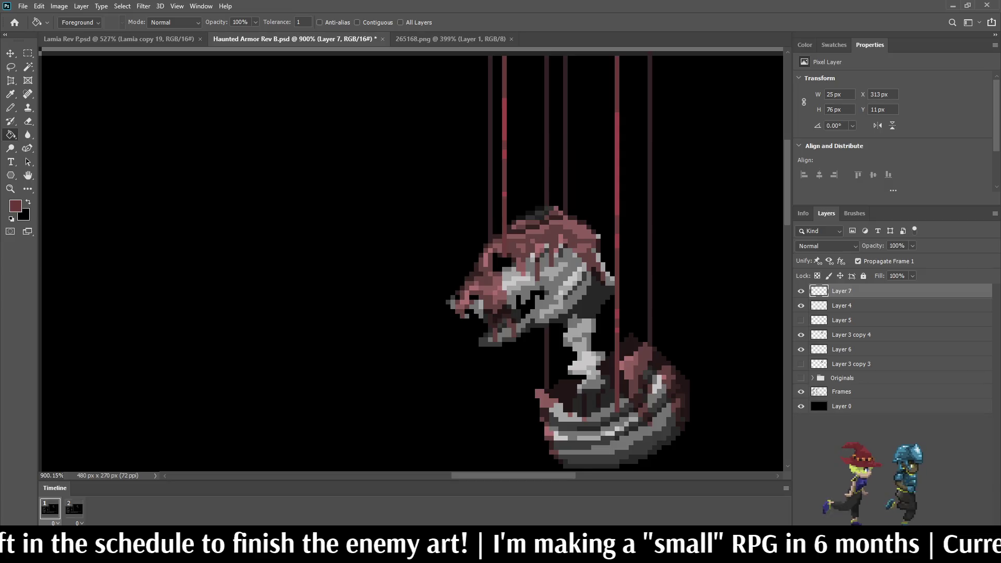
Save, then on Layer 6 sample a red and brighten the rightmost string in two strokes.
left_click(841, 349)
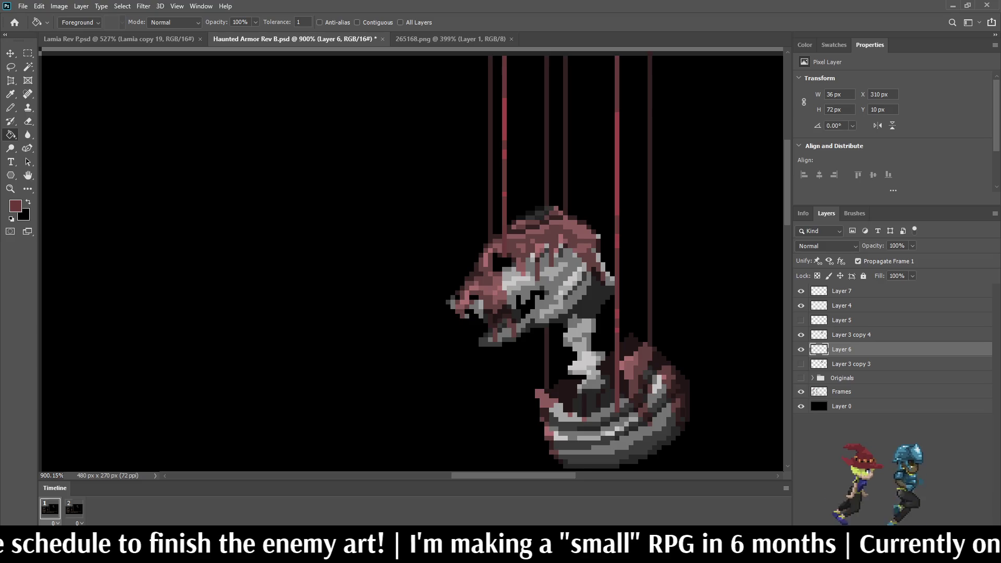
key("ctrl+s")
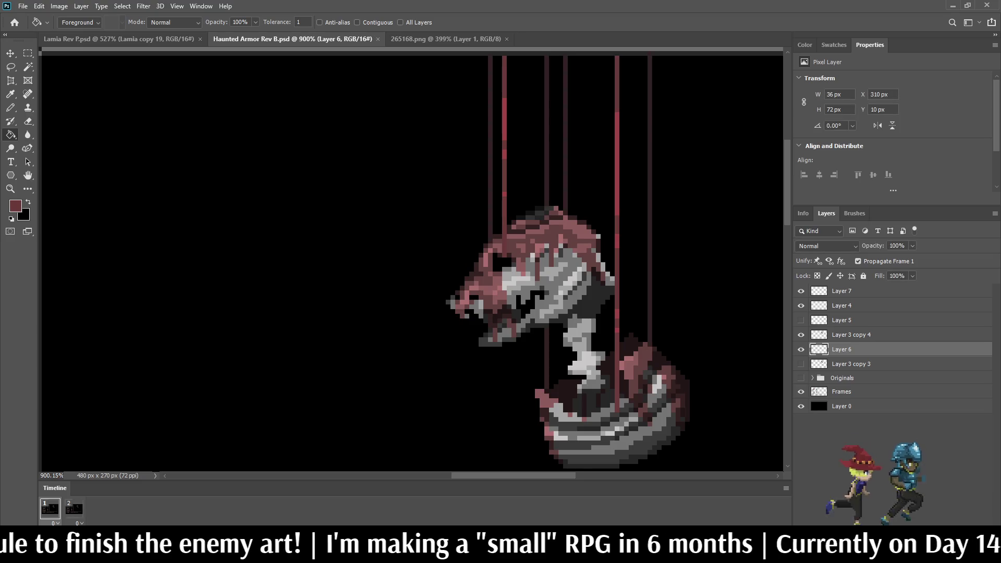
key("i")
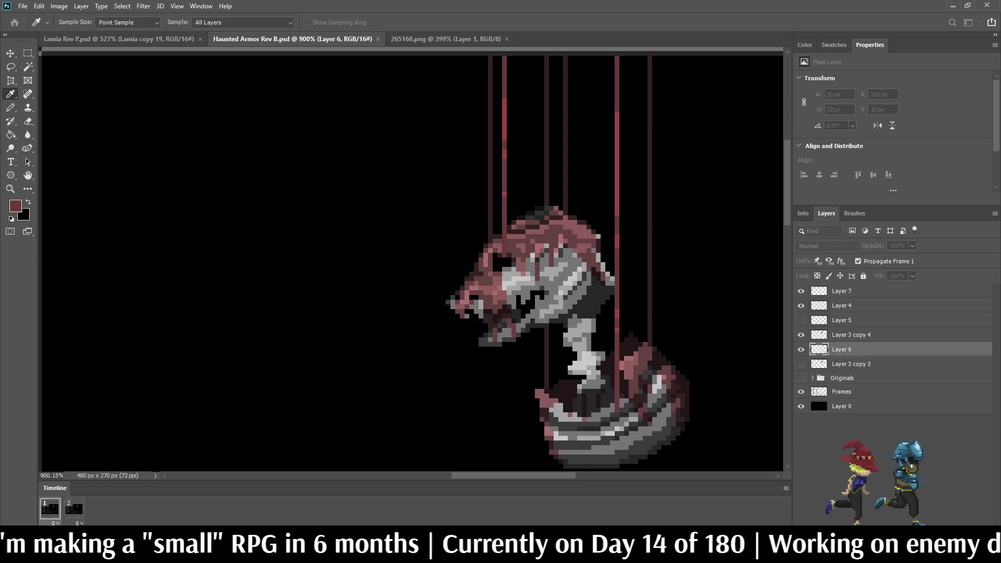
key("b")
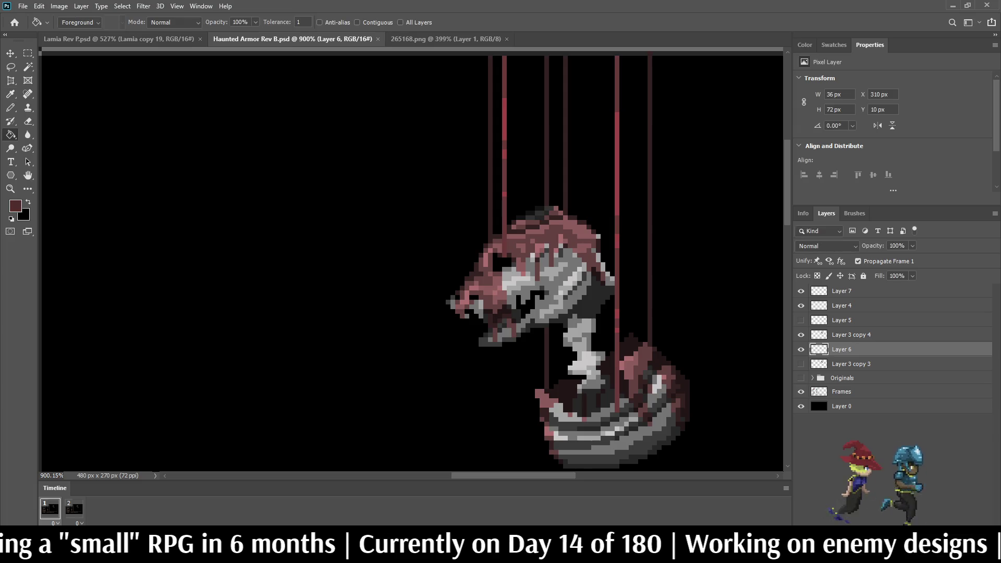
left_click_drag(650, 261, 649, 178)
left_click_drag(650, 136, 650, 107)
scroll(521, 260, "down", 4)
scroll(521, 260, "up", 6)
scroll(590, 274, "up", 3)
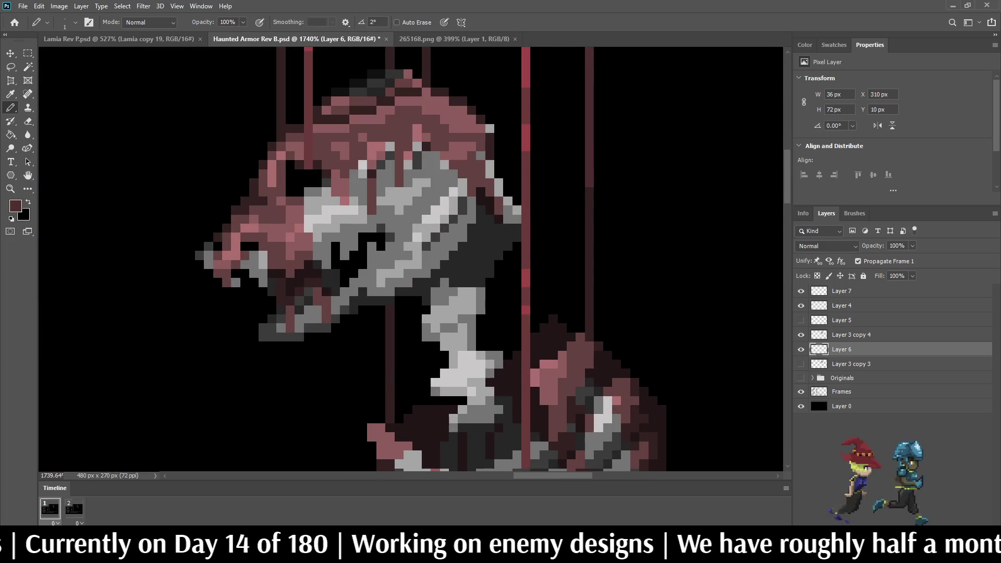
scroll(525, 191, "down", 6)
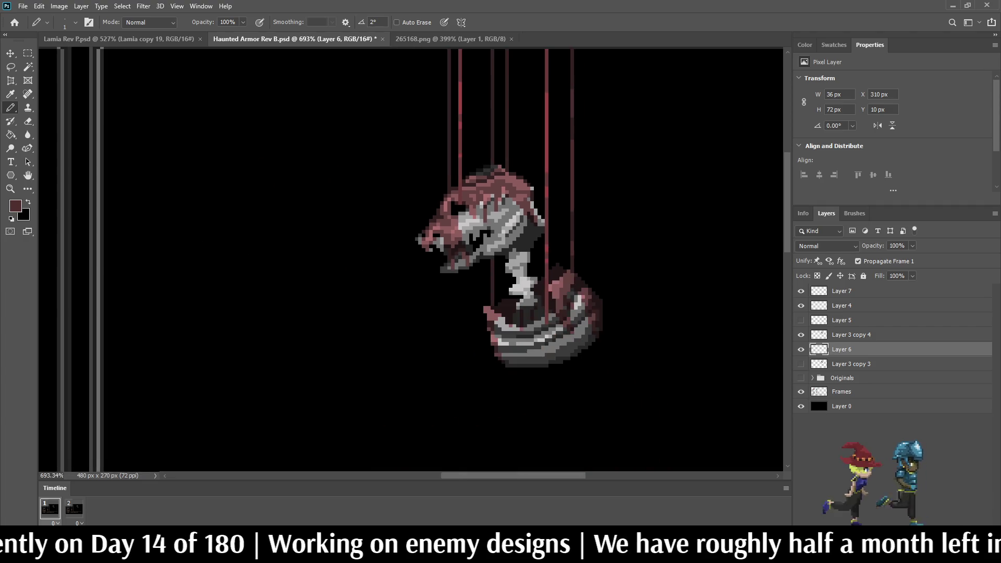
scroll(488, 107, "up", 5)
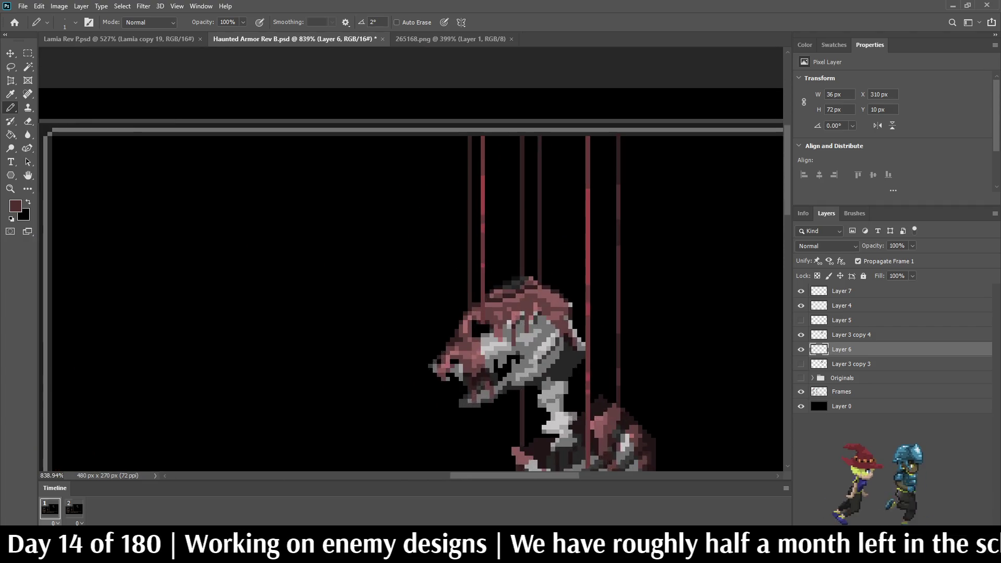
Repaint the leftmost string in lighter red with two strokes.
left_click_drag(455, 180, 455, 216)
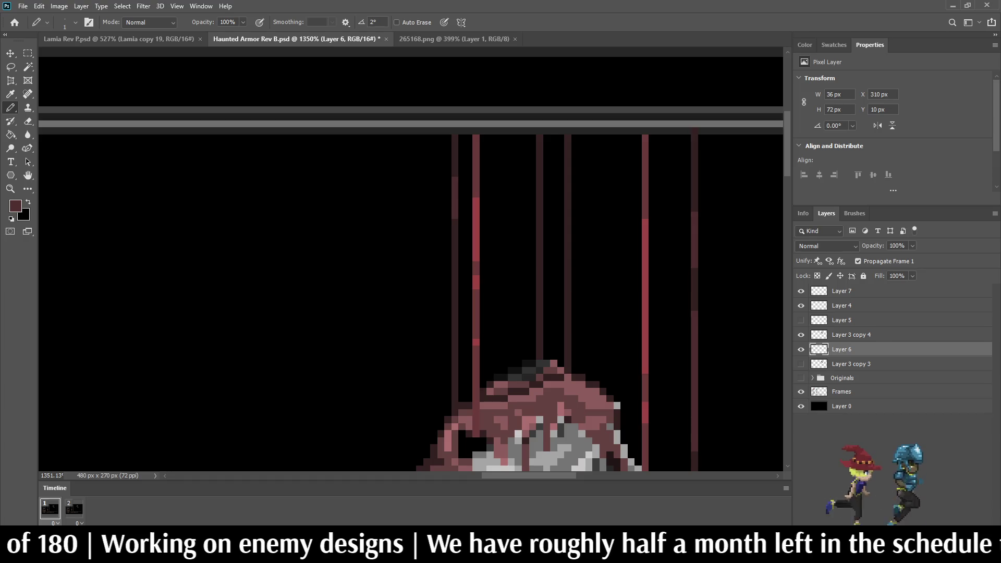
left_click_drag(455, 261, 455, 290)
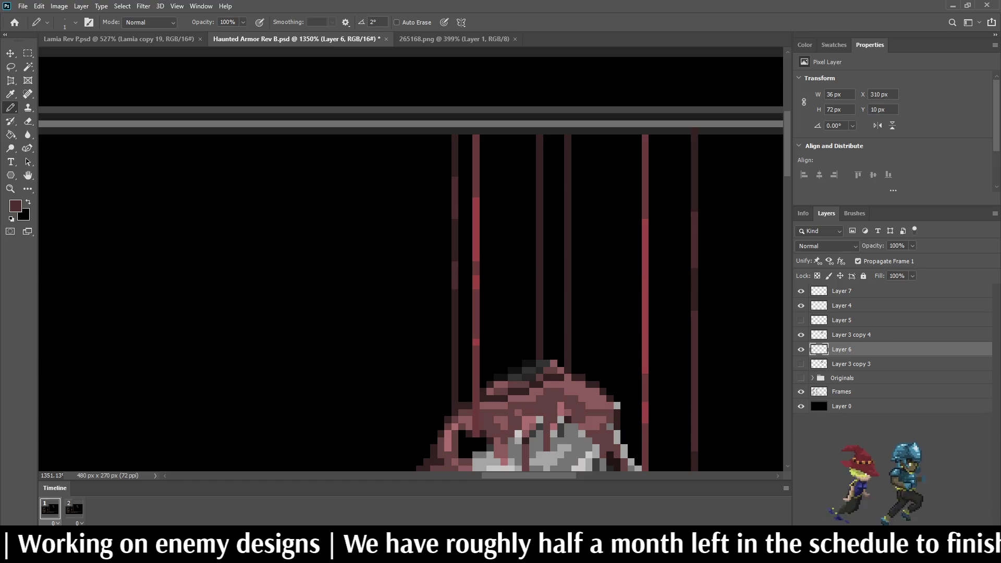
scroll(522, 365, "down", 6)
scroll(521, 365, "up", 4)
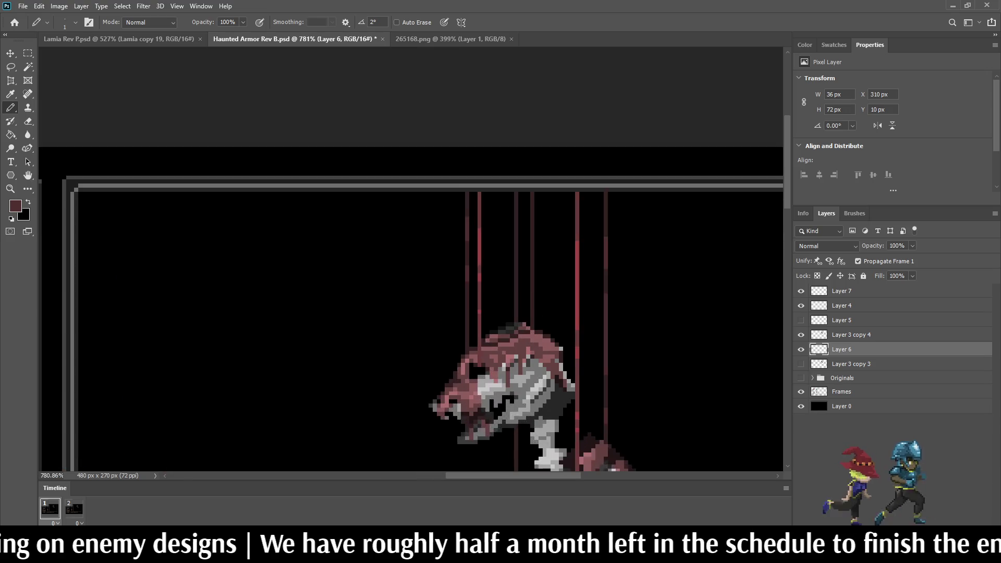
scroll(504, 254, "up", 2)
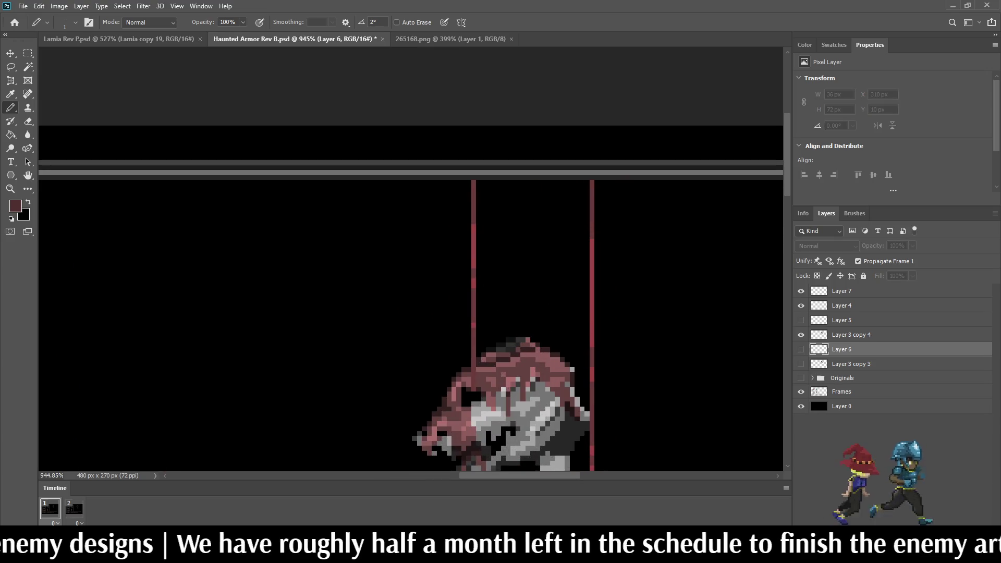
scroll(537, 278, "up", 3)
Paint red lines along two more strings, then save and view at 100%.
left_click_drag(537, 364, 536, 155)
left_click_drag(499, 128, 499, 280)
scroll(537, 267, "down", 3)
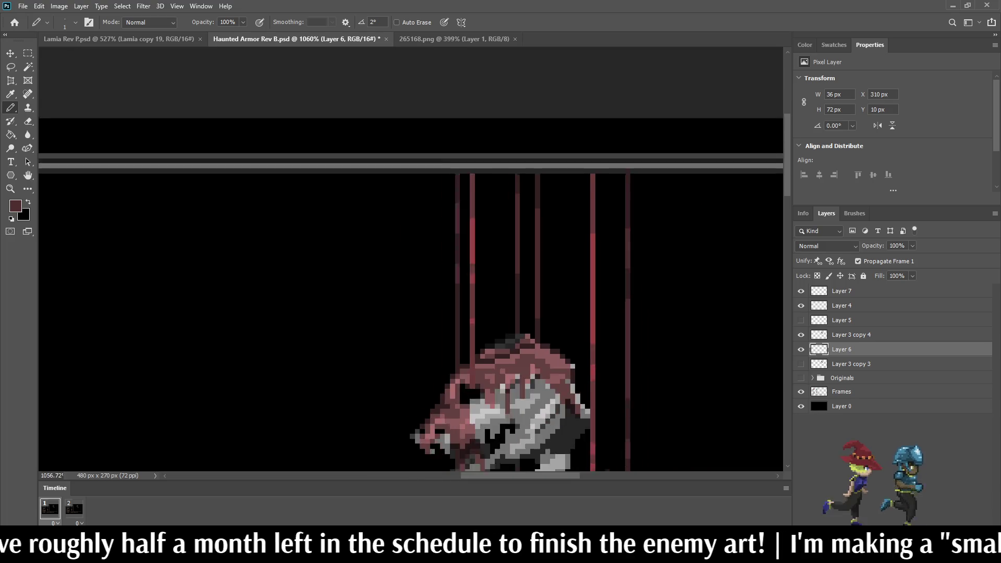
scroll(537, 267, "down", 5)
scroll(536, 113, "up", 2)
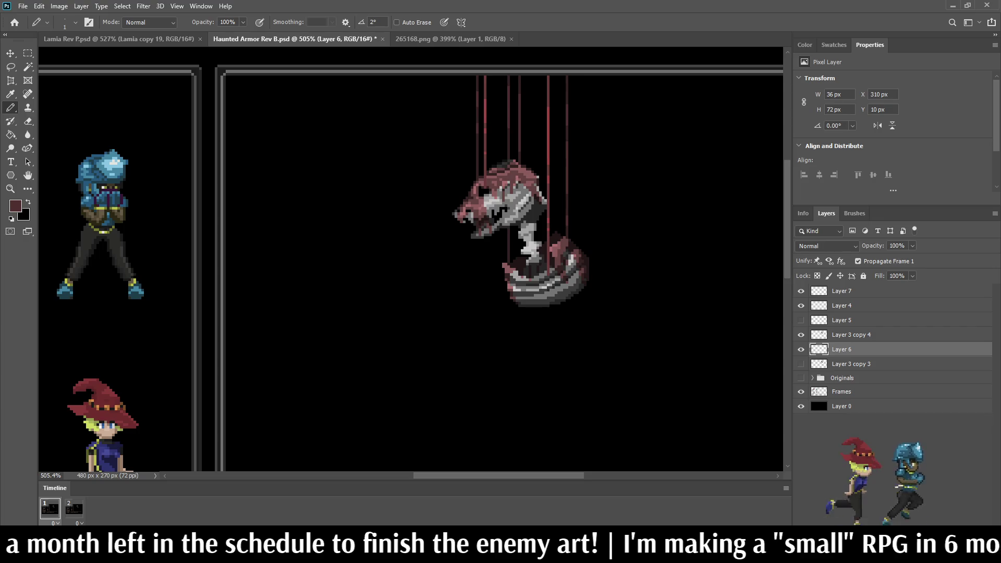
scroll(537, 112, "up", 2)
key("ctrl+s")
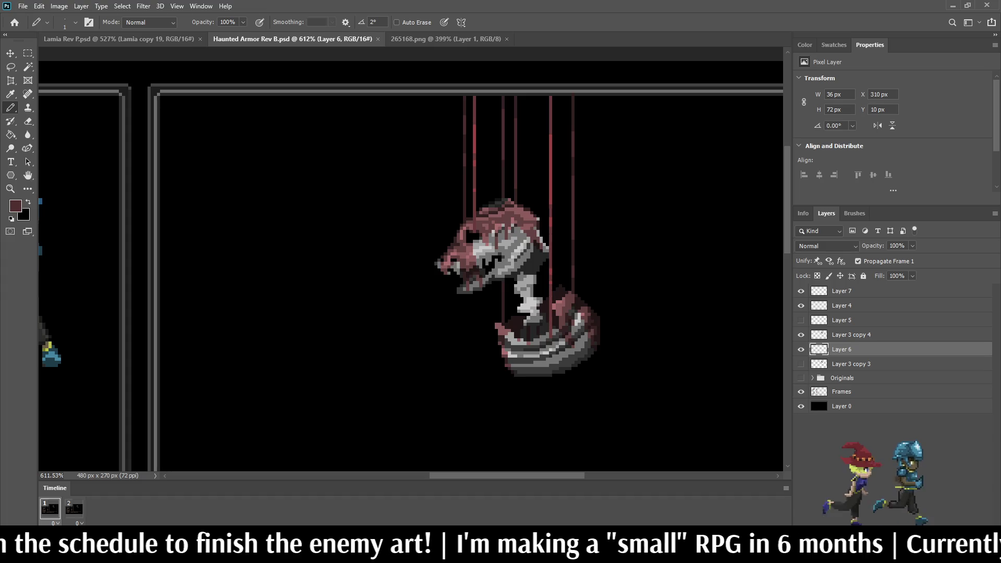
key("ctrl+1")
Select Layer 3 copy 4, Layer 4 and Layer 7 and nudge the monster down 20 px.
key("ctrl+plus")
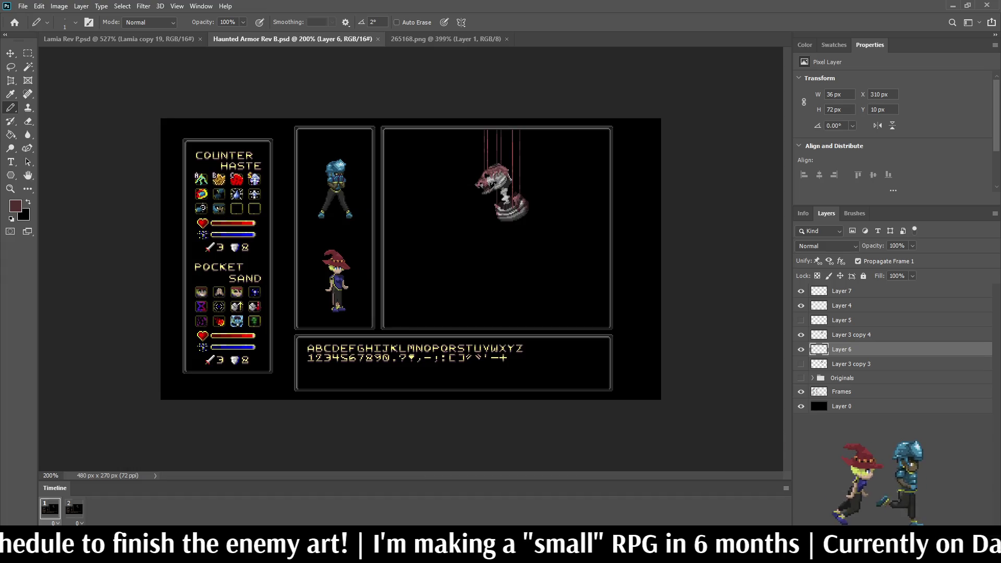
key("ctrl+minus")
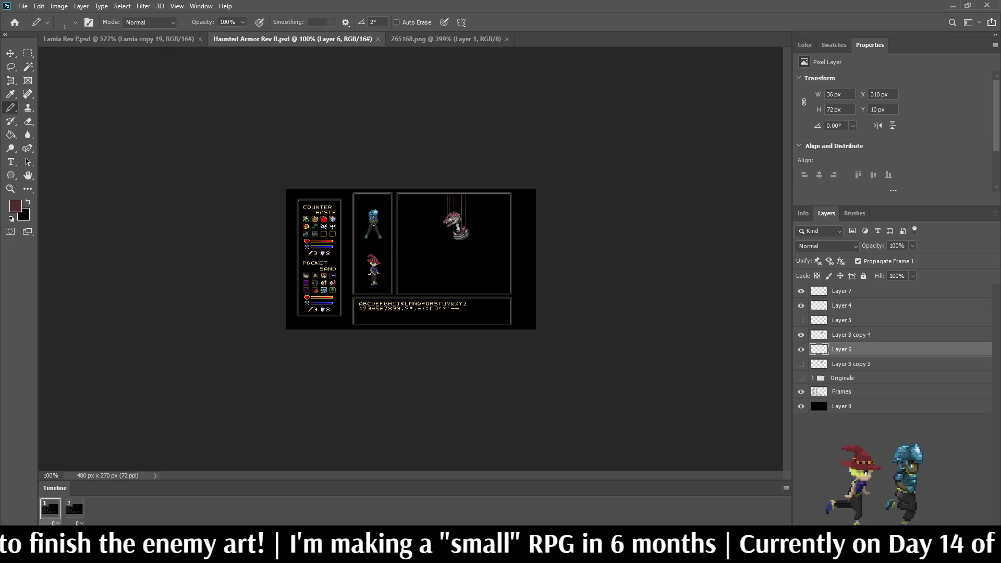
scroll(411, 259, "up", 5)
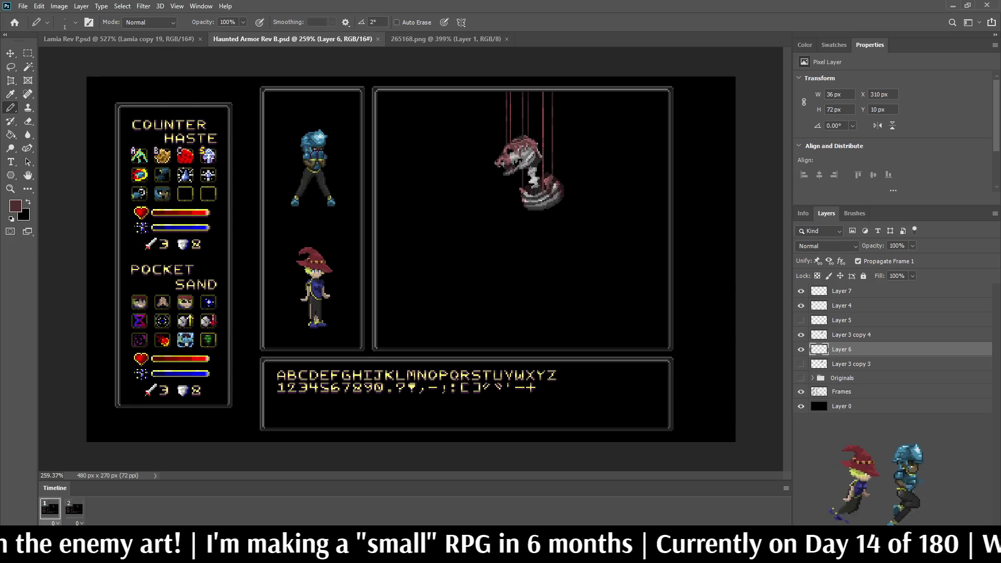
left_click(850, 334, "ctrl")
left_click(842, 305, "ctrl")
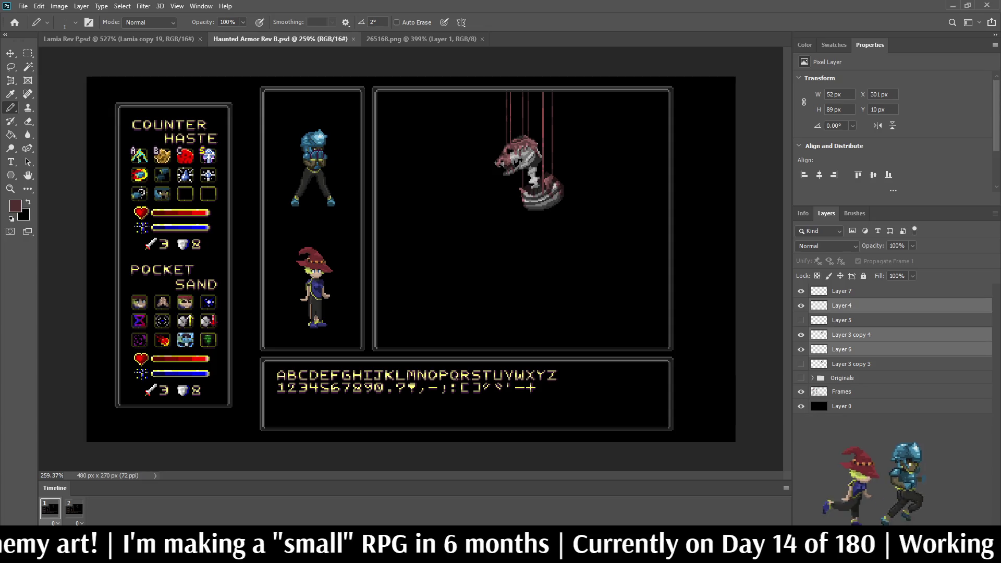
left_click(842, 291, "ctrl")
key("ctrl+t")
key("shift+Down")
key("shift+Down")
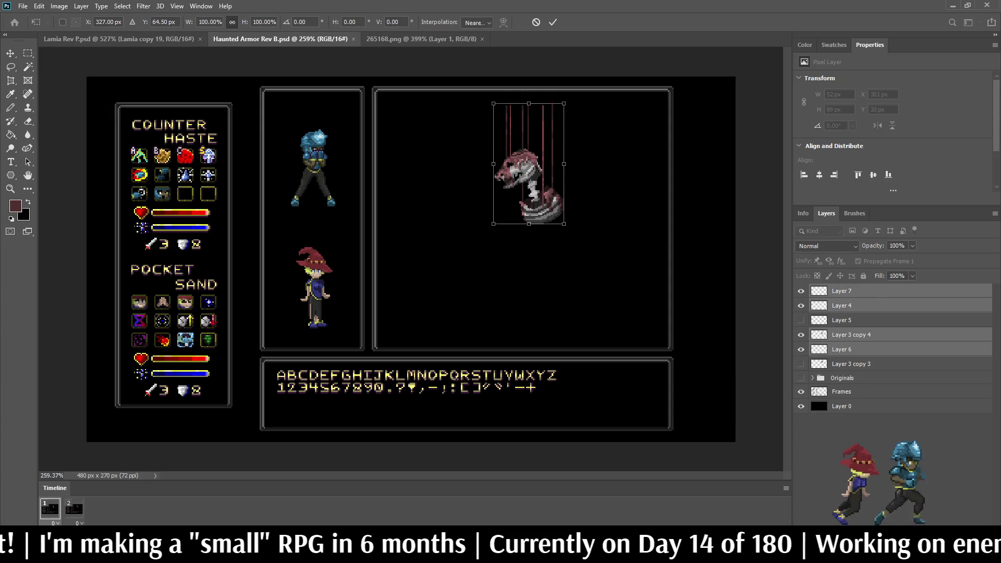
key("shift+Down")
key("Return")
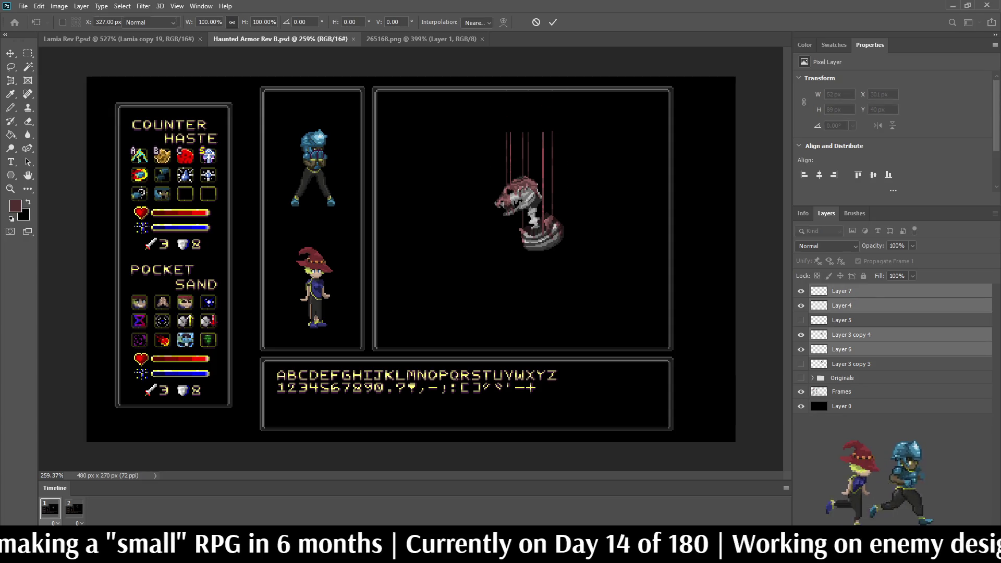
key("b")
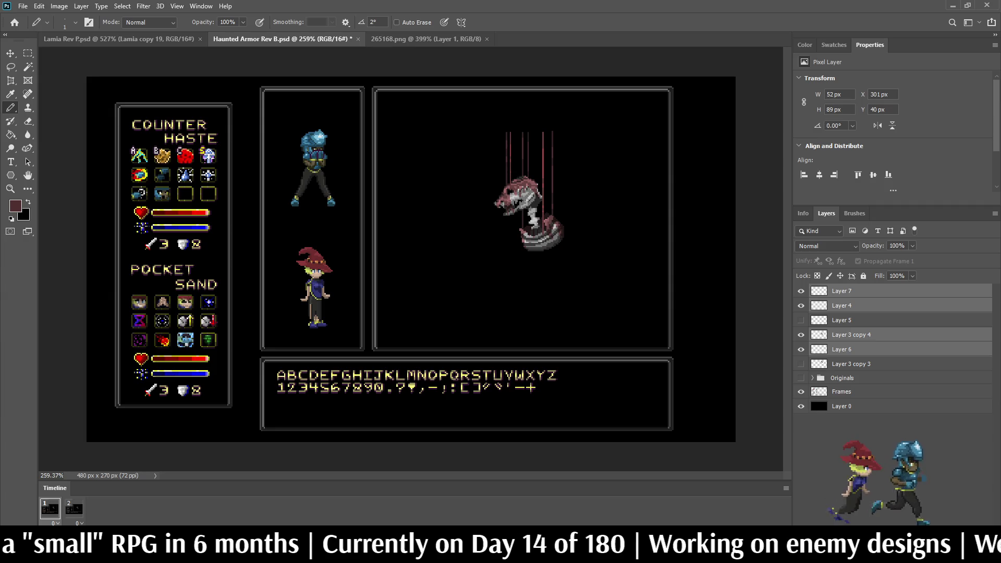
Drag Layer 6 up to sit directly beneath Layer 7.
left_click(841, 290)
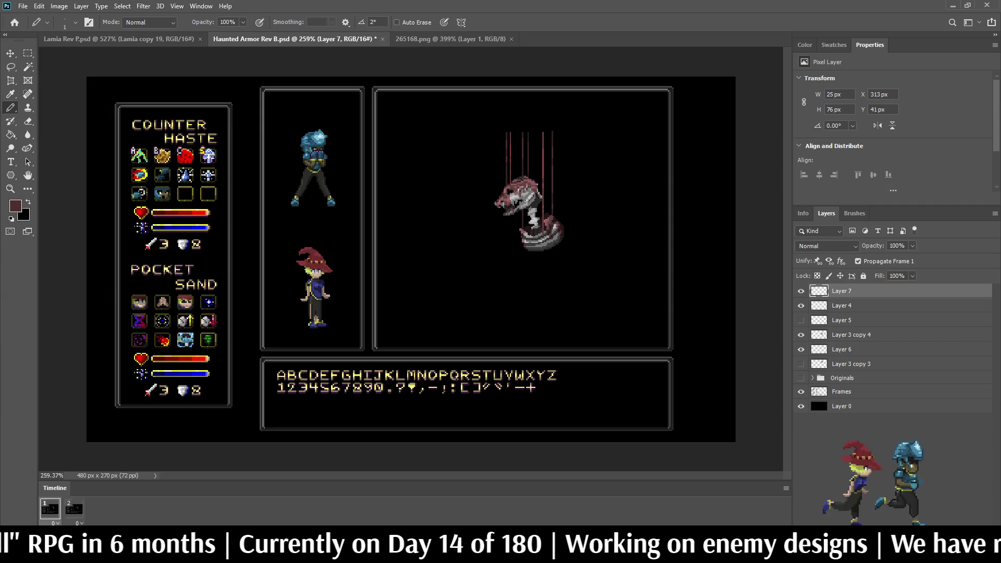
scroll(502, 162, "up", 5)
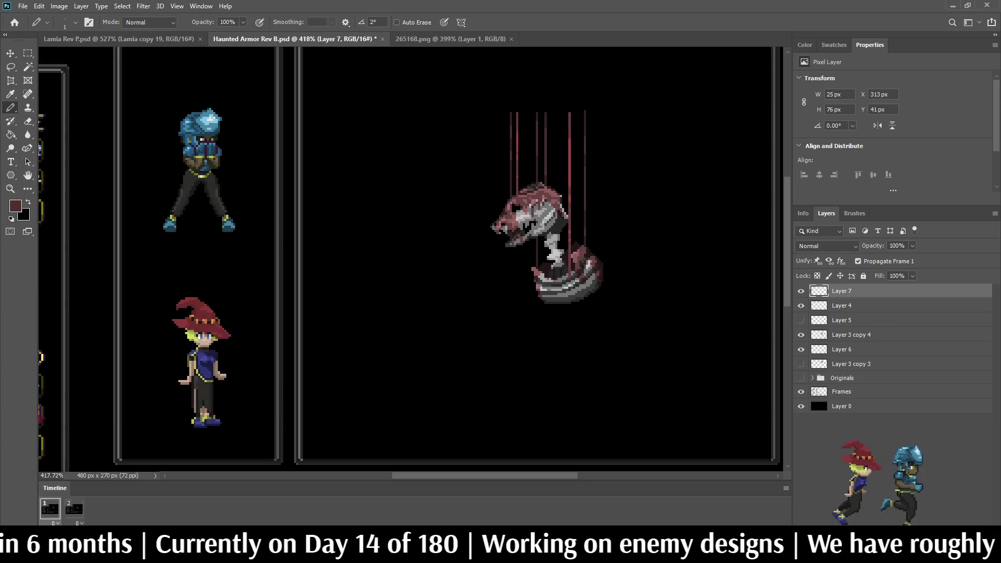
left_click(841, 349)
left_click_drag(841, 349, 841, 299)
Check Layer 3 copy 4's visibility, load its pixels as a selection, then deselect.
left_click(850, 349)
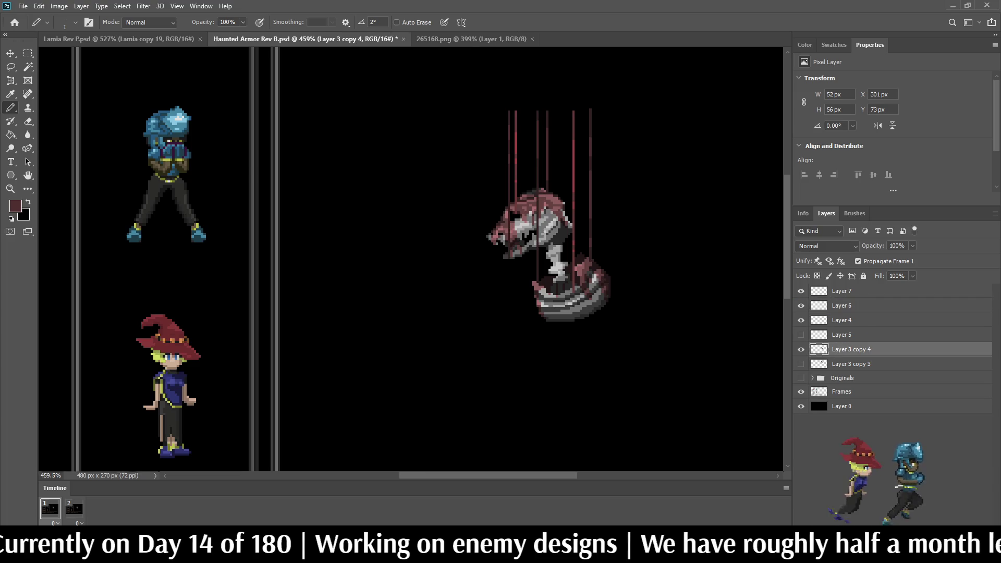
left_click(801, 349)
left_click(801, 350)
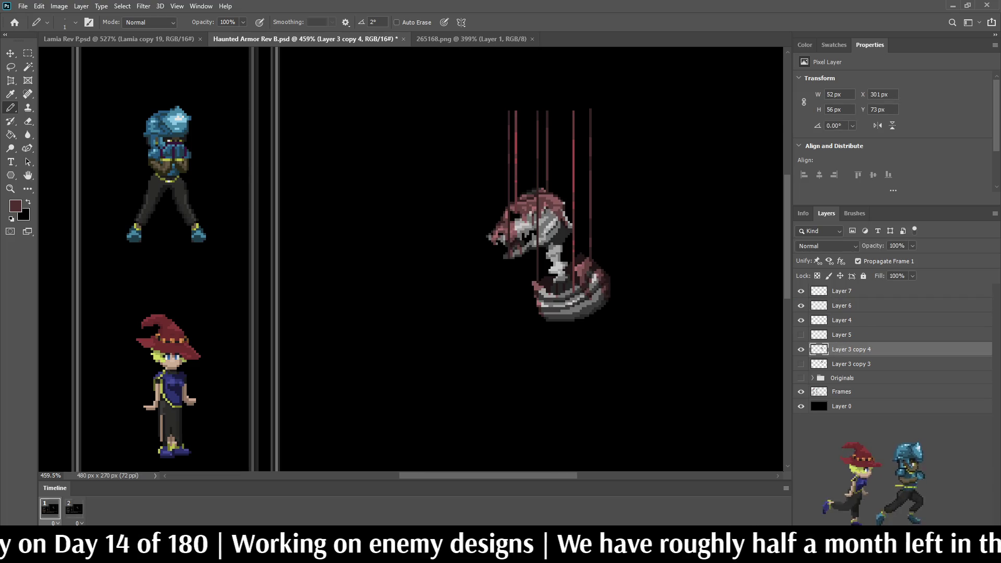
left_click(818, 349, "ctrl")
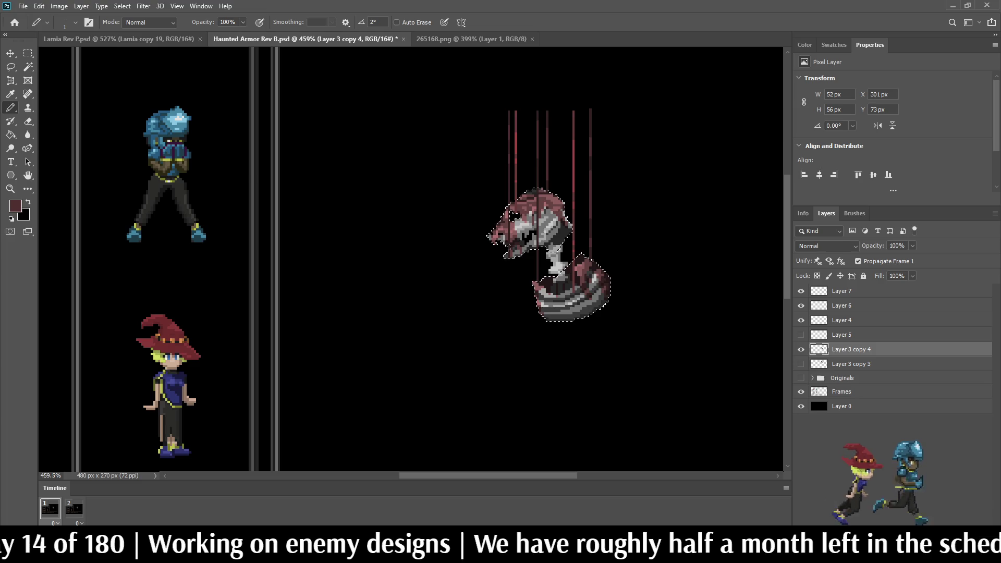
left_click(841, 305)
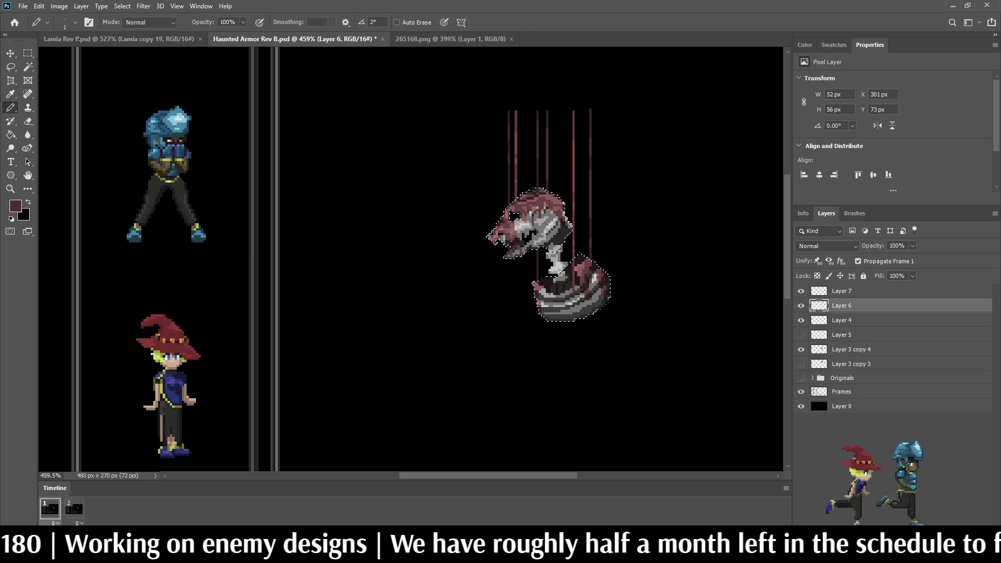
left_click(841, 291)
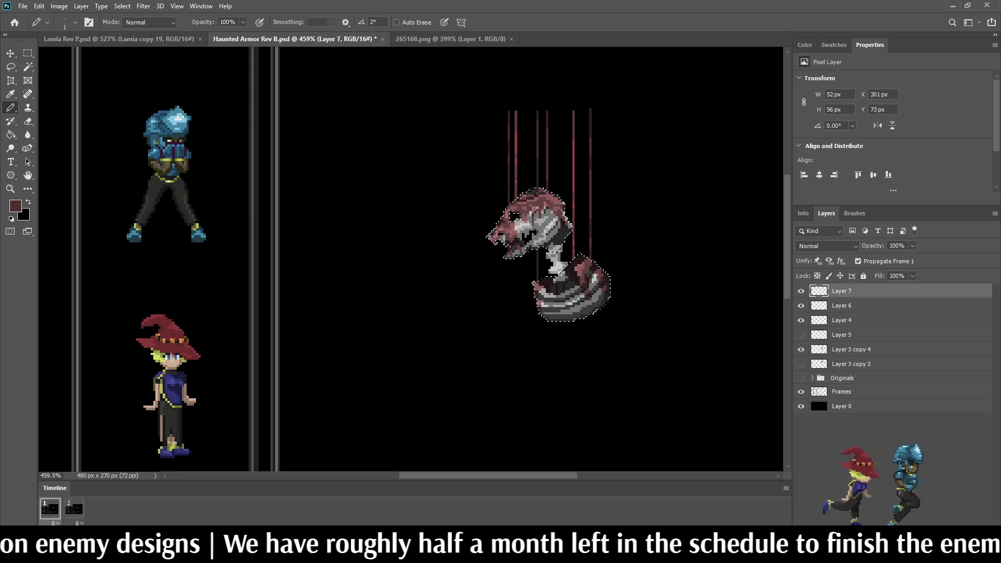
key("ctrl+d")
Inspect the canvas and add Layer 6 to the selection alongside Layer 7.
scroll(365, 209, "down", 5)
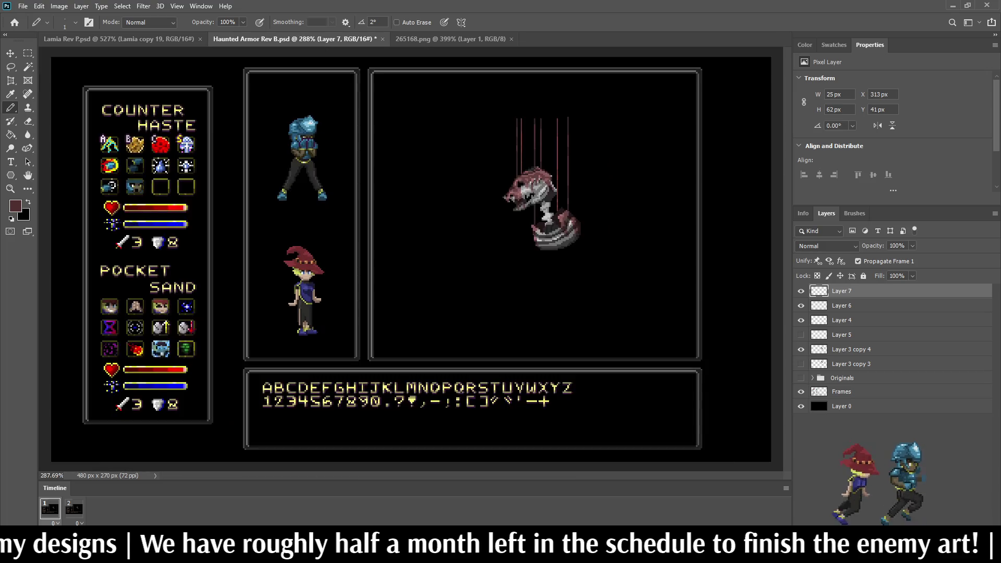
scroll(365, 209, "up", 4)
scroll(573, 149, "up", 1)
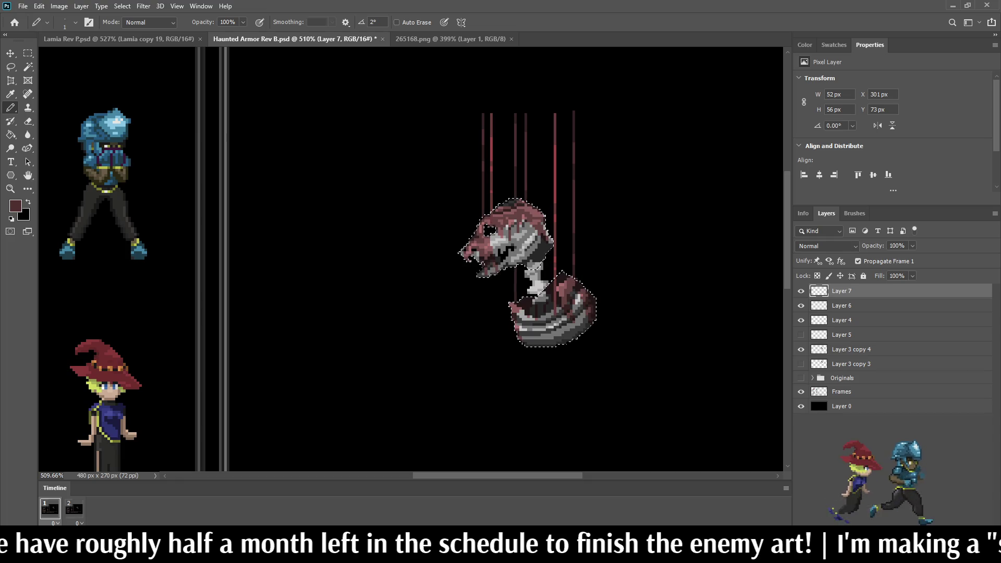
scroll(607, 166, "down", 4)
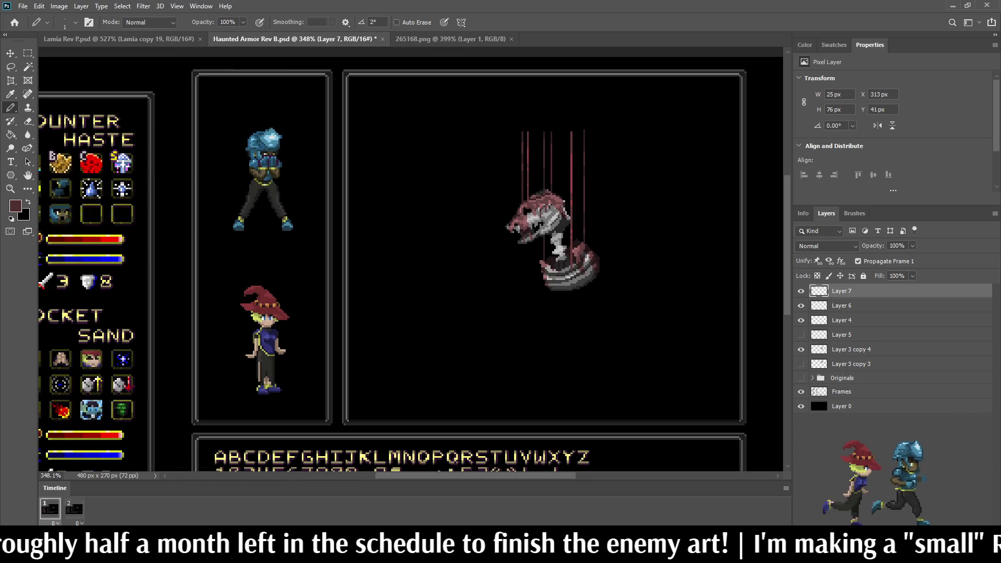
scroll(579, 153, "up", 5)
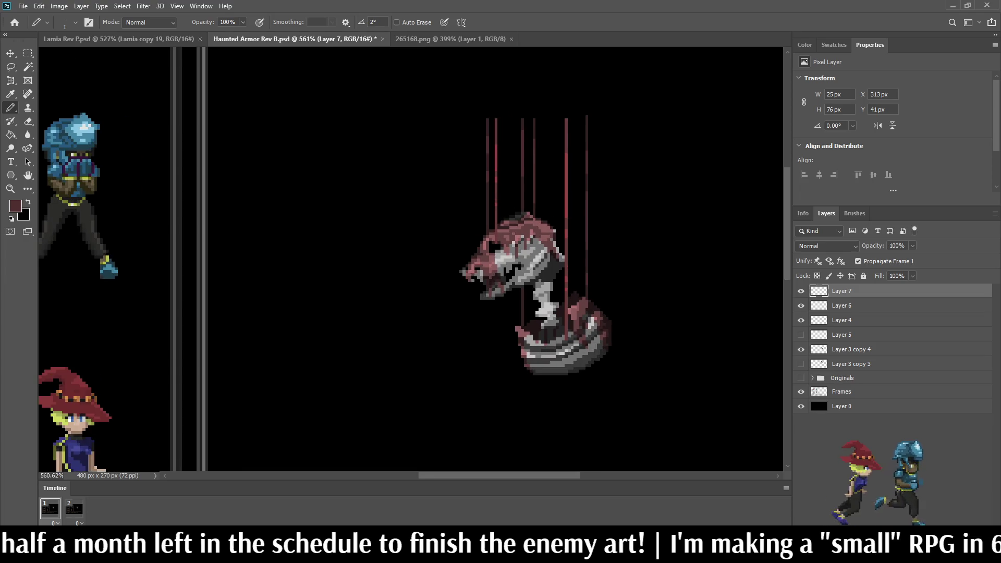
scroll(541, 120, "down", 5)
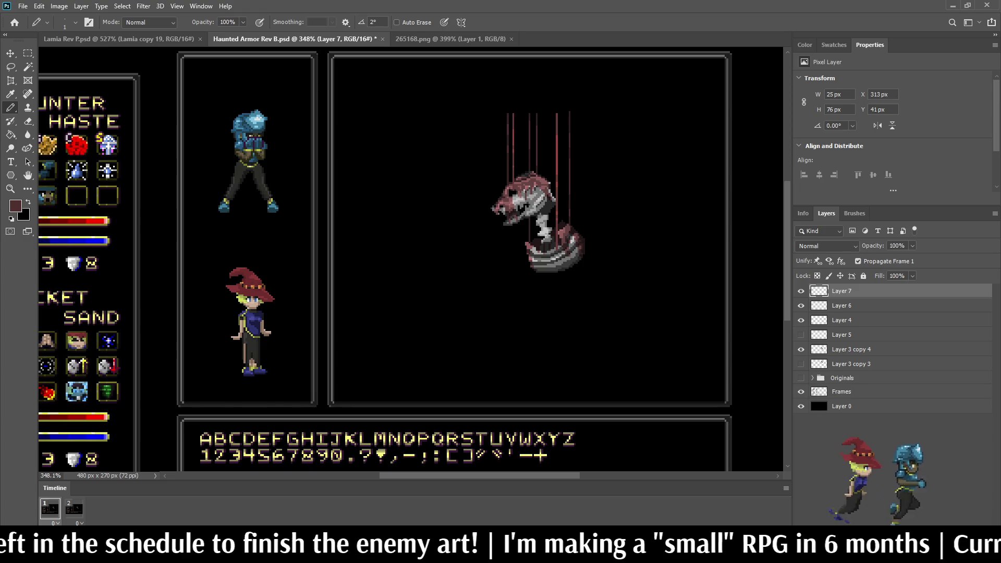
scroll(554, 130, "up", 5)
scroll(542, 250, "up", 2)
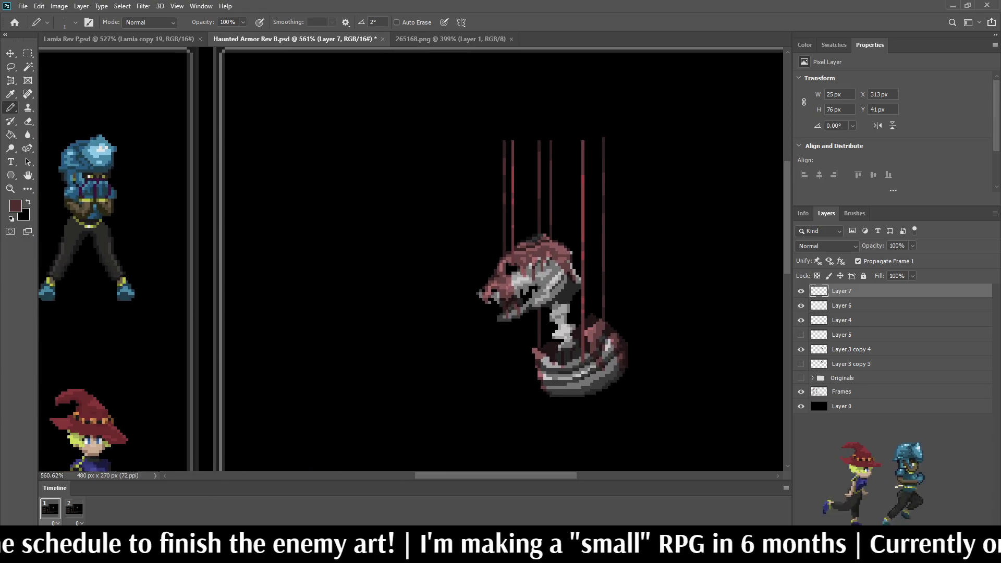
left_click(842, 306, "shift")
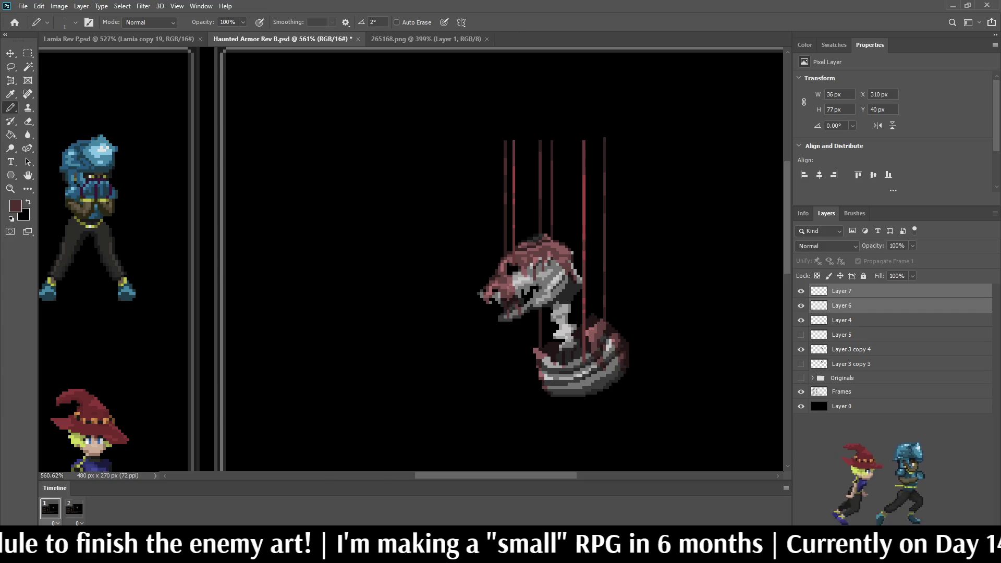
Merge Layer 6 into Layer 7, sample a darker maroon and extend two strings upward.
key("ctrl+e")
scroll(545, 261, "down", 3)
scroll(544, 260, "up", 6)
scroll(583, 169, "up", 1)
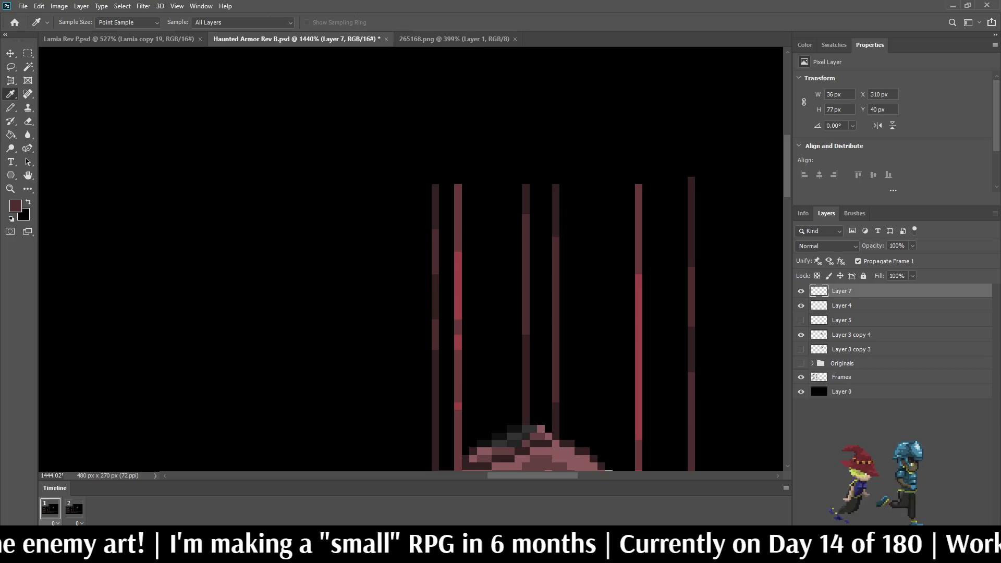
left_click(556, 208)
left_click_drag(638, 184, 638, 94)
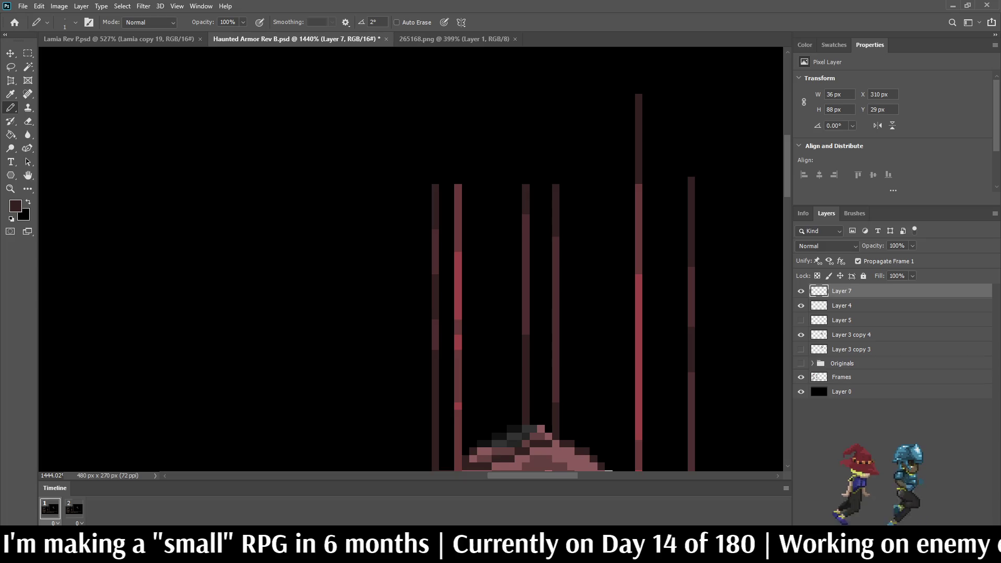
left_click_drag(457, 184, 458, 86)
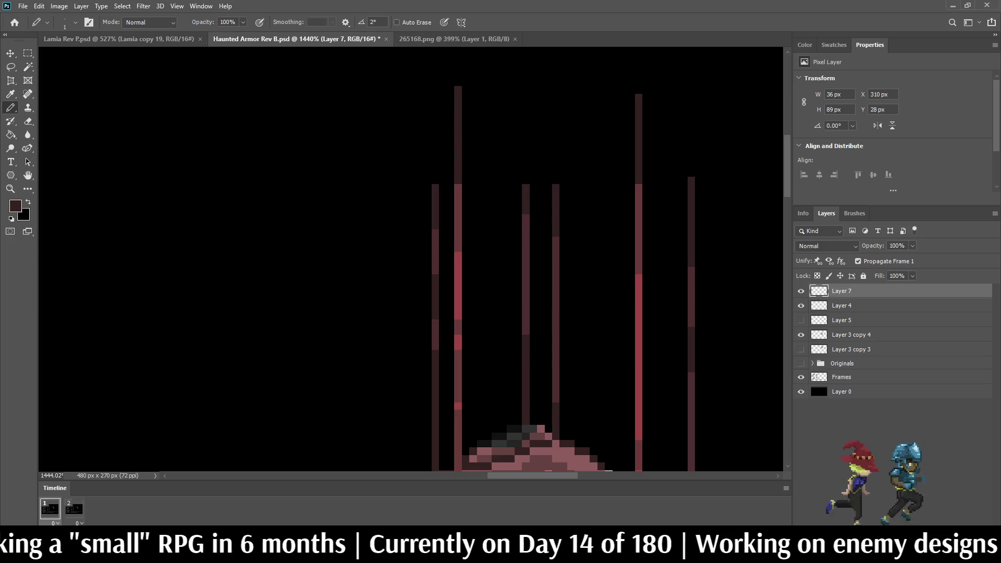
scroll(527, 149, "down", 5)
scroll(579, 150, "up", 5)
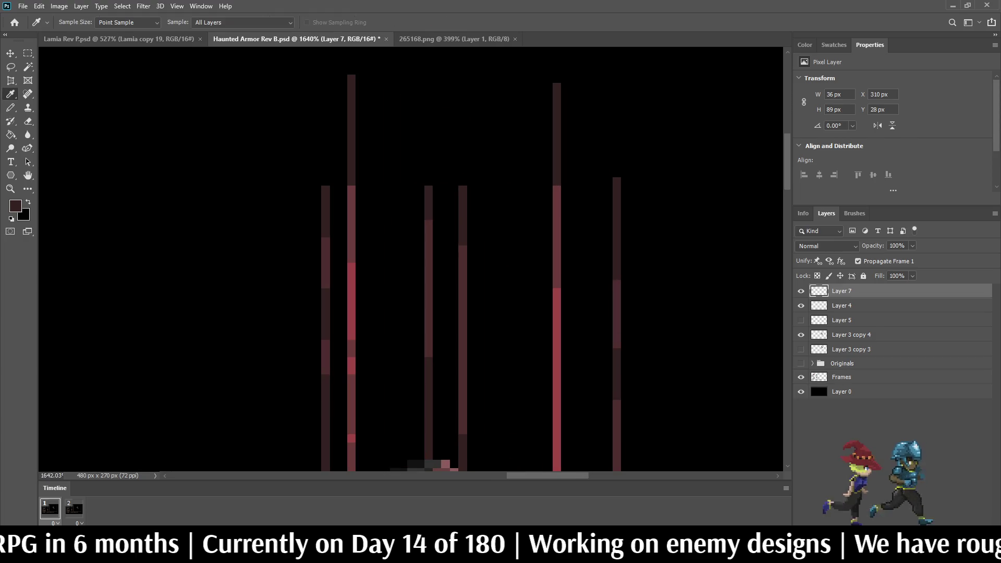
Resample a canvas colour and extend six more strings upward with the Pencil.
key("alt")
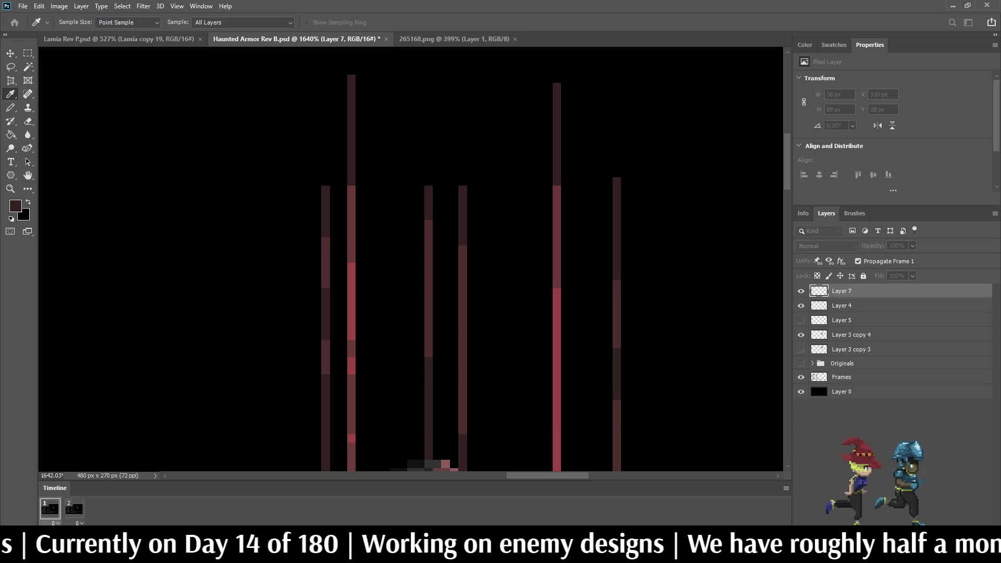
left_click_drag(617, 174, 616, 57)
scroll(617, 58, "up", 2)
scroll(410, 260, "up", 3)
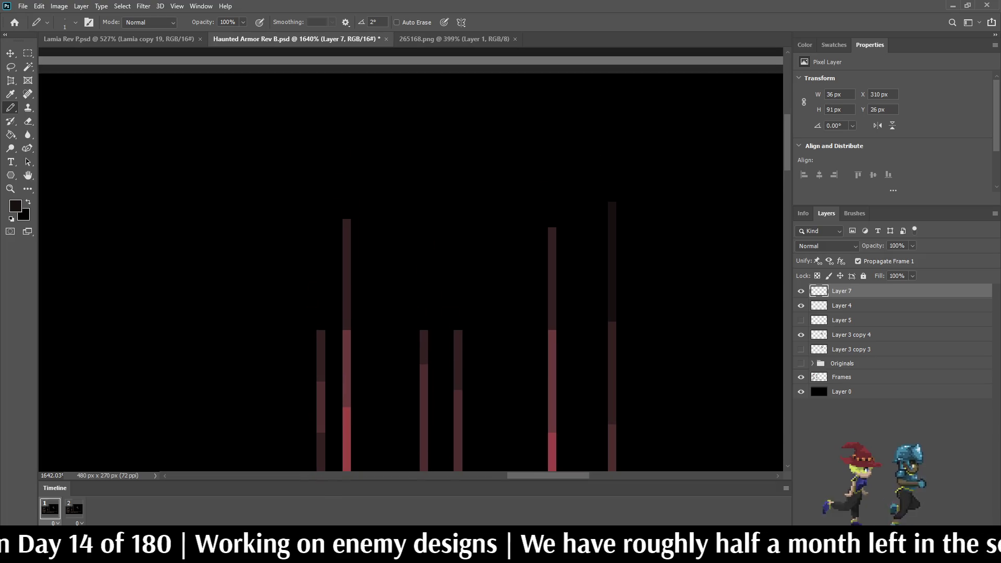
left_click_drag(458, 328, 458, 159)
left_click_drag(320, 328, 320, 178)
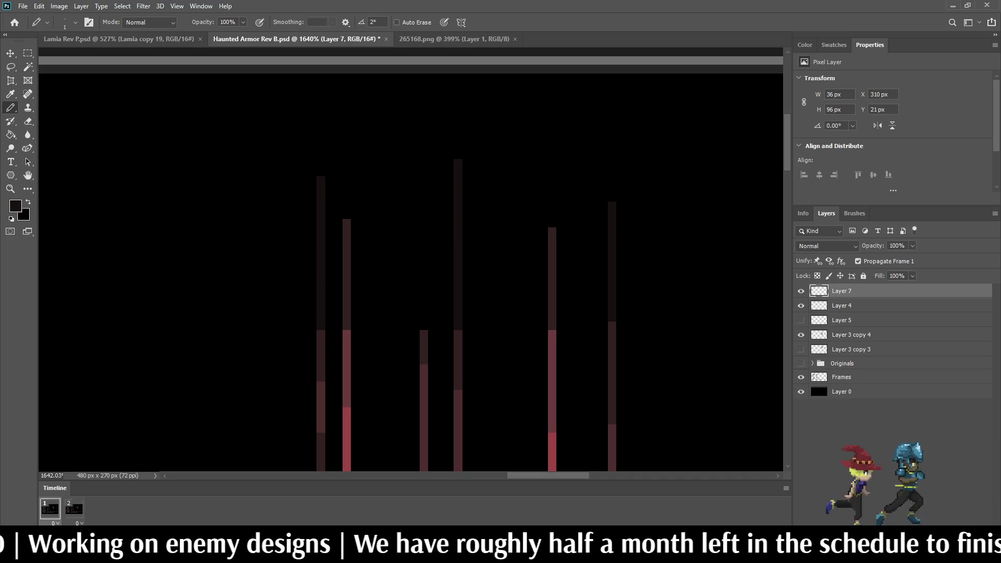
left_click_drag(347, 218, 346, 100)
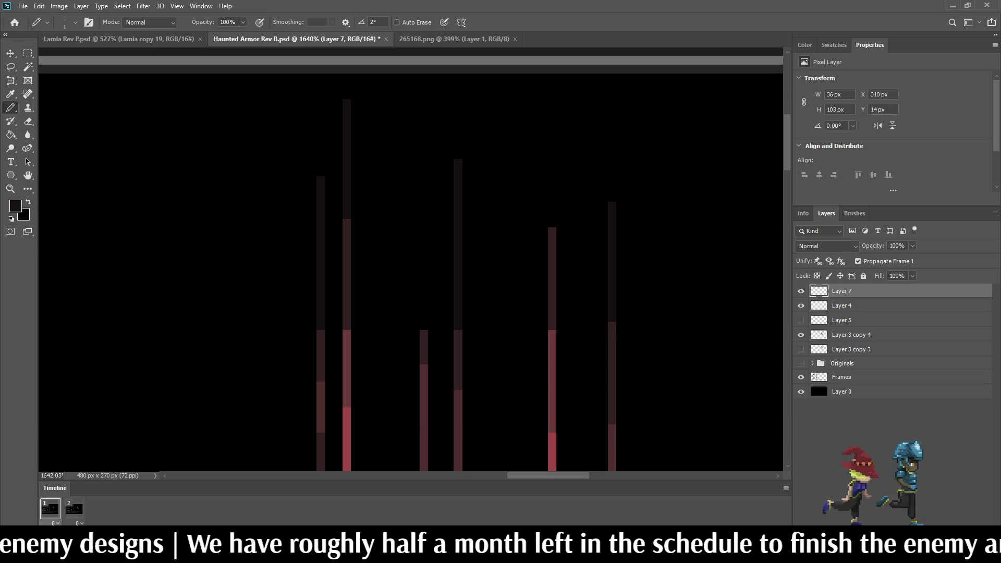
left_click_drag(552, 225, 551, 143)
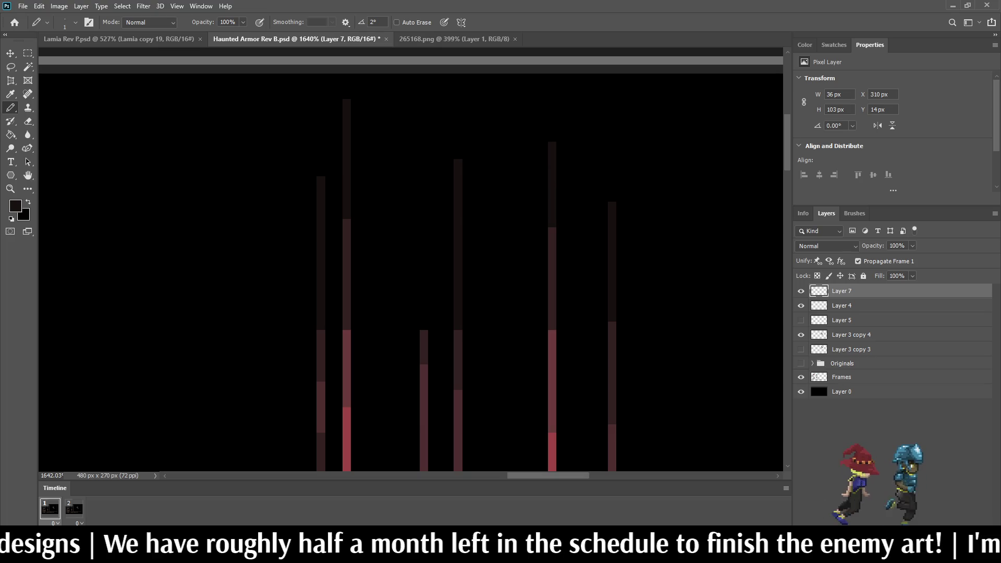
left_click_drag(423, 329, 424, 185)
scroll(426, 326, "down", 2)
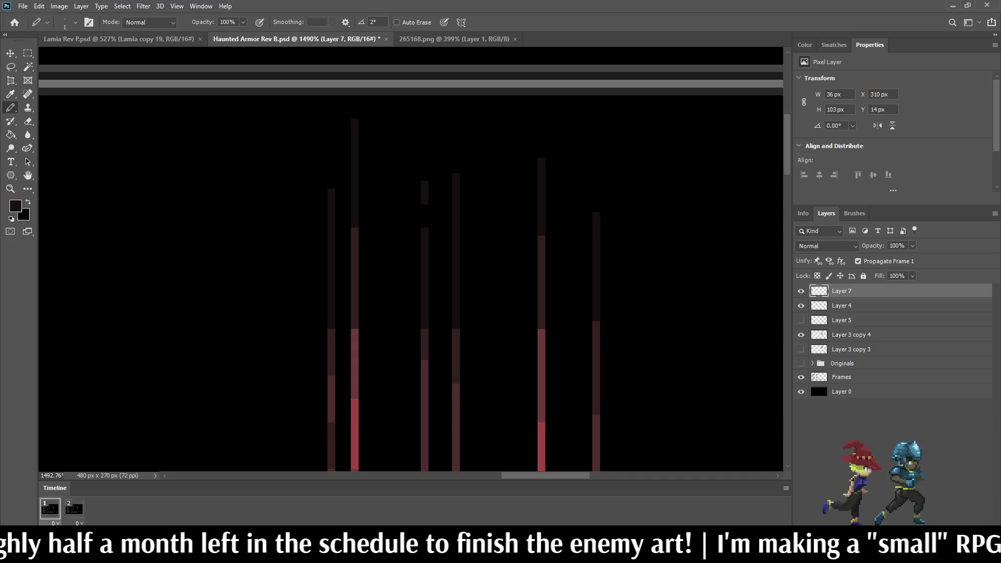
Cap the string tops with dark maroon dots and short runs, redrawing one dot a pixel lower.
left_click(455, 154)
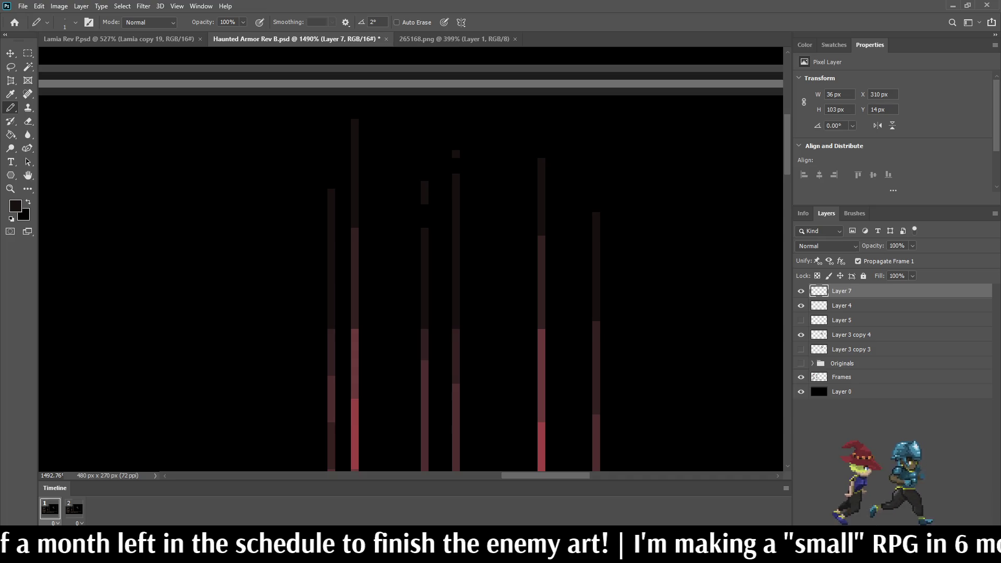
left_click_drag(541, 139, 541, 130)
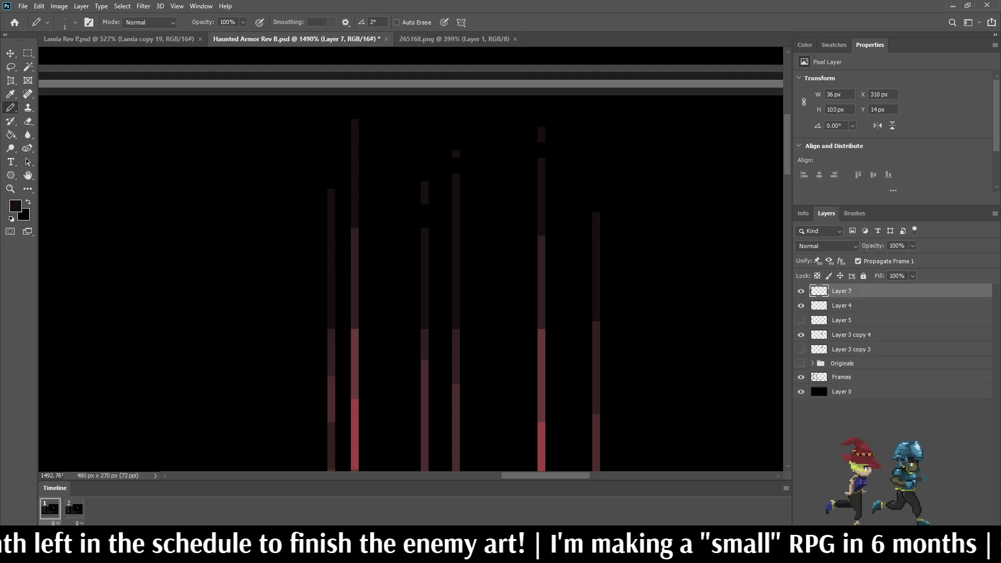
left_click(596, 185)
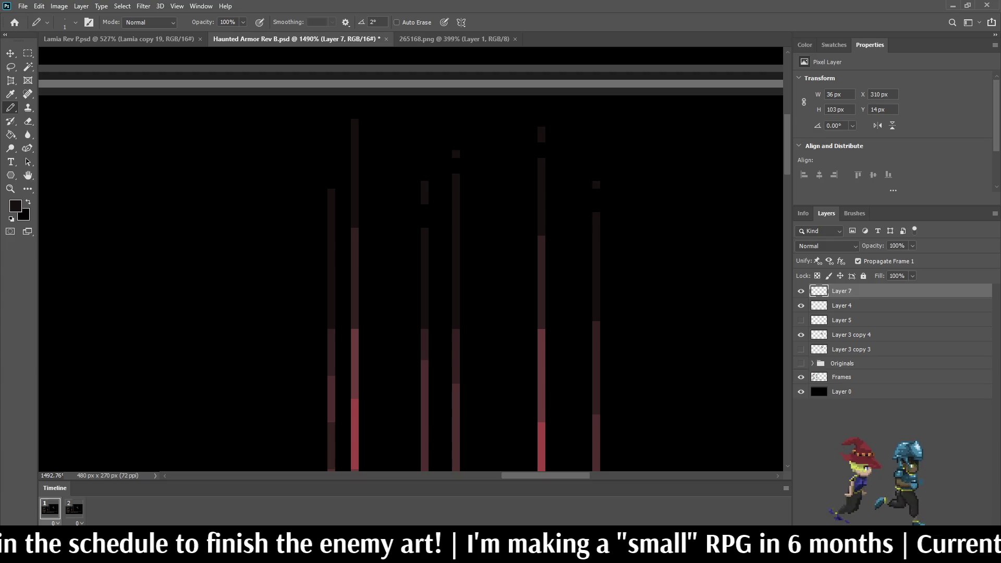
left_click(596, 201)
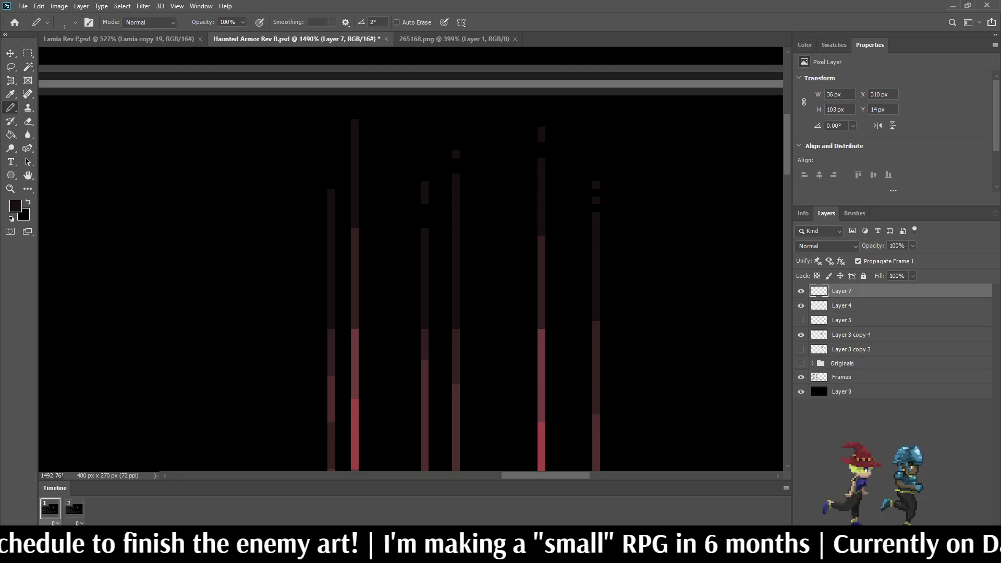
left_click_drag(330, 178, 331, 161)
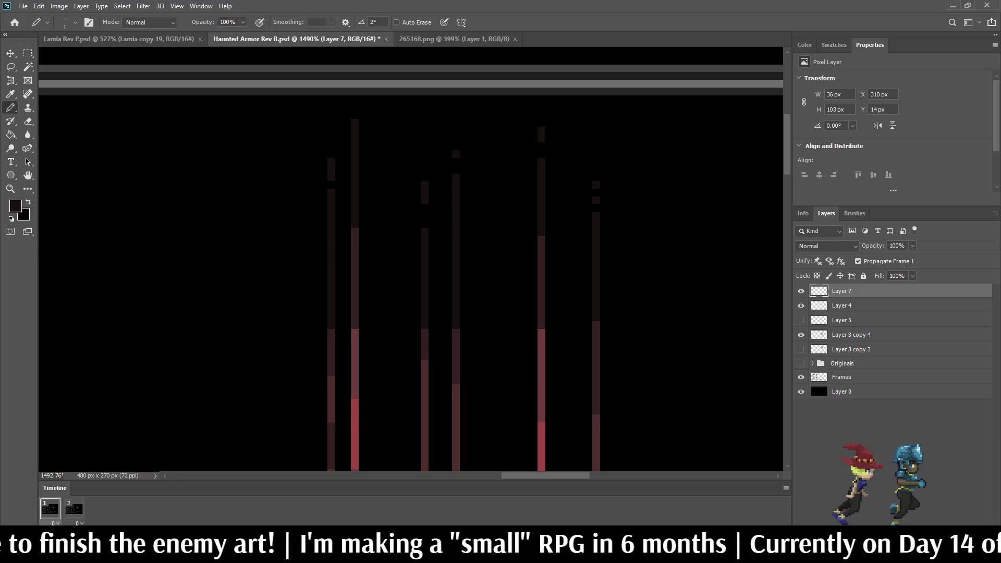
left_click(355, 99)
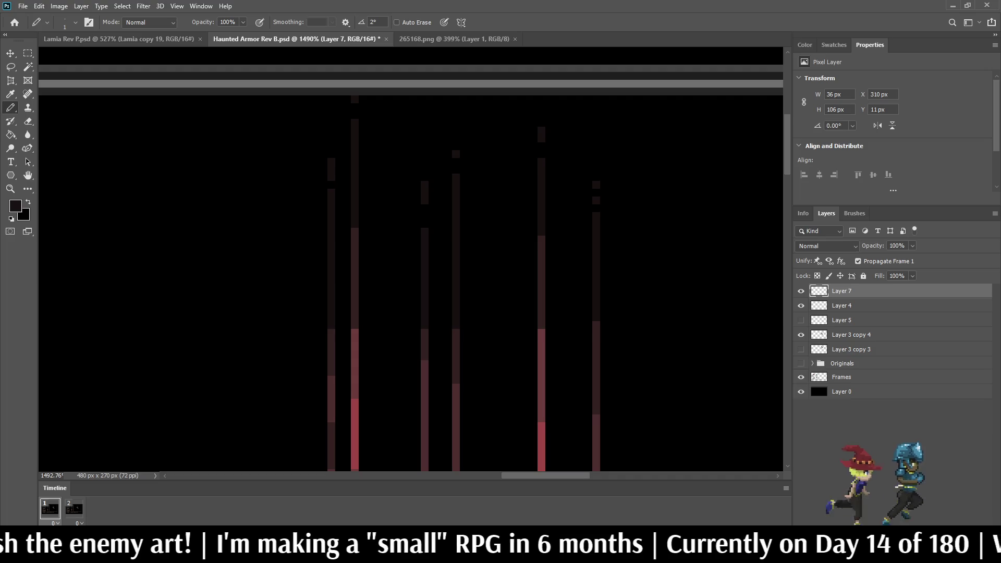
scroll(366, 137, "down", 2)
key("ctrl+z")
left_click(356, 110)
left_click(419, 159)
scroll(419, 131, "down", 5)
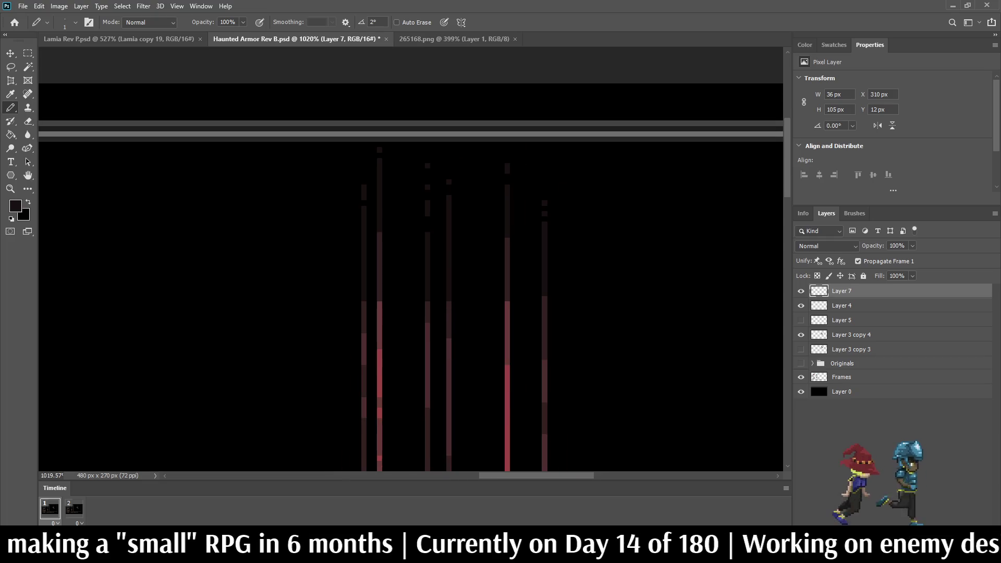
Save the mockup and view it at 100%.
scroll(419, 131, "down", 2)
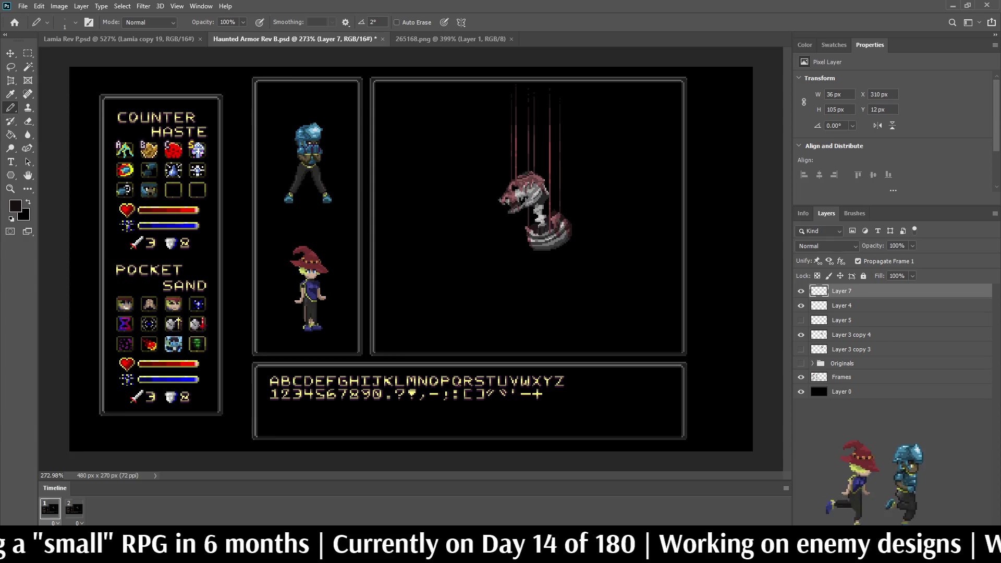
scroll(551, 100, "up", 3)
key("ctrl+s")
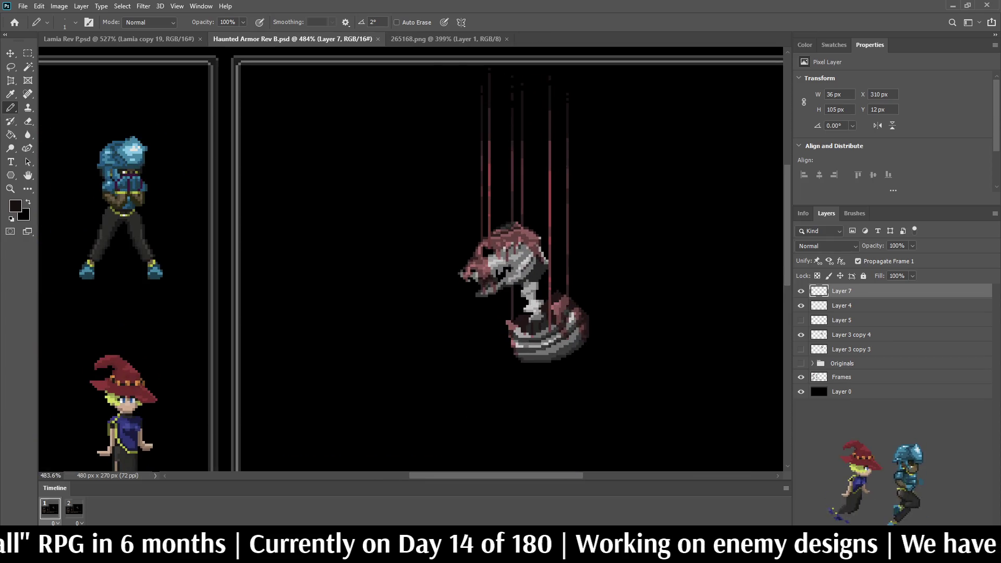
key("ctrl+1")
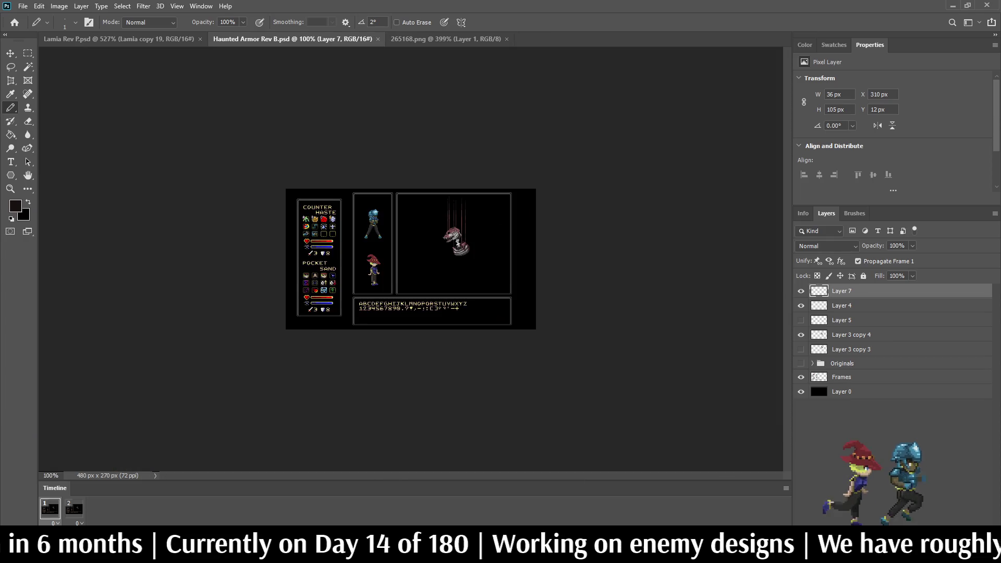
Preview the mockup full screen, enlarged to fill the screen, then select Layer 4.
key("f")
key("ctrl+0")
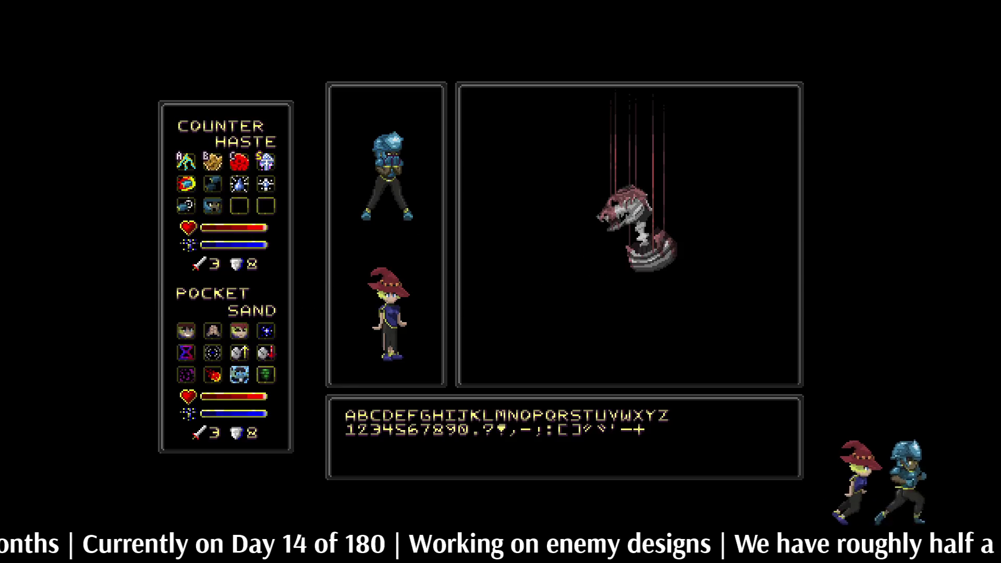
key("ctrl+plus")
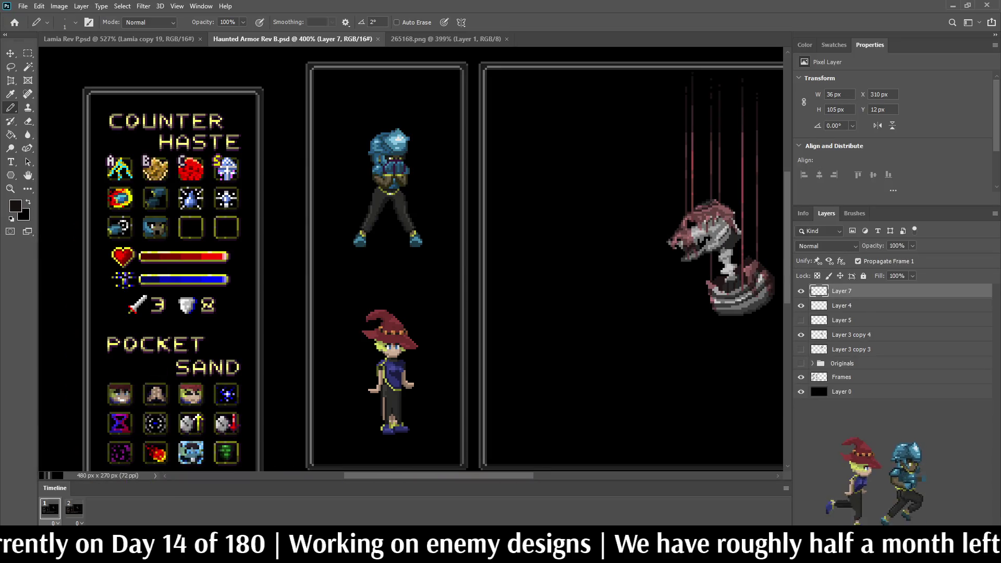
left_click(841, 305)
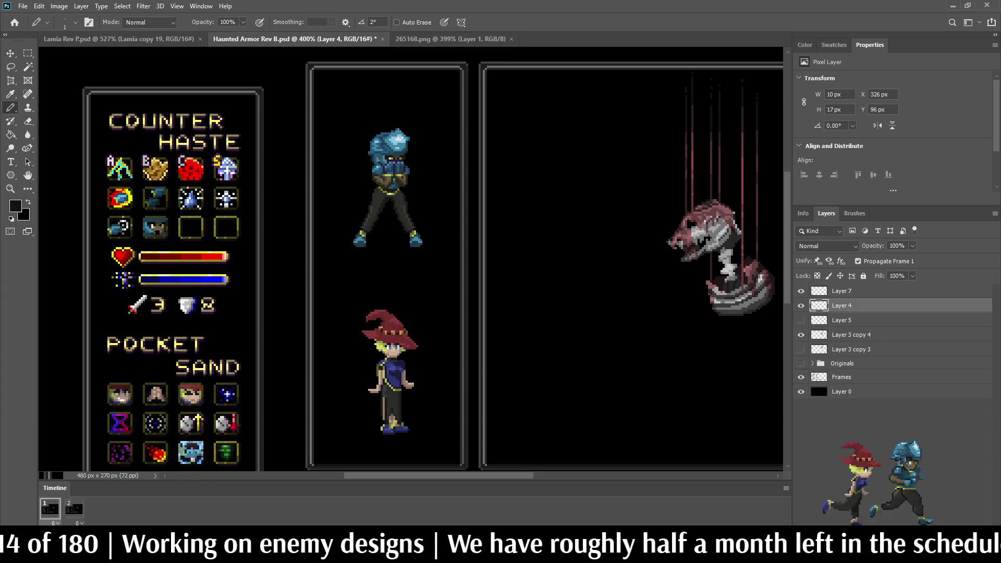
Drag Layer 3 copy 4 above Layer 5 and zoom out to the whole mockup.
double_click(850, 334)
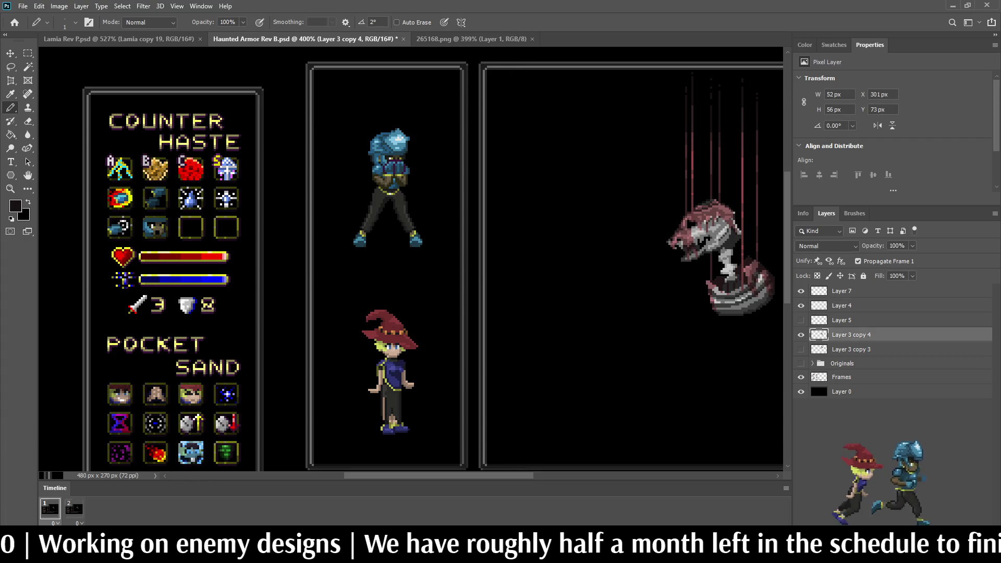
left_click(850, 349)
left_click_drag(851, 334, 850, 312)
key("ctrl+0")
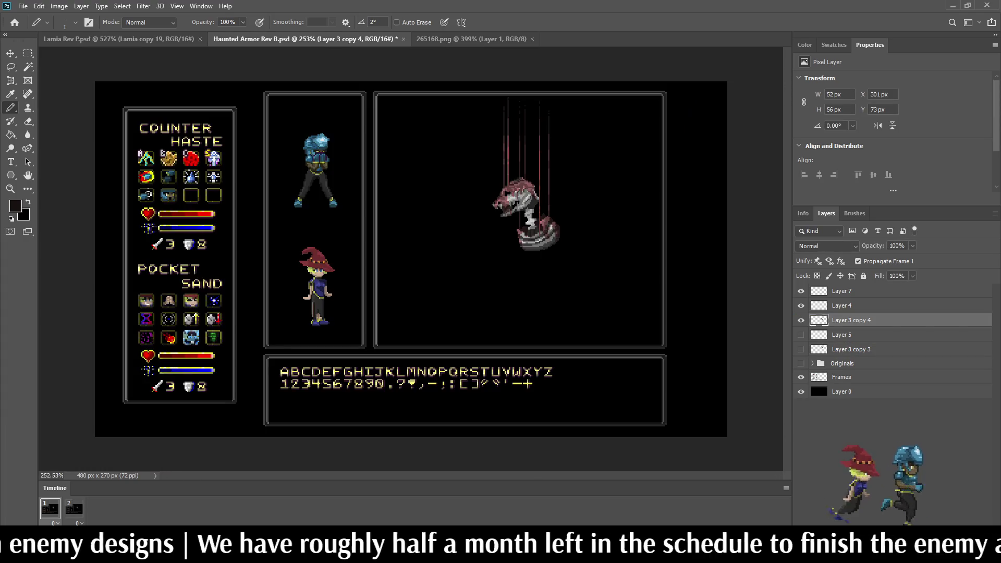
scroll(538, 192, "up", 3)
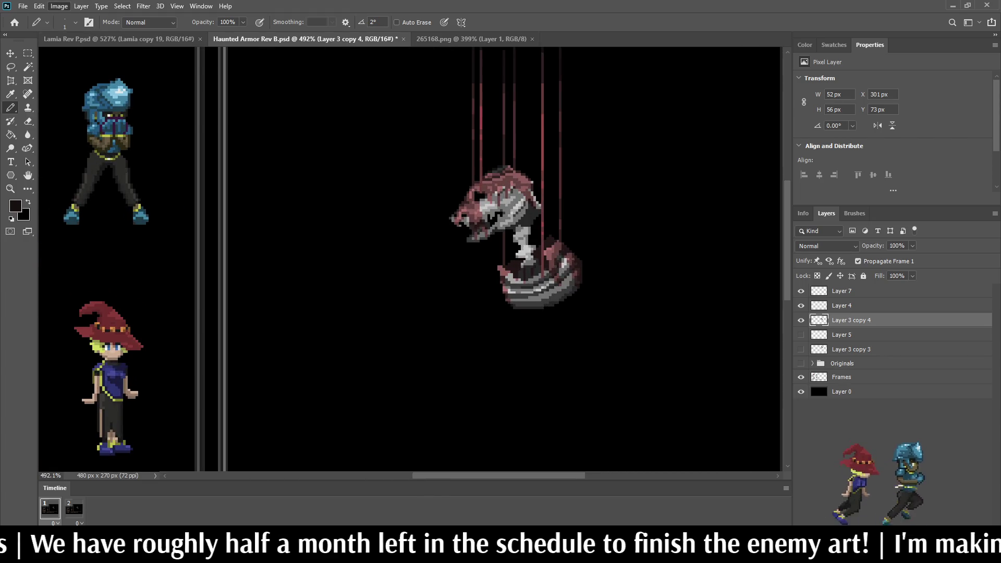
Switch to the Eyedropper to sample canvas colours, then back to the Pencil.
key("i")
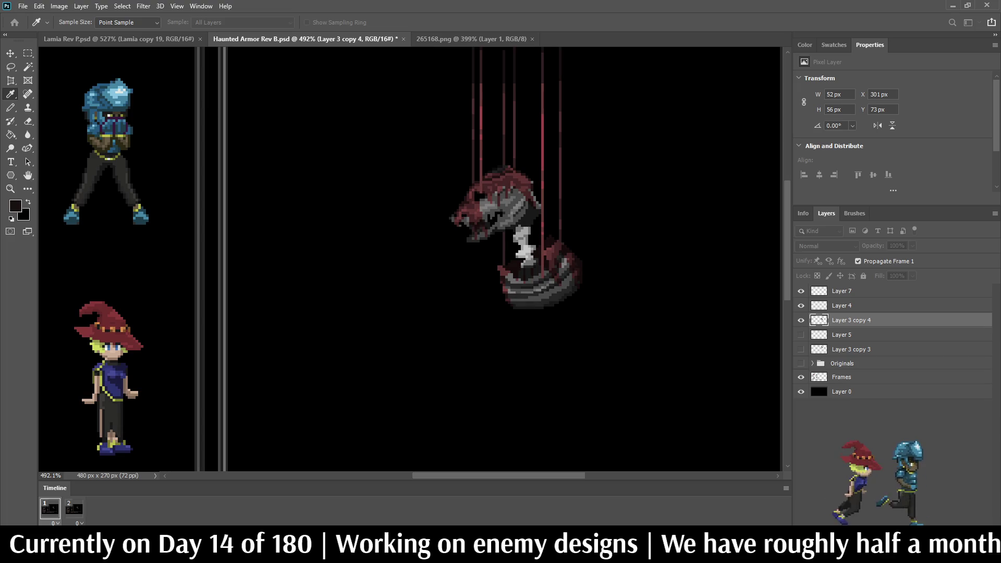
key("b")
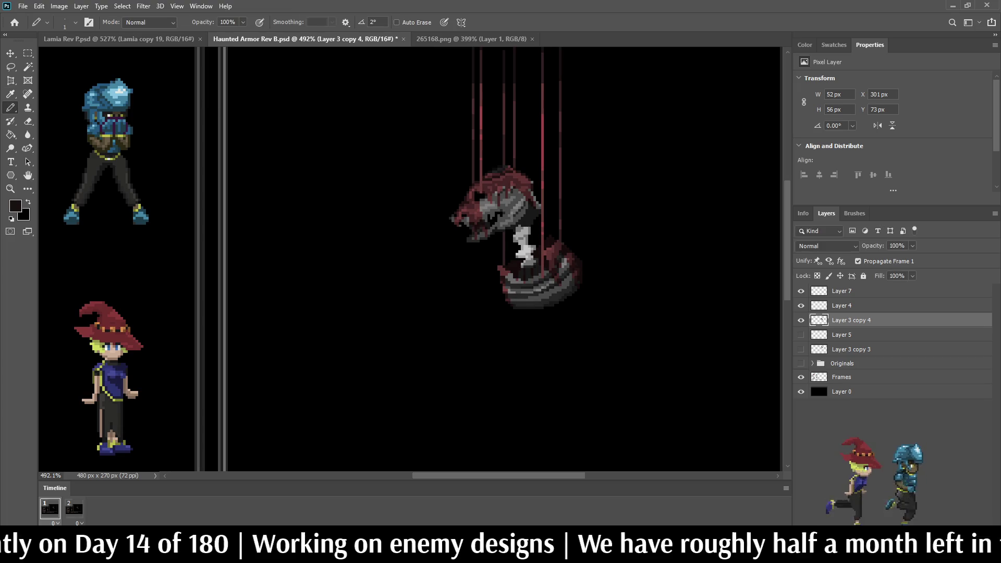
scroll(500, 261, "down", 3)
scroll(500, 261, "up", 3)
scroll(568, 151, "up", 1)
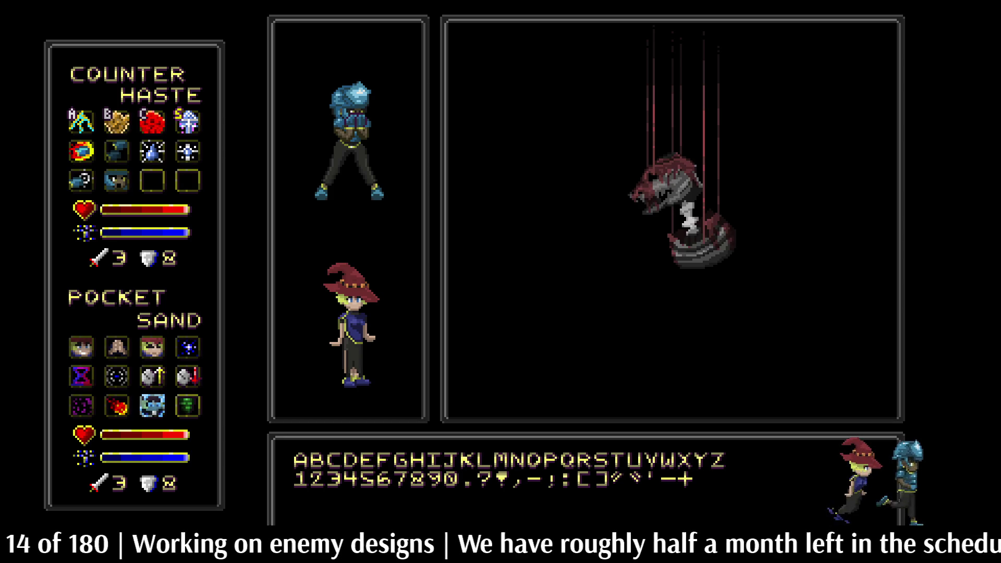
key("f")
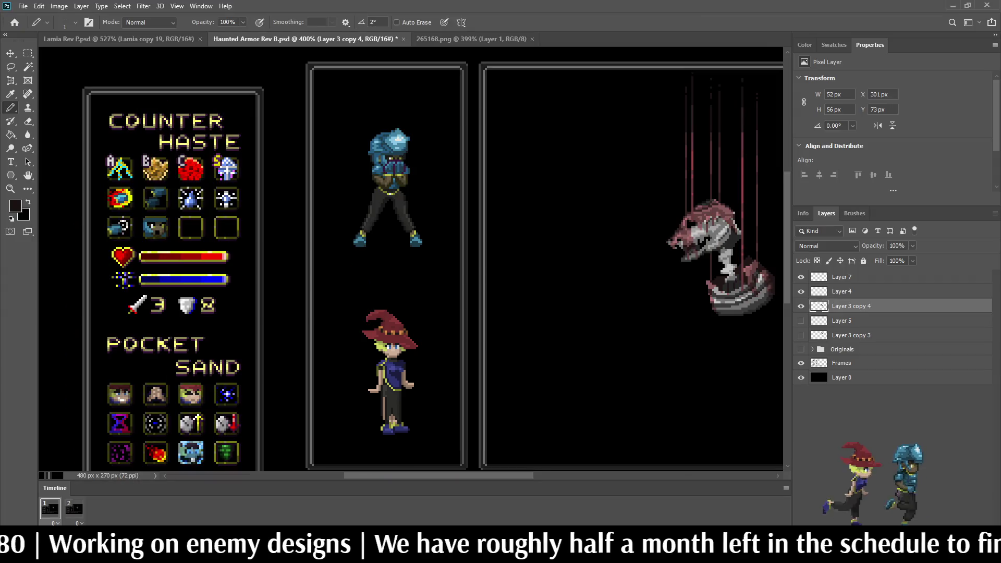
scroll(704, 234, "down", 2)
scroll(469, 235, "up", 5)
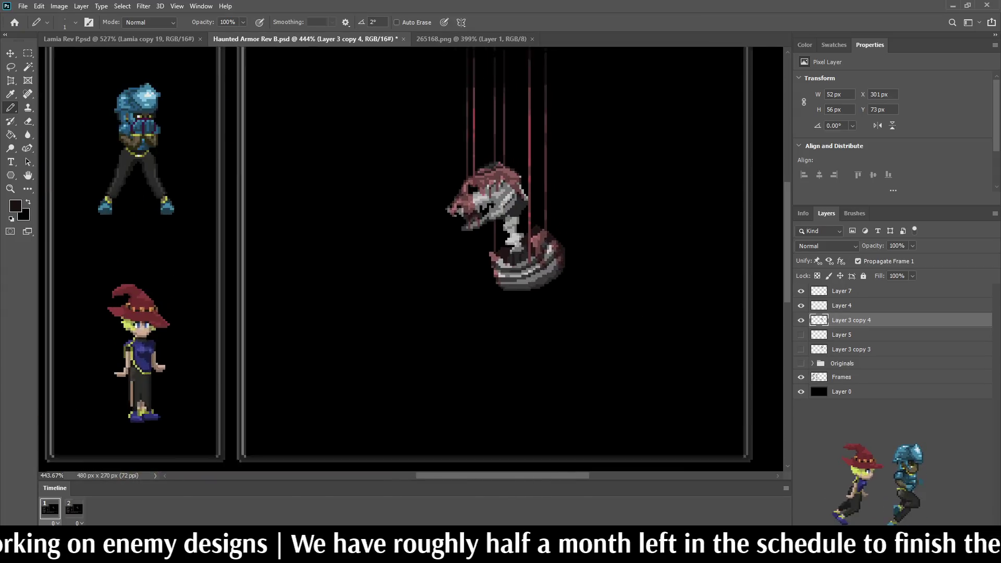
scroll(559, 159, "up", 1)
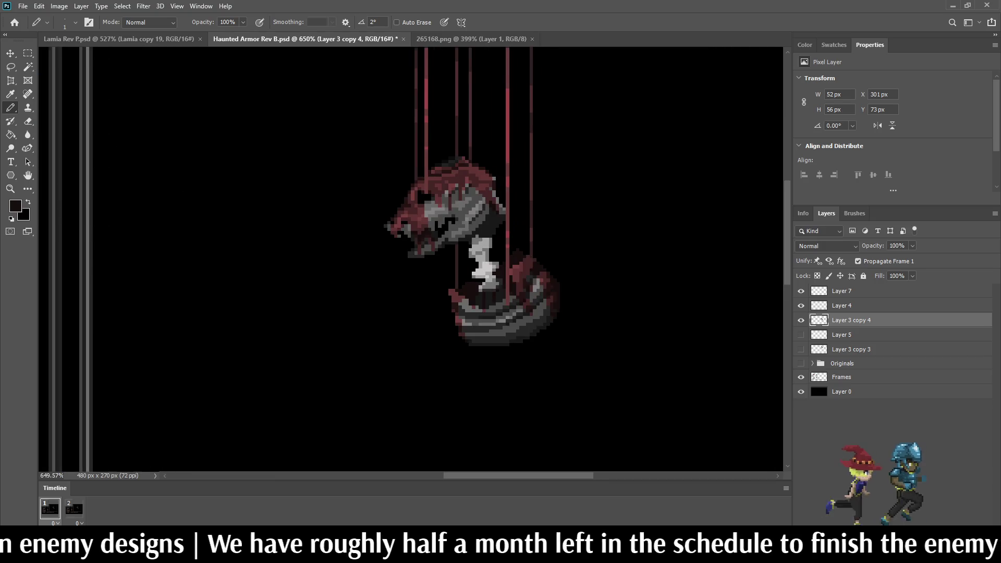
scroll(493, 170, "down", 4)
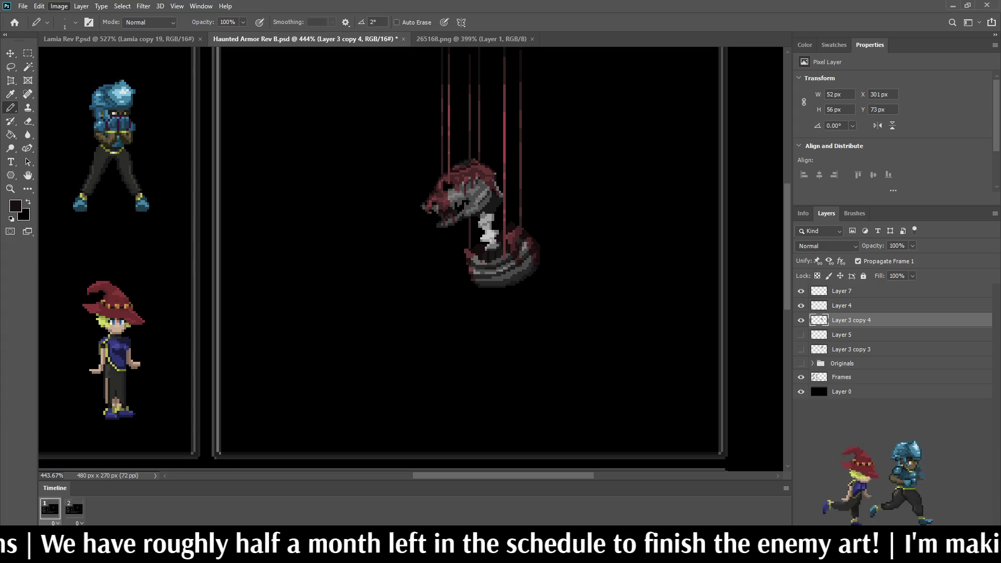
key("i")
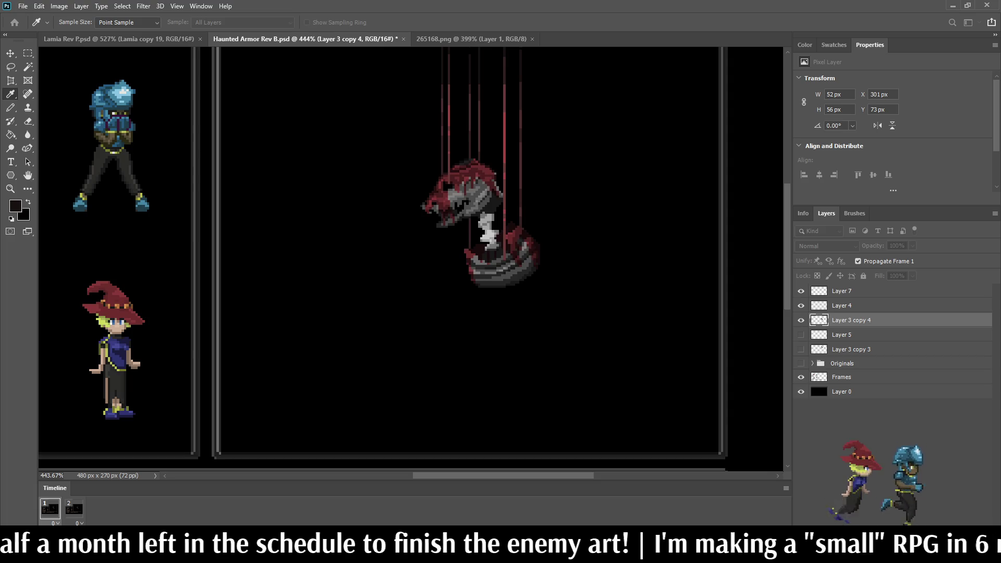
key("b")
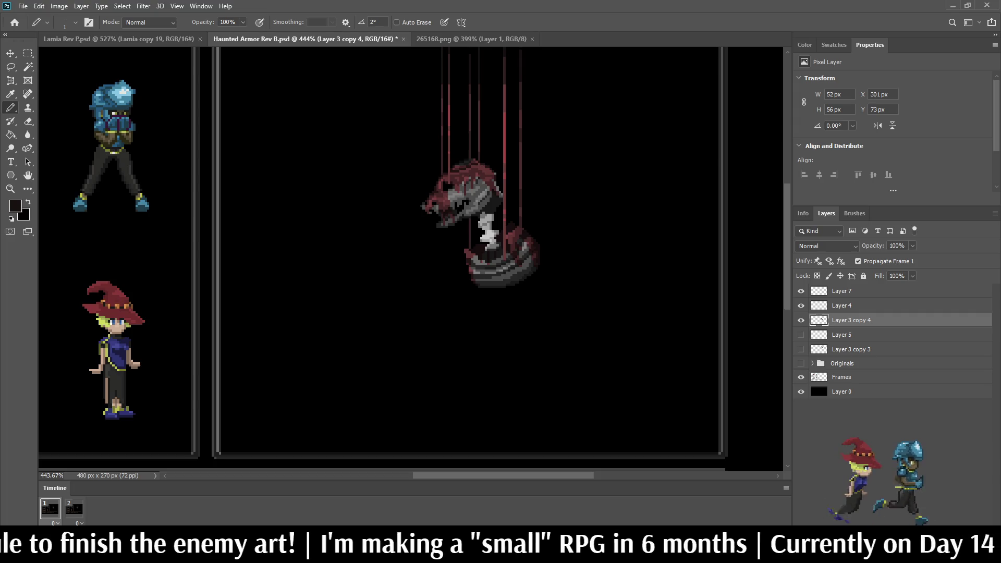
Add a Brightness/Contrast layer clipped to Layer 3 copy 4 with Brightness 24 and Contrast 42.
key("ctrl+alt+shift+b")
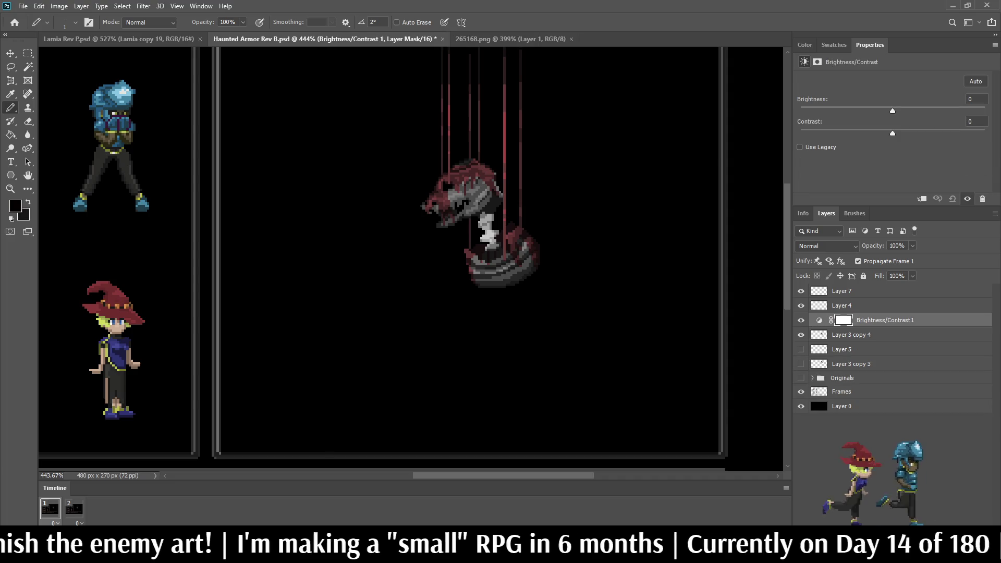
key("ctrl+alt+g")
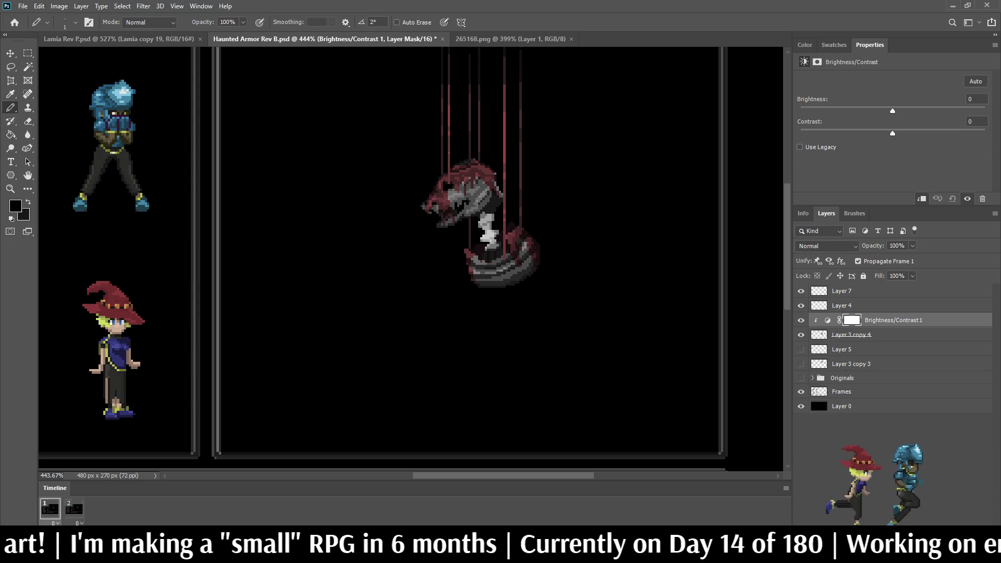
left_click_drag(892, 133, 926, 133)
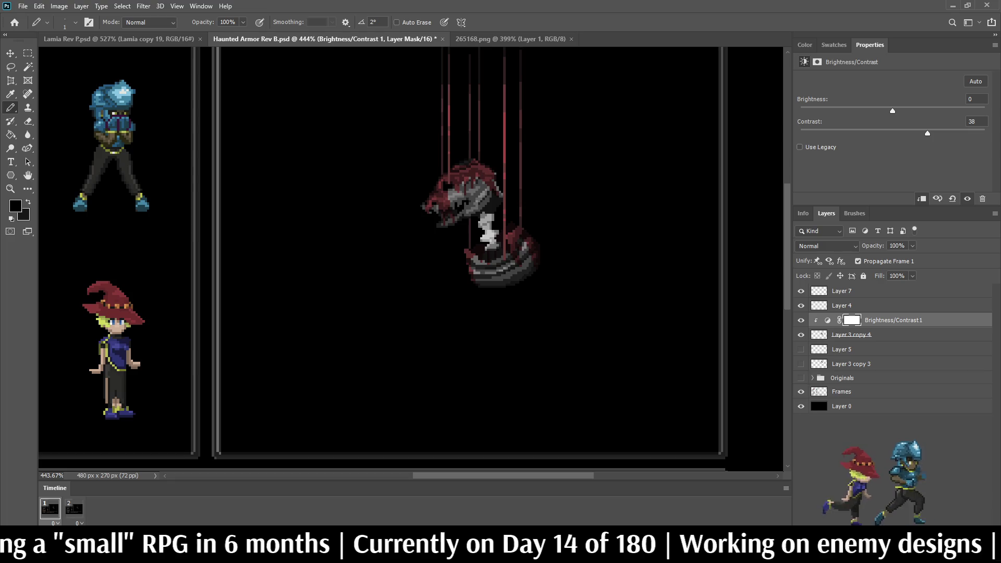
left_click_drag(892, 111, 904, 111)
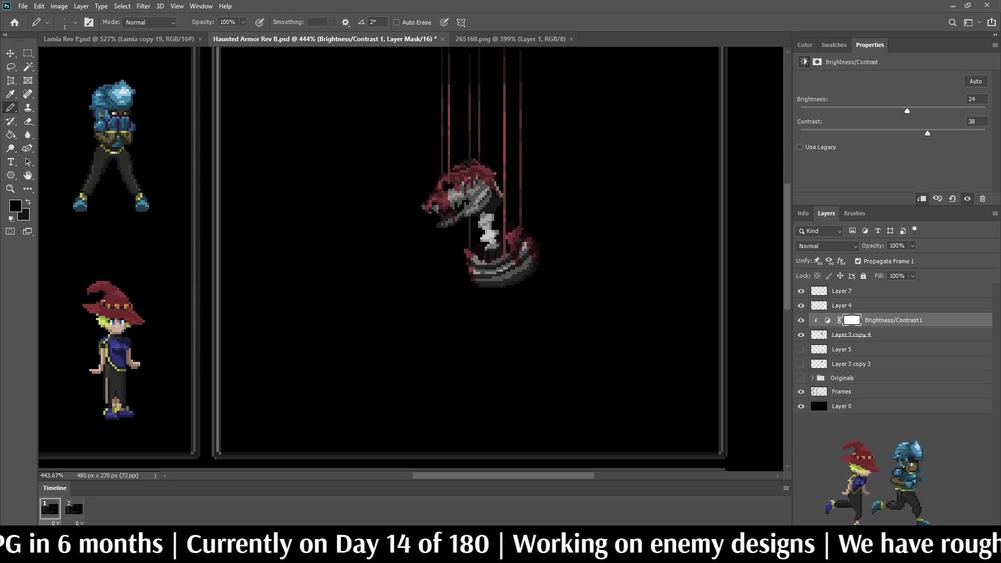
mouse_move(927, 133)
left_mouse_down()
mouse_move(951, 133)
mouse_move(931, 133)
left_mouse_up()
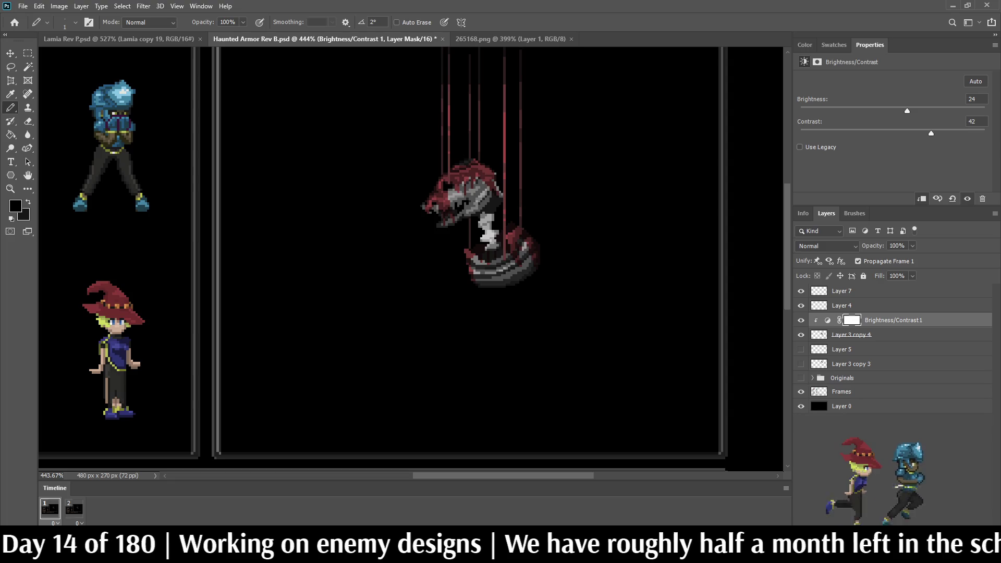
key("0")
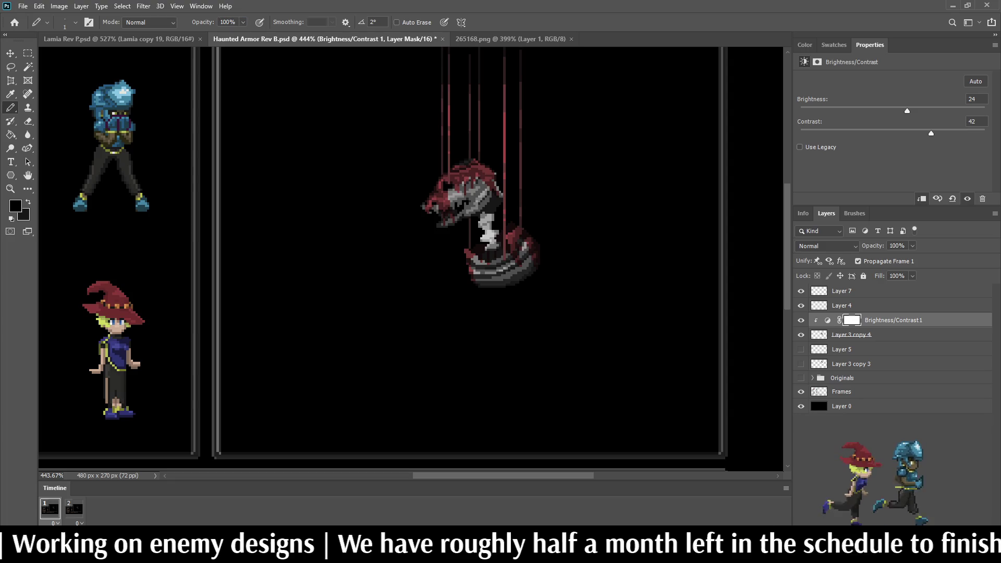
scroll(411, 261, "down", 3)
Make Layer 3 copy 4 active and hide the Brightness/Contrast adjustment to compare.
scroll(410, 261, "up", 3)
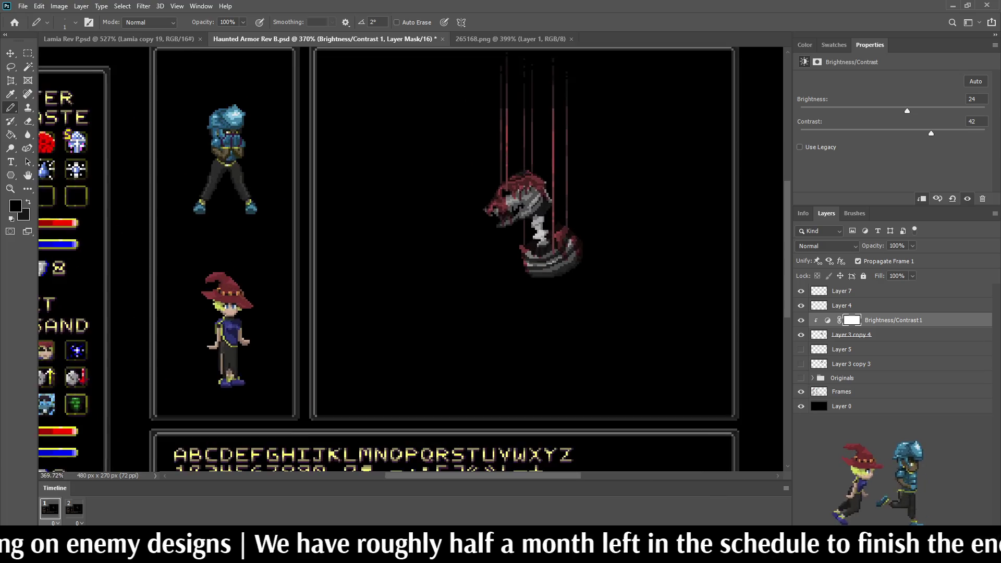
key("ctrl+comma")
key("ctrl+comma")
scroll(410, 260, "down", 2)
scroll(529, 182, "up", 4)
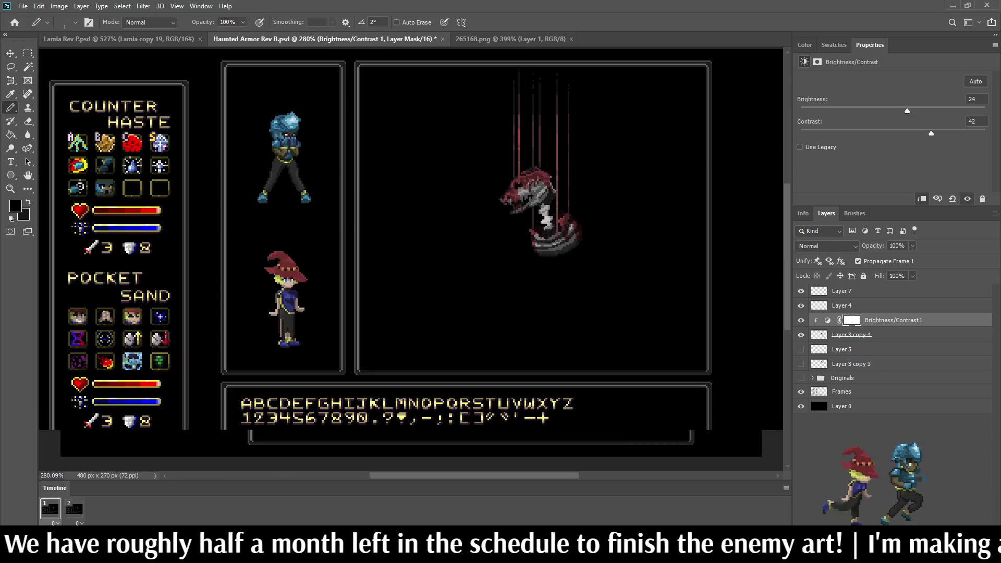
scroll(531, 177, "up", 4)
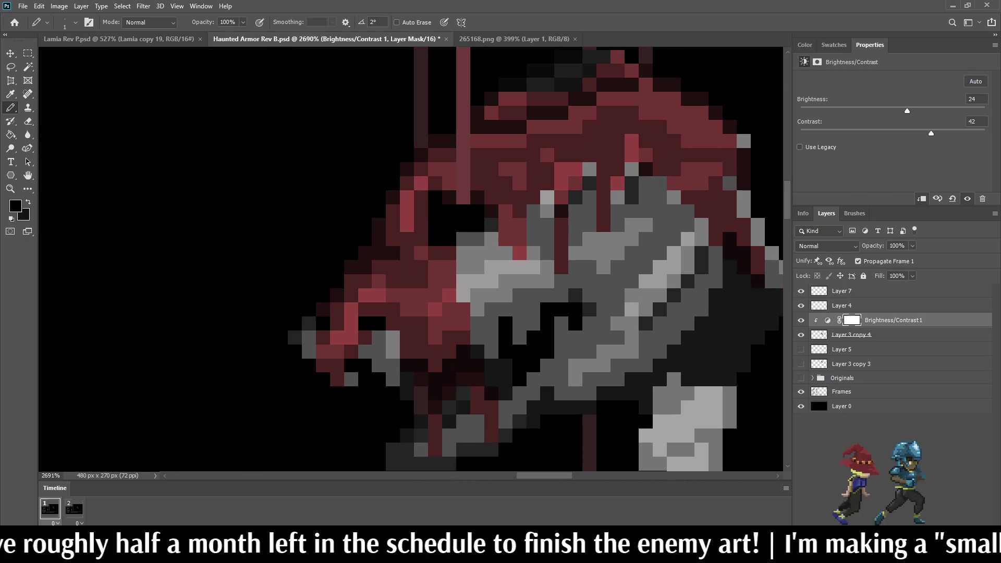
key("alt+bracketleft")
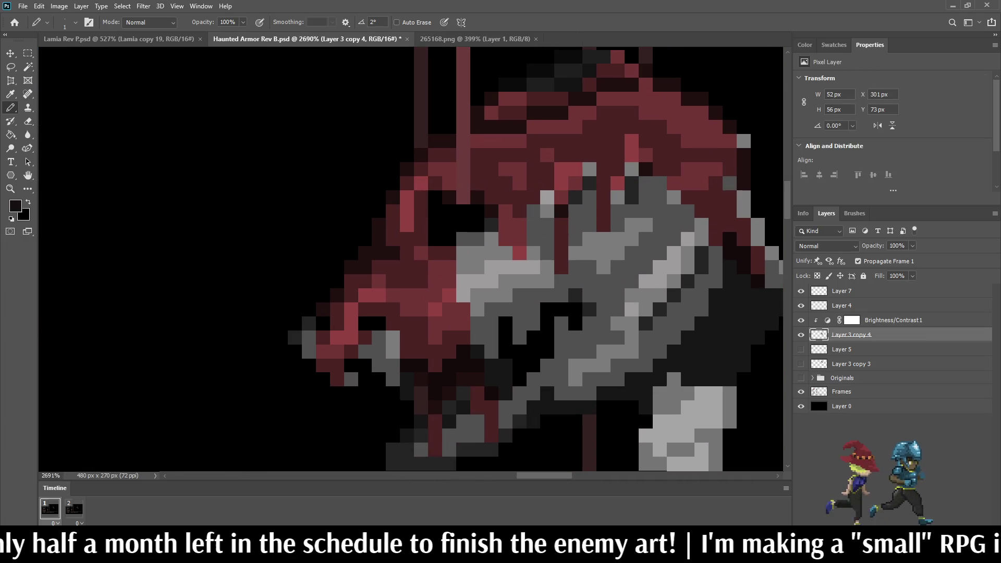
left_click(801, 320)
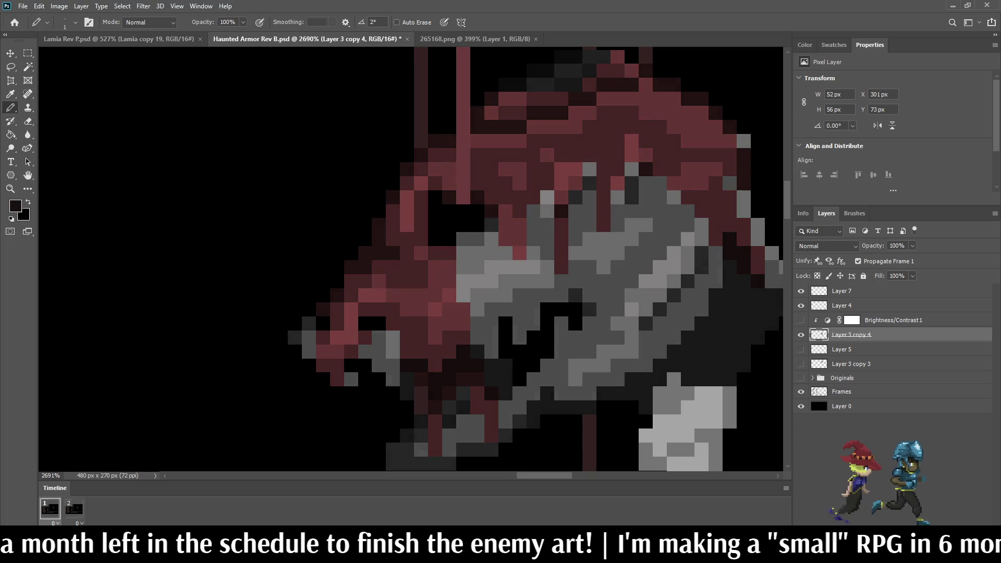
Sample the armour grey and darken seven light-grey armour pixels with the Pencil.
key("i")
left_click(599, 240)
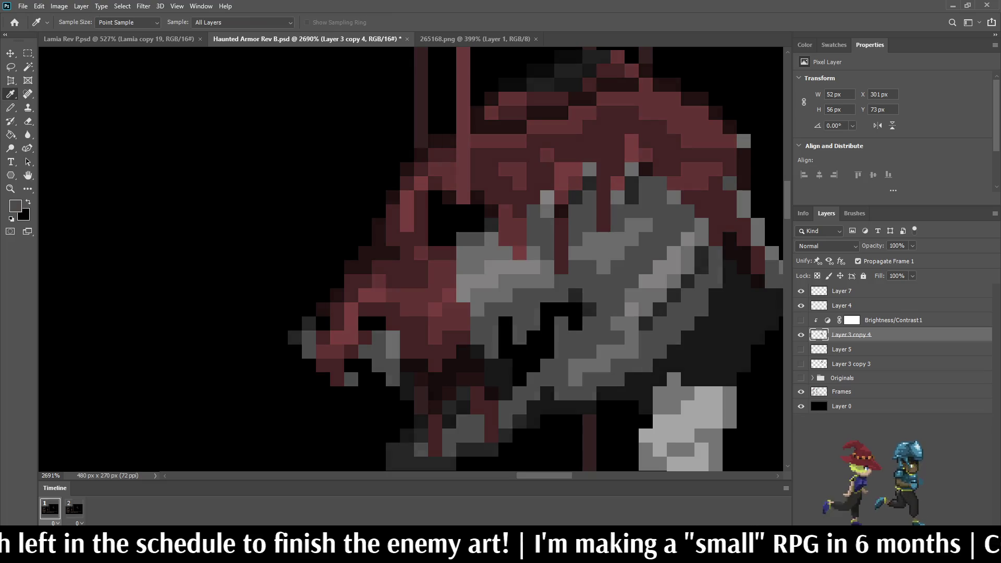
key("b")
left_click(547, 197)
left_click(589, 169)
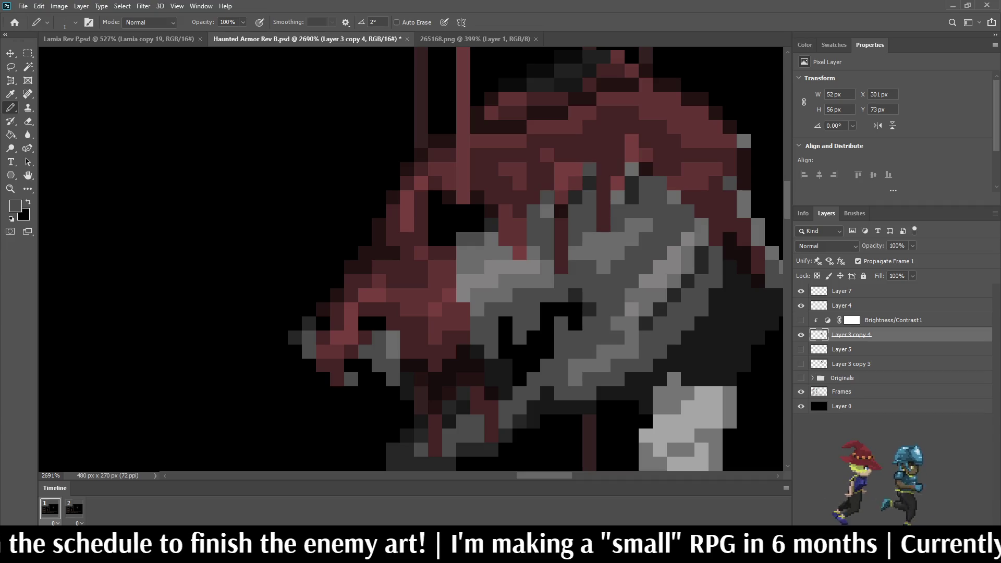
left_click(617, 183)
left_click(632, 169)
left_click(674, 197)
left_click(744, 141)
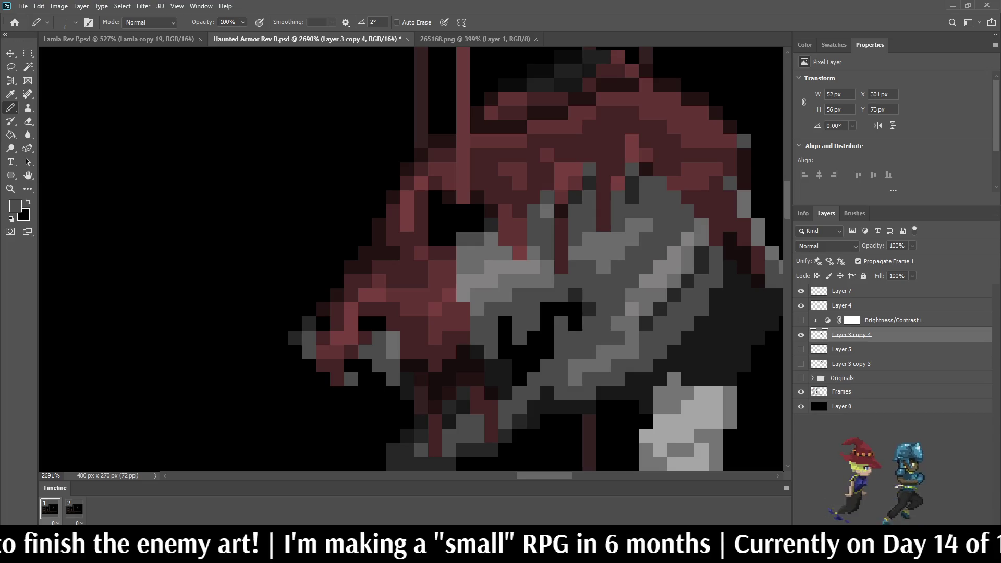
left_click(547, 211)
Turn Brightness/Contrast1 back on and save the document.
left_click(801, 320)
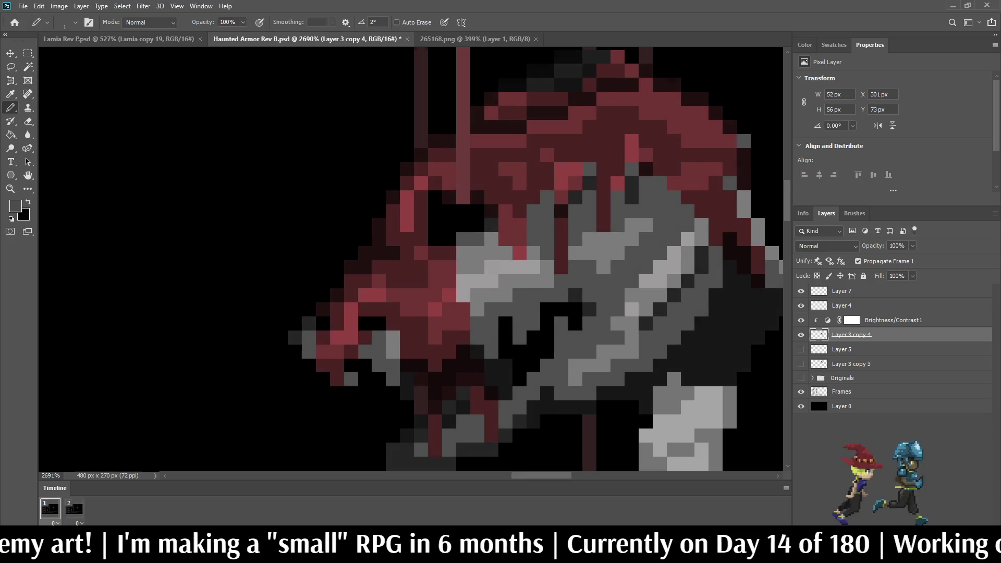
scroll(623, 286, "down", 10)
scroll(623, 285, "down", 2)
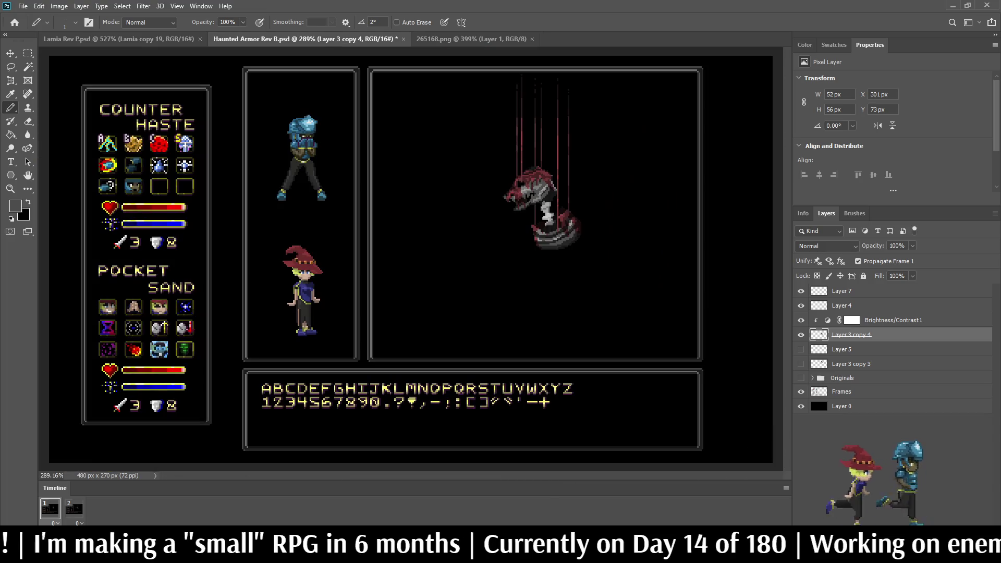
scroll(552, 135, "up", 4)
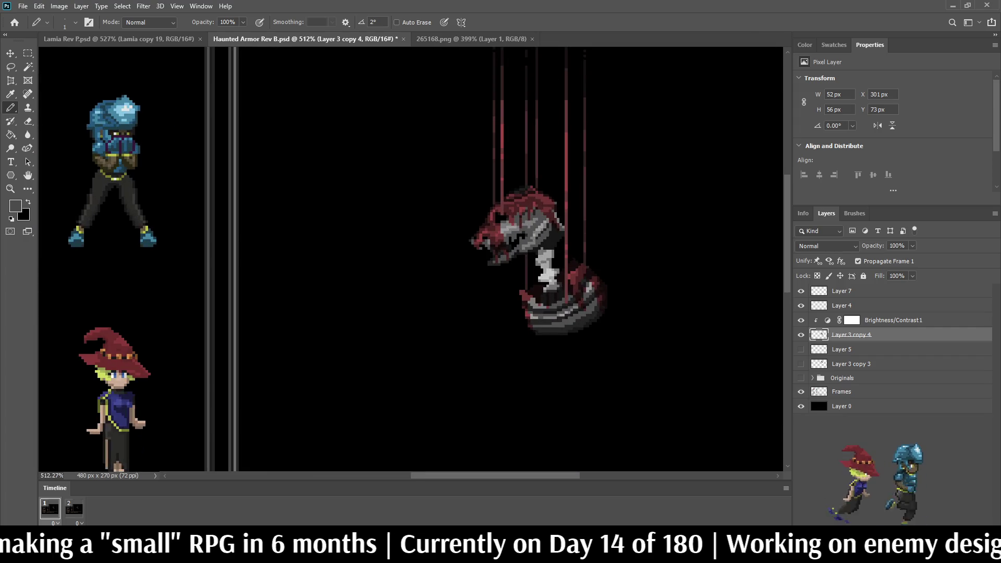
key("ctrl+s")
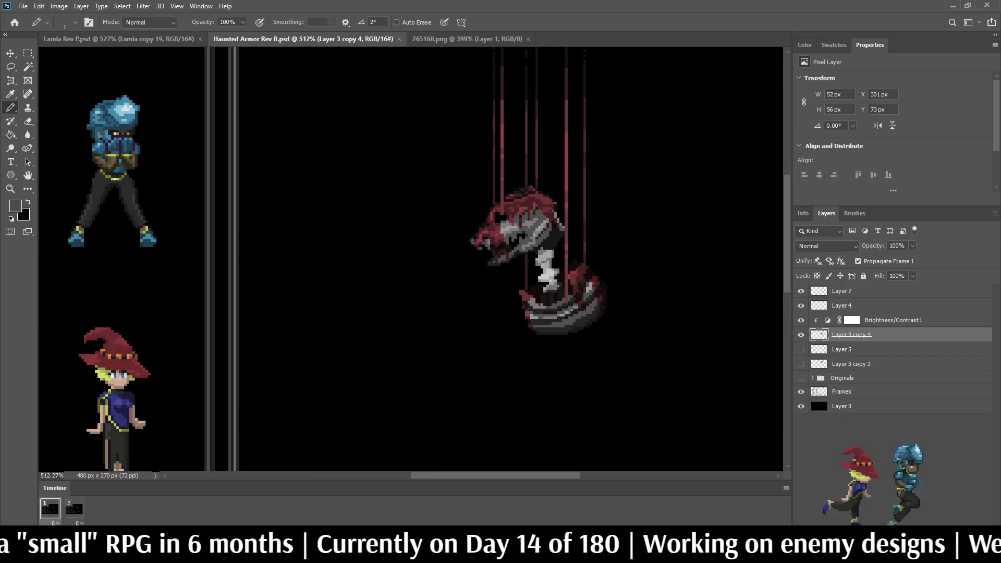
Play the animation preview, then select Layer 4.
key("space")
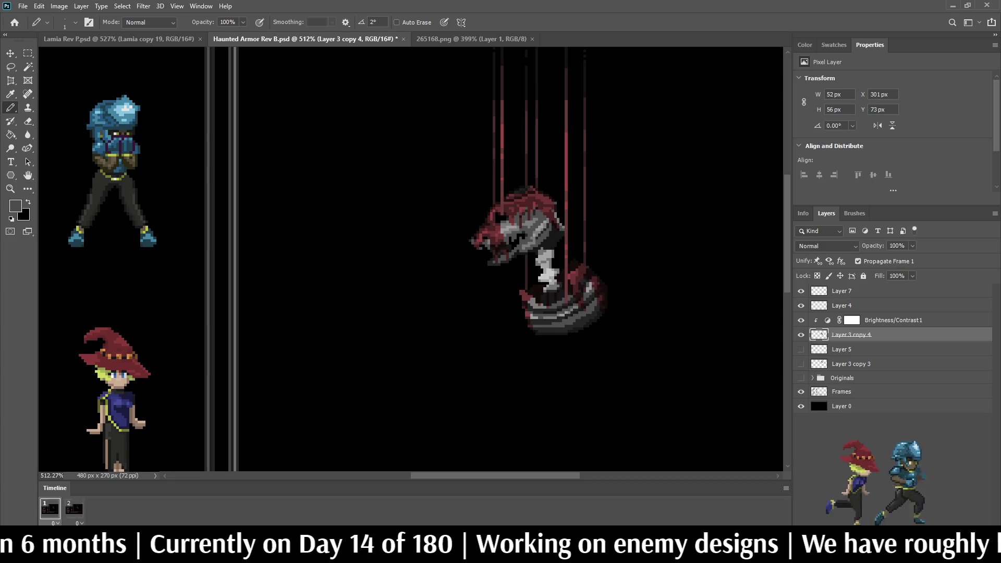
scroll(589, 229, "down", 2)
scroll(528, 172, "up", 2)
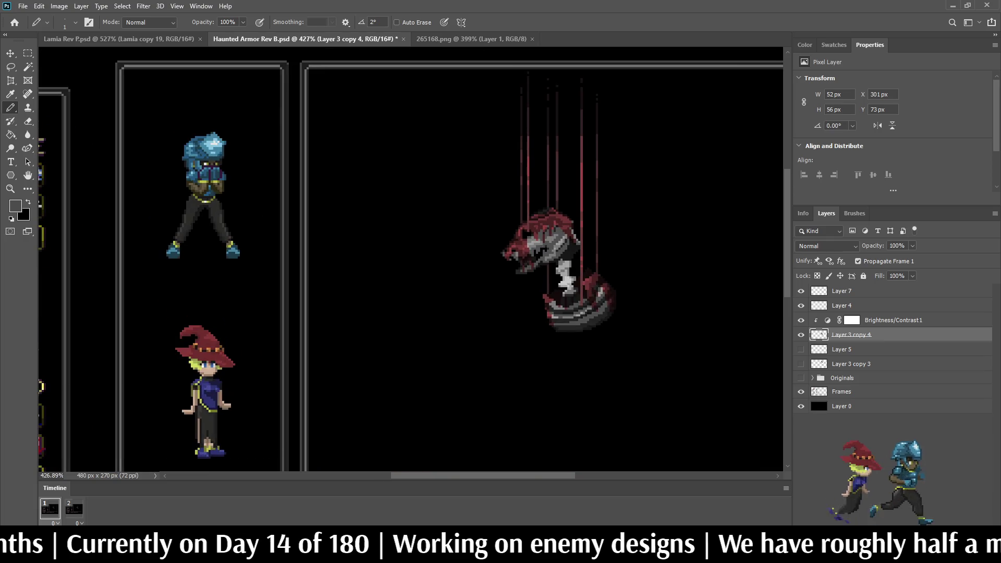
scroll(527, 138, "up", 1)
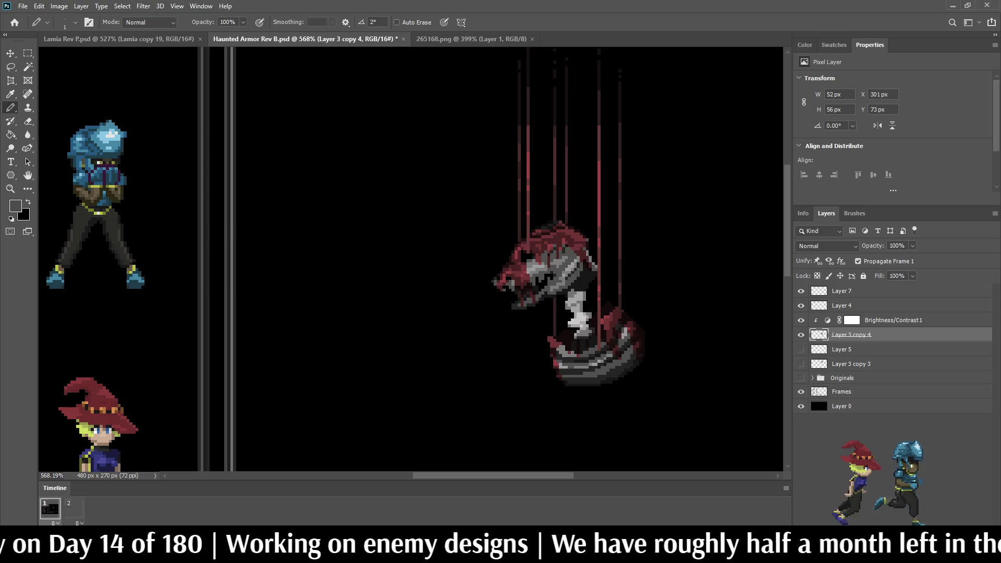
left_click(841, 306)
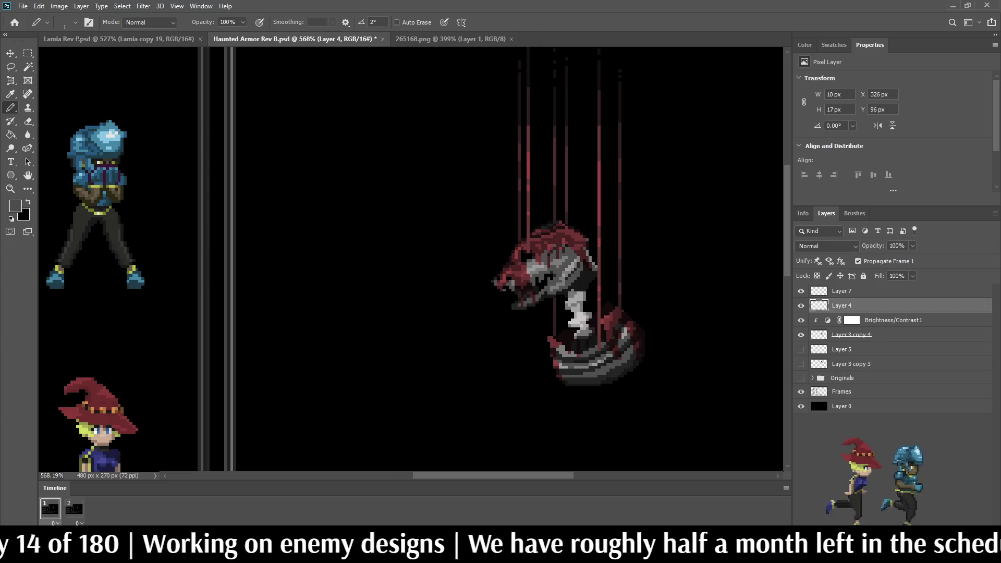
Sample a medium grey and Paint Bucket the pale neck pixels on Layer 4.
scroll(589, 312, "up", 5)
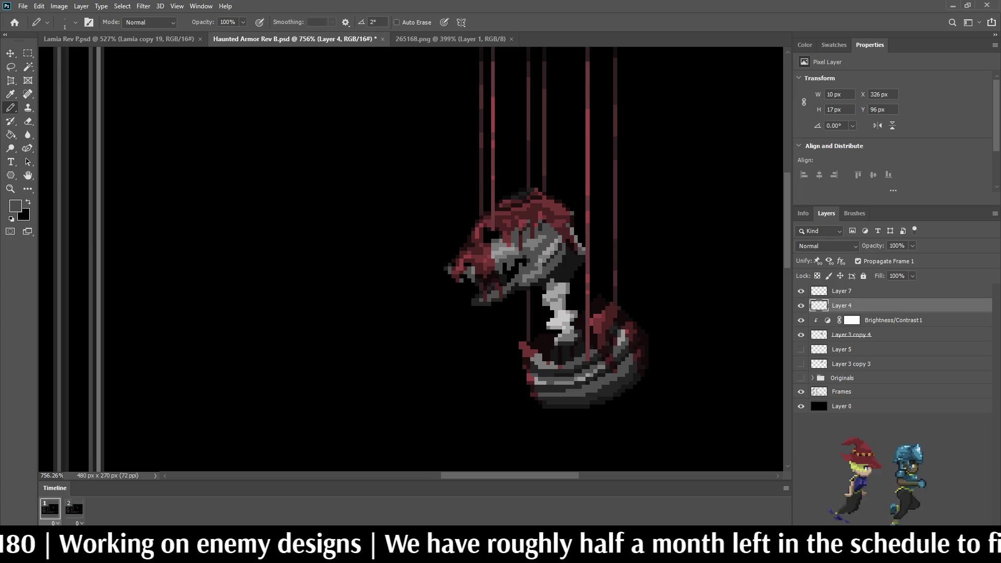
scroll(553, 290, "up", 1)
key("i")
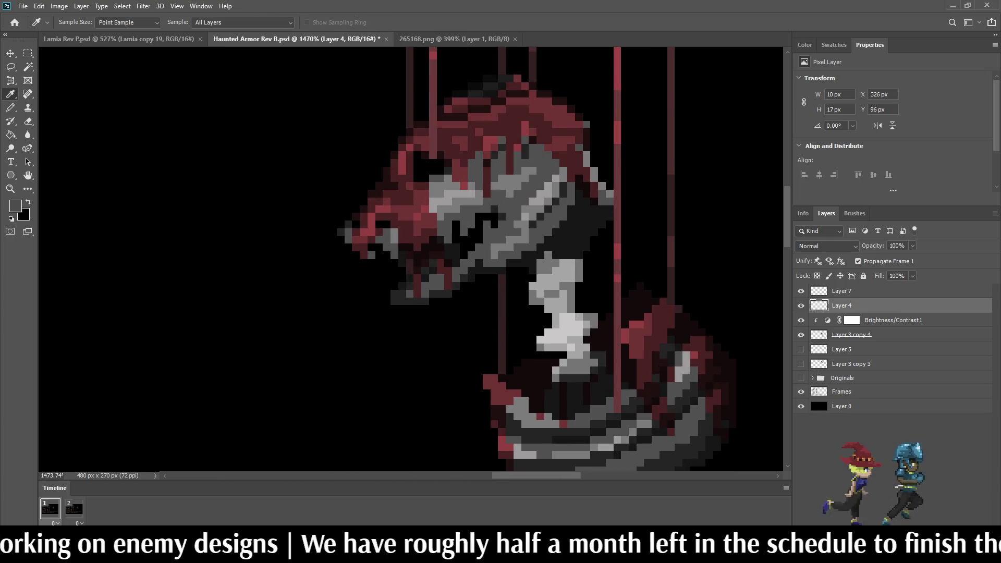
key("g")
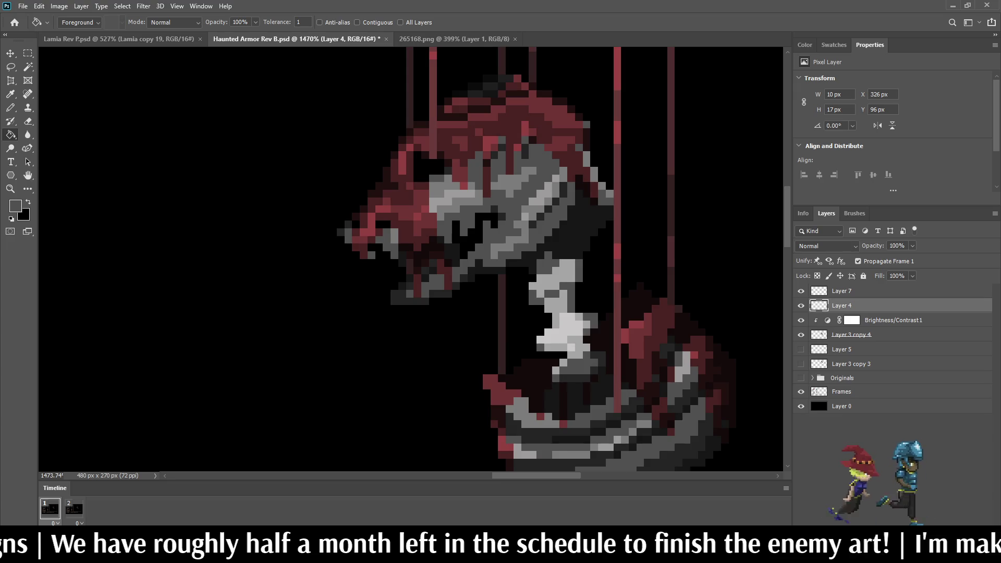
key("i")
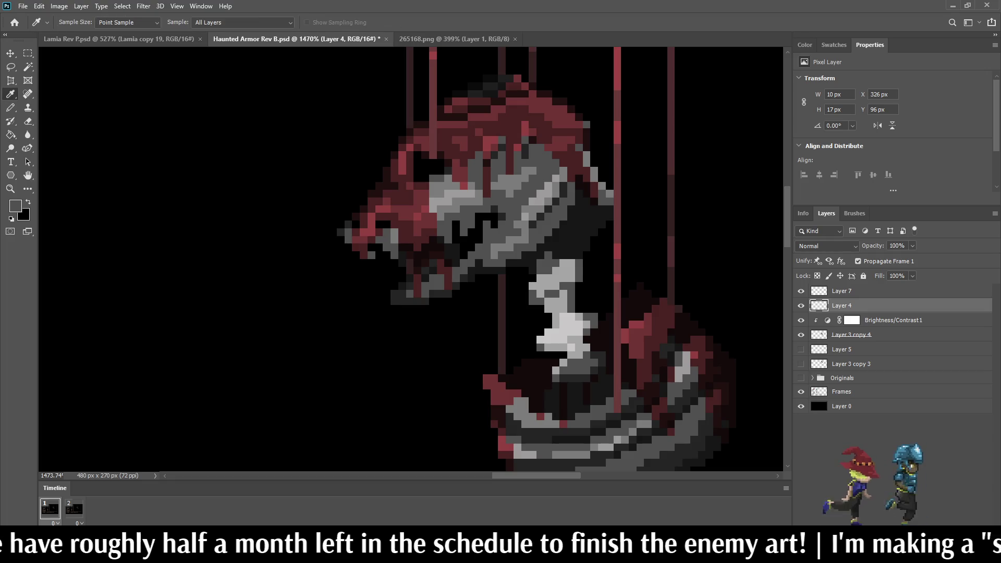
key("g")
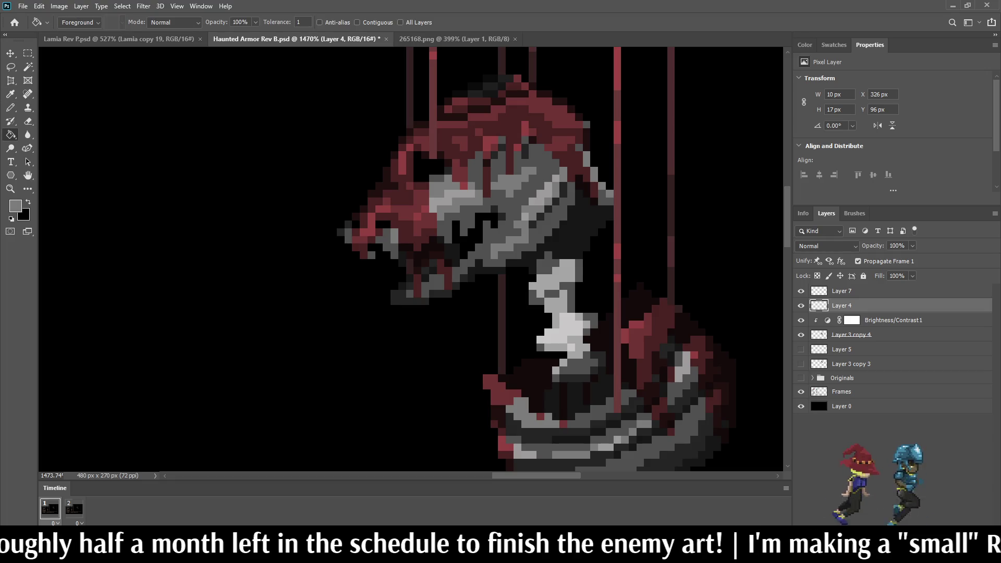
left_click(552, 271)
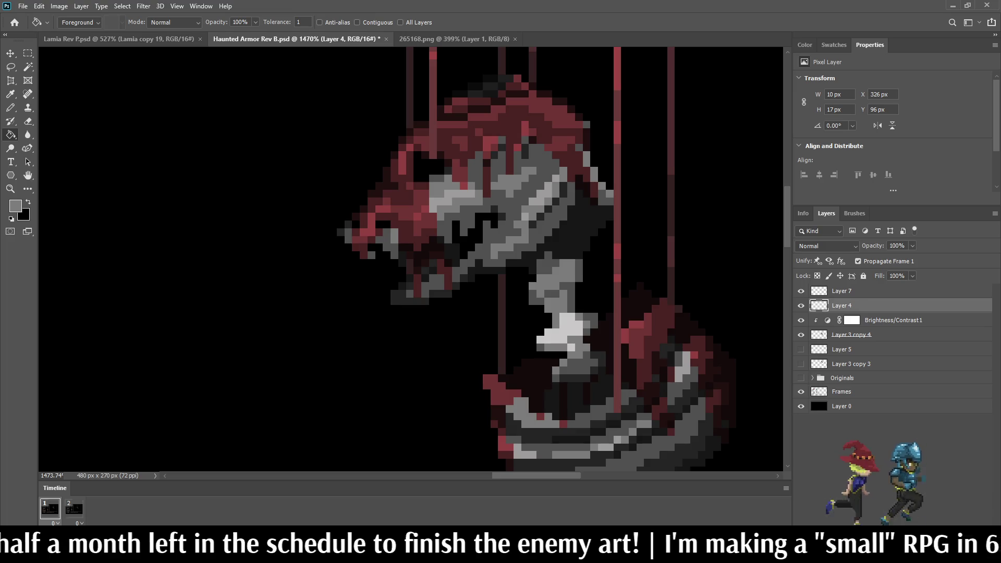
key("i")
key("g")
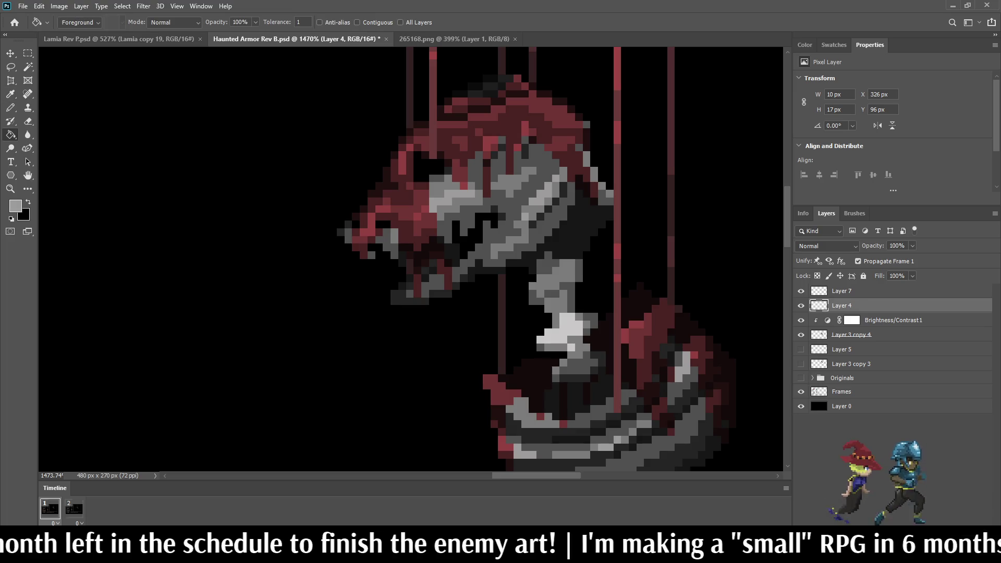
scroll(600, 292, "down", 5)
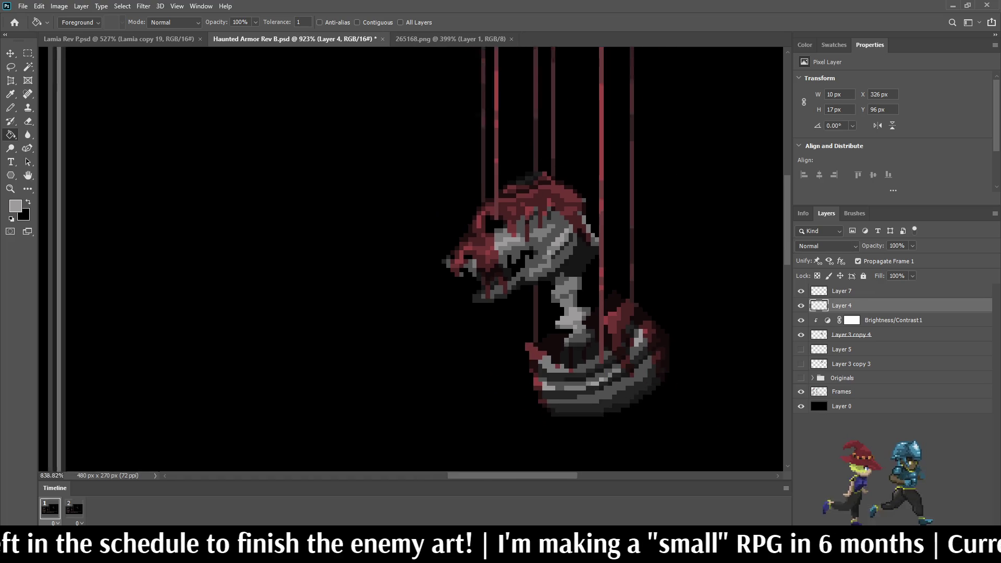
Save as Bloody Strings Rev A.psd, review at actual size, and select Layer 7.
scroll(407, 130, "down", 5)
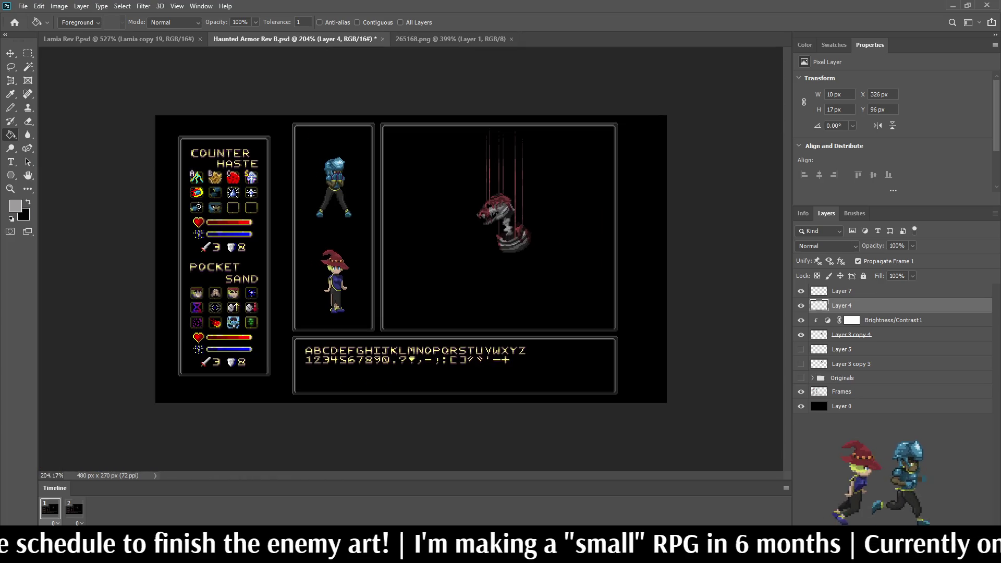
scroll(504, 210, "up", 4)
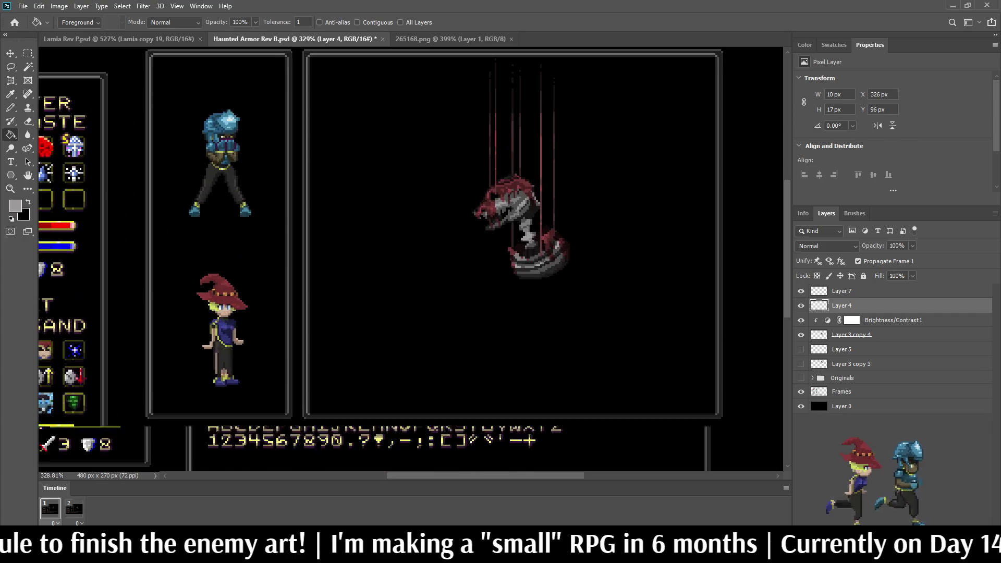
key("ctrl+s")
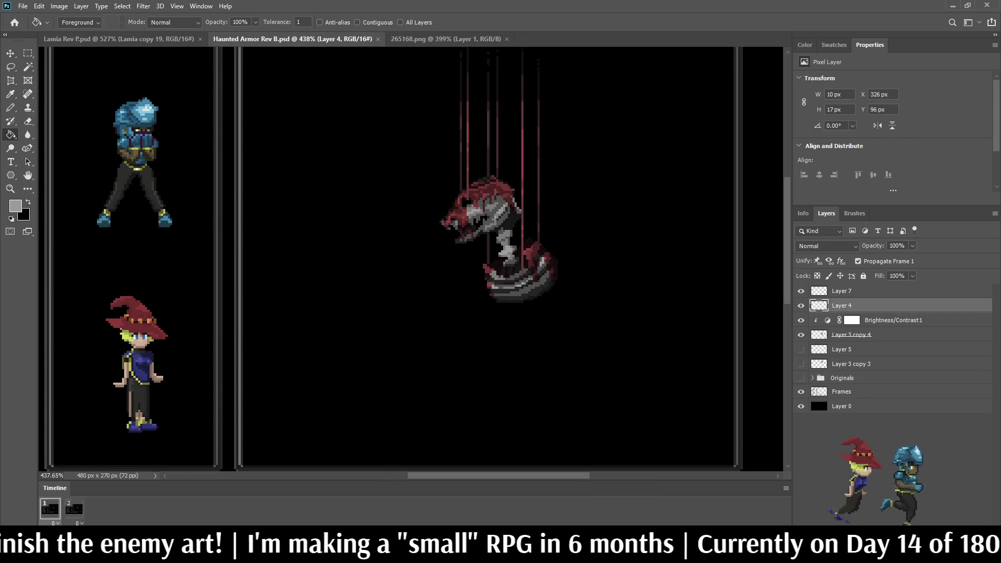
scroll(411, 260, "up", 1)
key("ctrl+1")
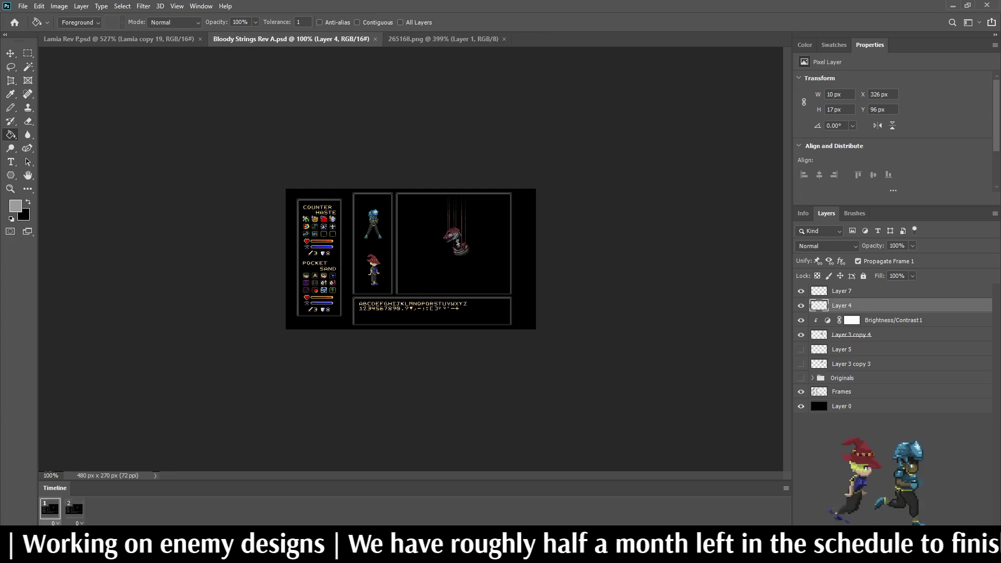
scroll(432, 242, "up", 5)
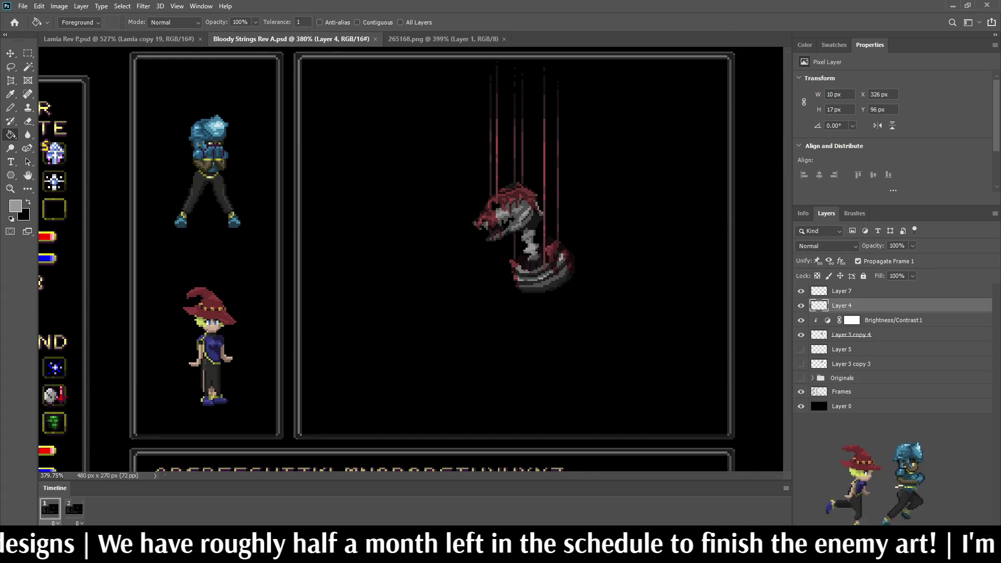
key("ctrl+1")
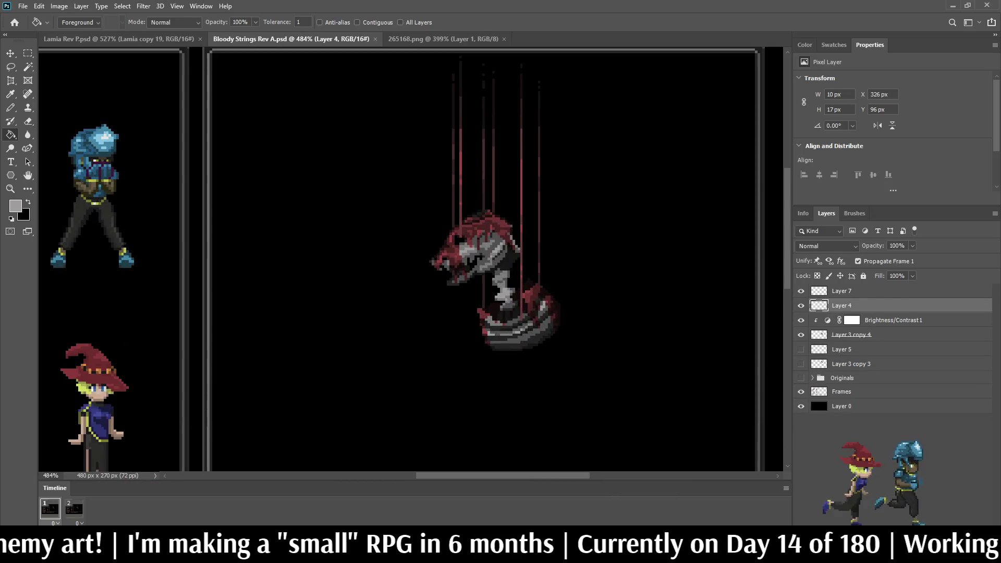
left_click(841, 291)
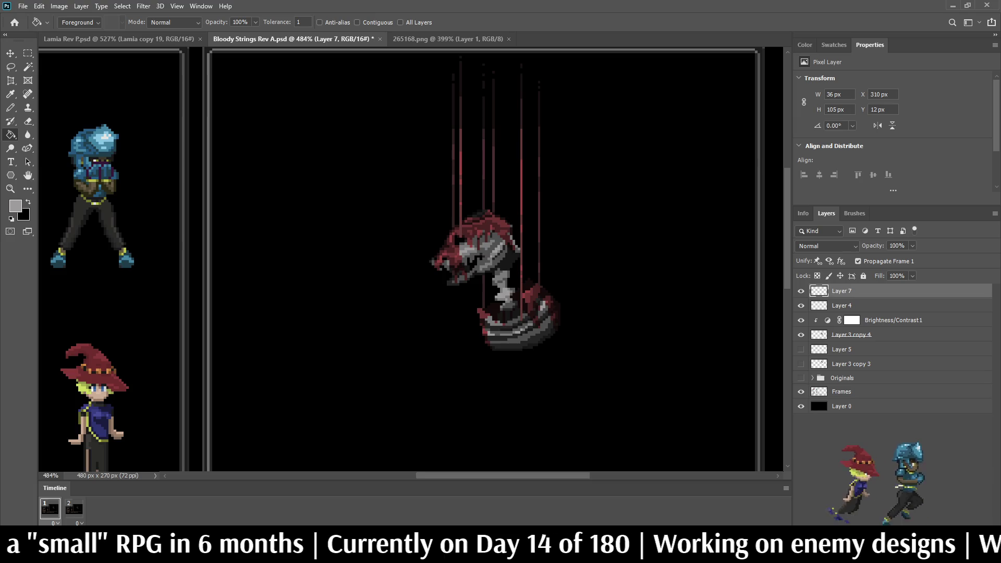
Add a new Layer 8 and load Layer 7's red string pixels as a selection.
key("ctrl+shift+alt+n")
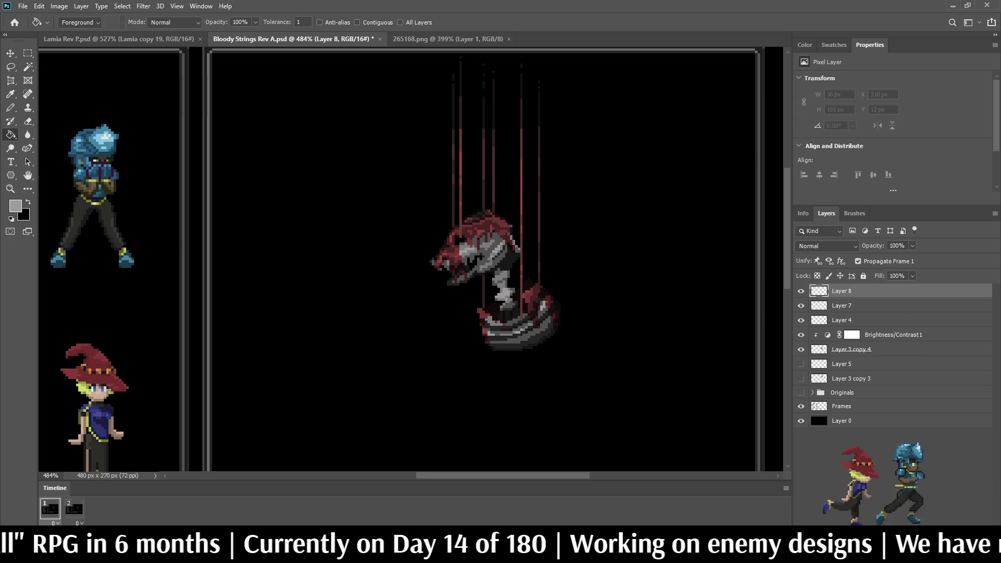
left_click(841, 305)
left_click(818, 305, "ctrl")
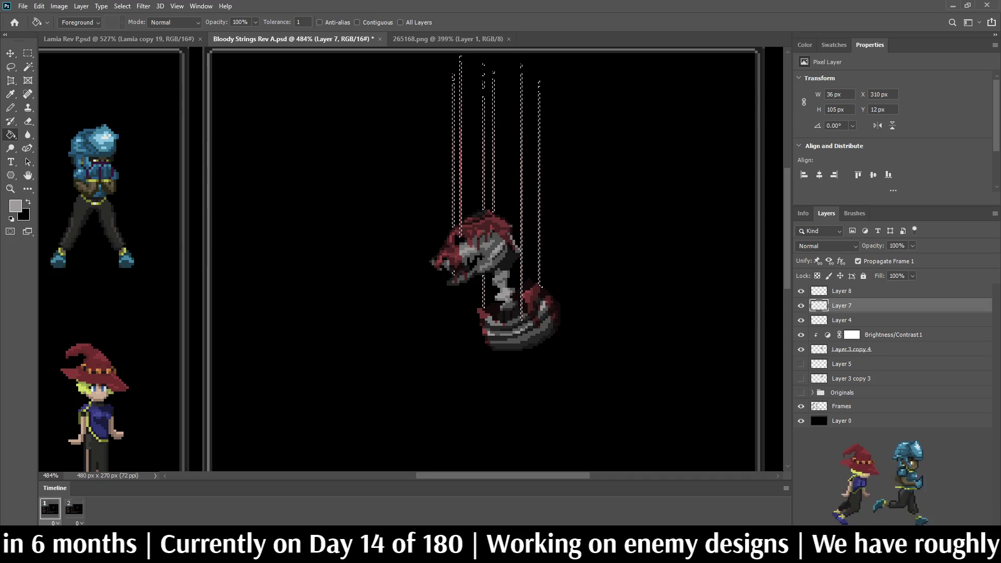
key("i")
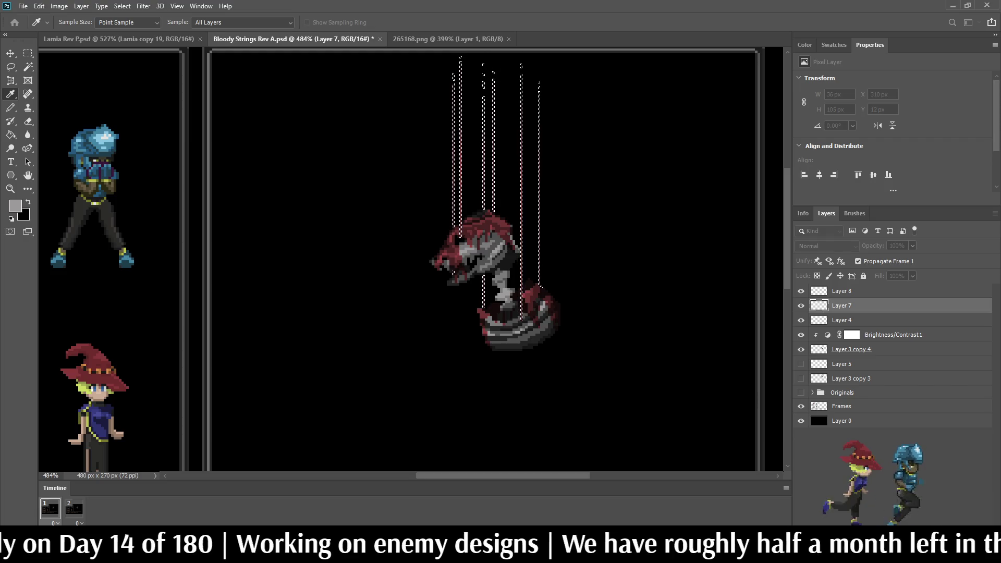
key("g")
key("b")
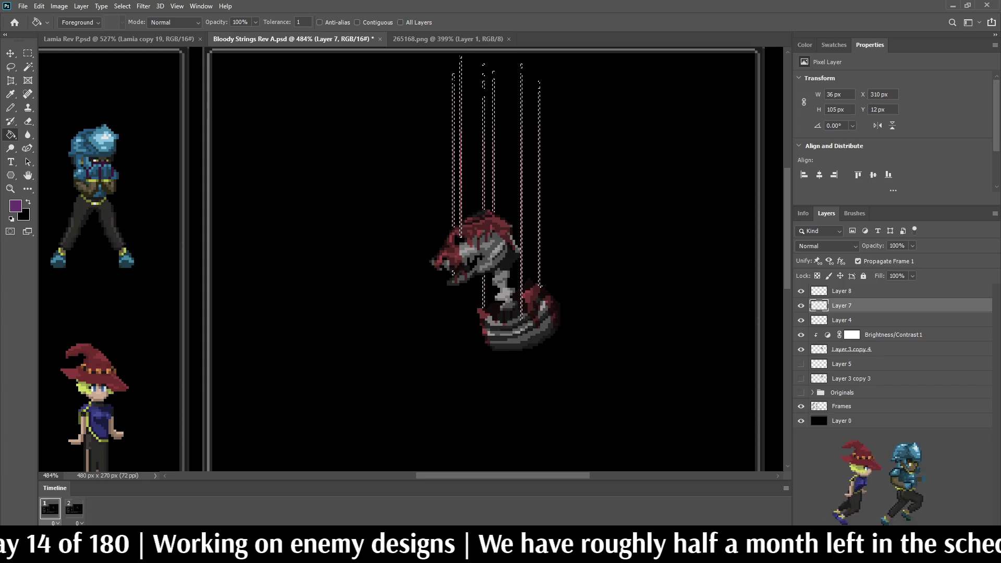
scroll(396, 261, "up", 3)
scroll(626, 260, "up", 2)
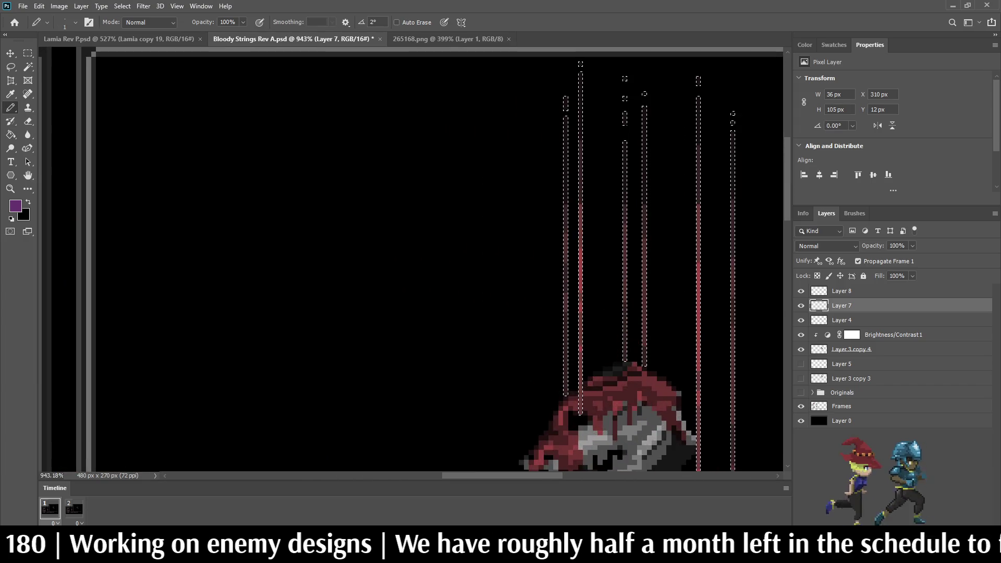
Dot purple pixels along the selected strings at upper, middle and lower heights.
left_click(625, 173)
left_click(580, 168)
left_click(644, 197)
left_click(697, 201)
left_click(580, 189)
left_click(565, 187)
left_click(565, 250)
left_click(580, 252)
left_click(625, 252)
left_click(644, 260)
left_click(698, 266)
left_click(732, 268)
left_click(565, 296)
left_click(580, 303)
left_click(624, 320)
left_click(644, 319)
left_click(698, 330)
left_click(732, 338)
Deselect, then undo and redo to restore the purple layer and string selection.
key("ctrl+d")
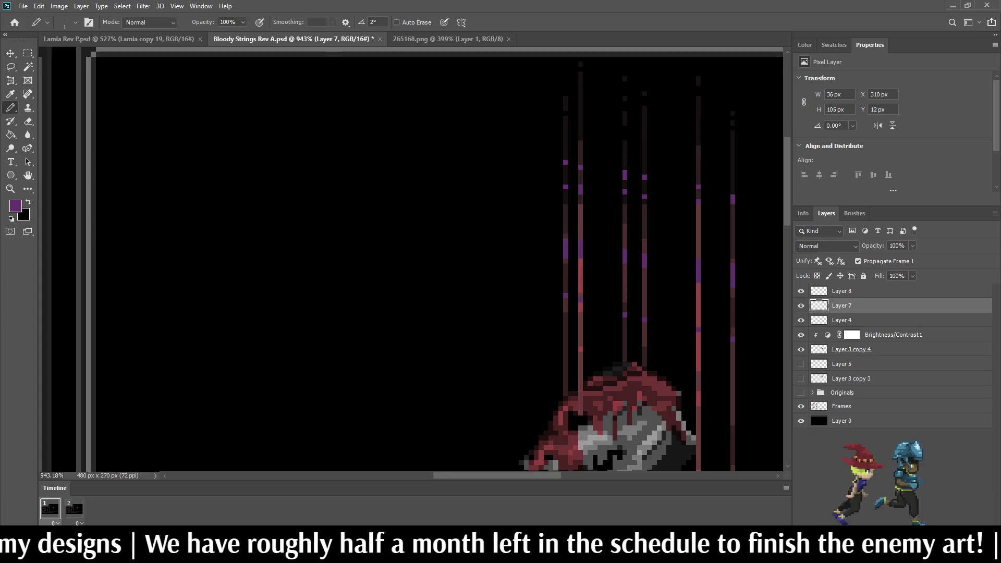
scroll(541, 391, "down", 3)
scroll(542, 391, "up", 2)
scroll(698, 302, "up", 1)
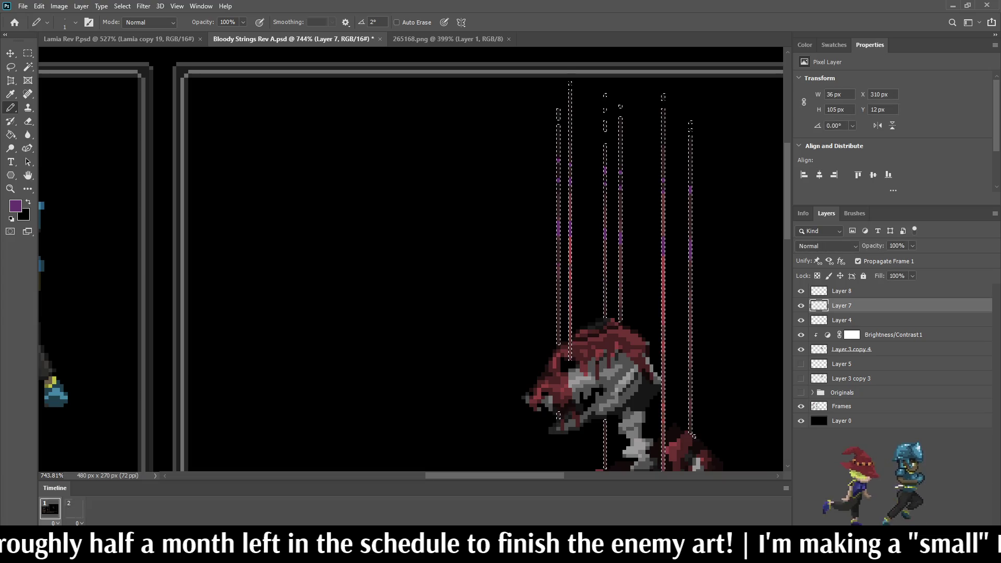
key("ctrl+z")
key("ctrl+shift+z")
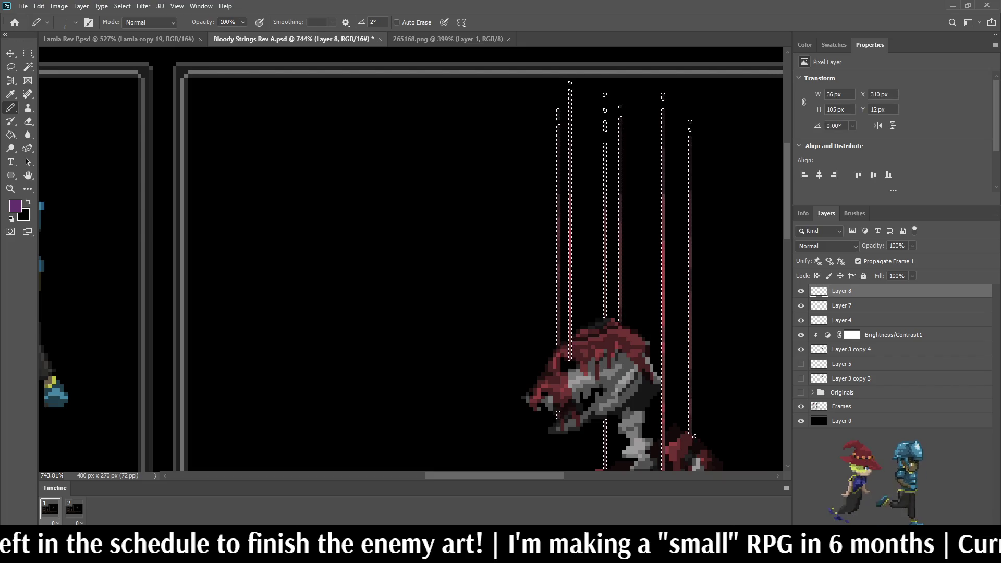
Paint purple dots across the strings in upper, lower and middle bands, then deselect.
left_click_drag(558, 154, 690, 192)
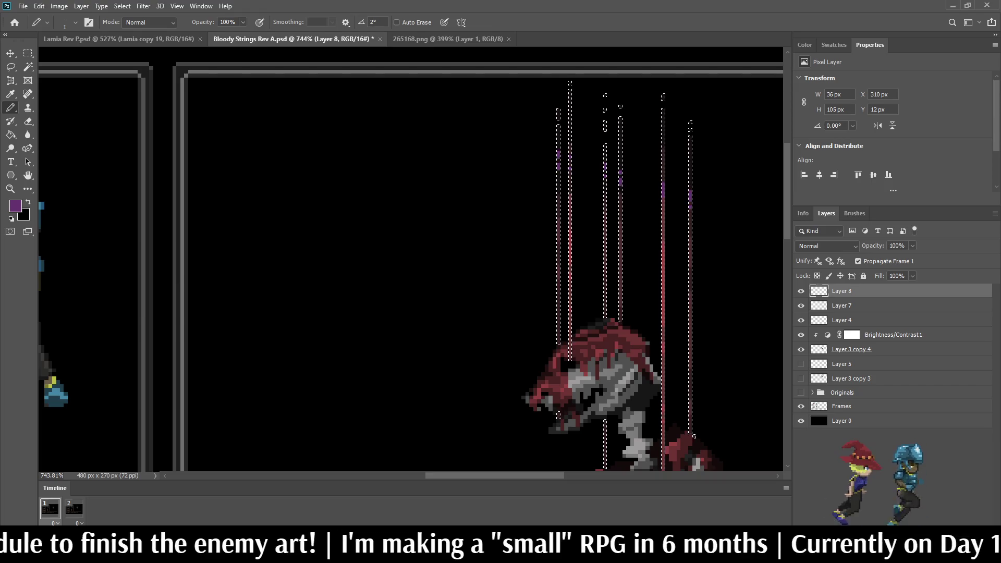
left_click_drag(558, 243, 690, 289)
left_click_drag(558, 206, 690, 258)
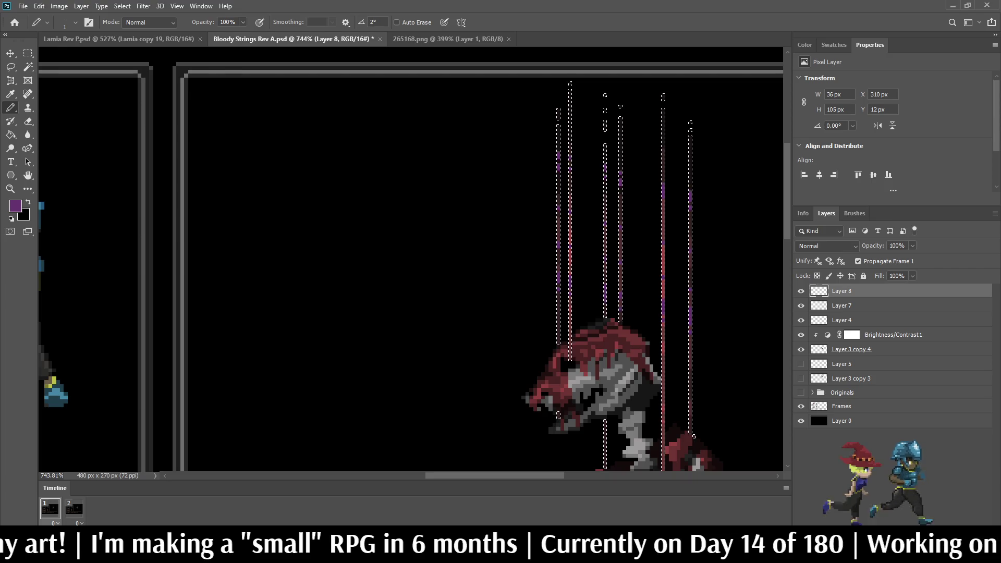
key("ctrl+d")
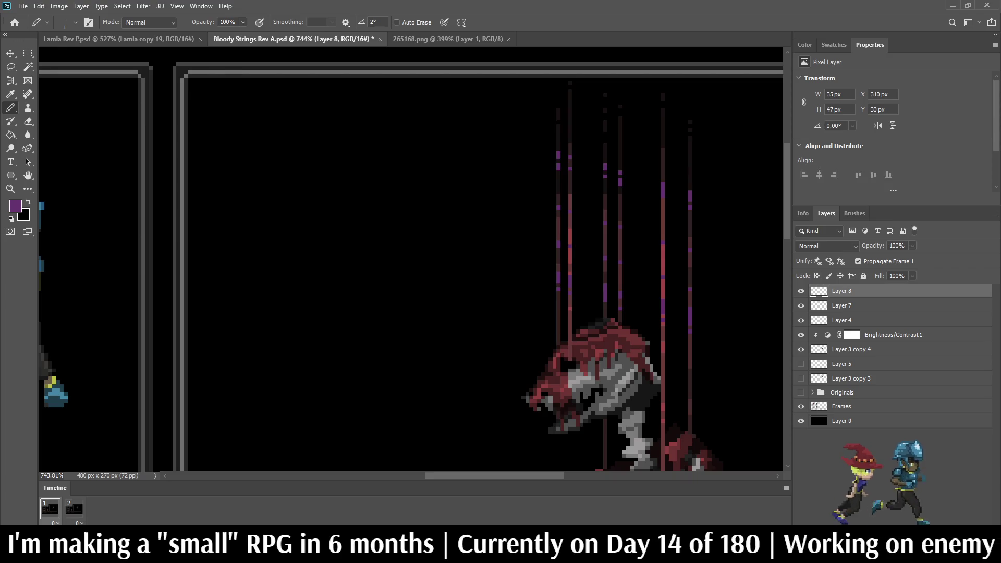
Lower Layer 8's opacity to 50%, then to 25%.
scroll(481, 234, "down", 5)
scroll(503, 203, "up", 3)
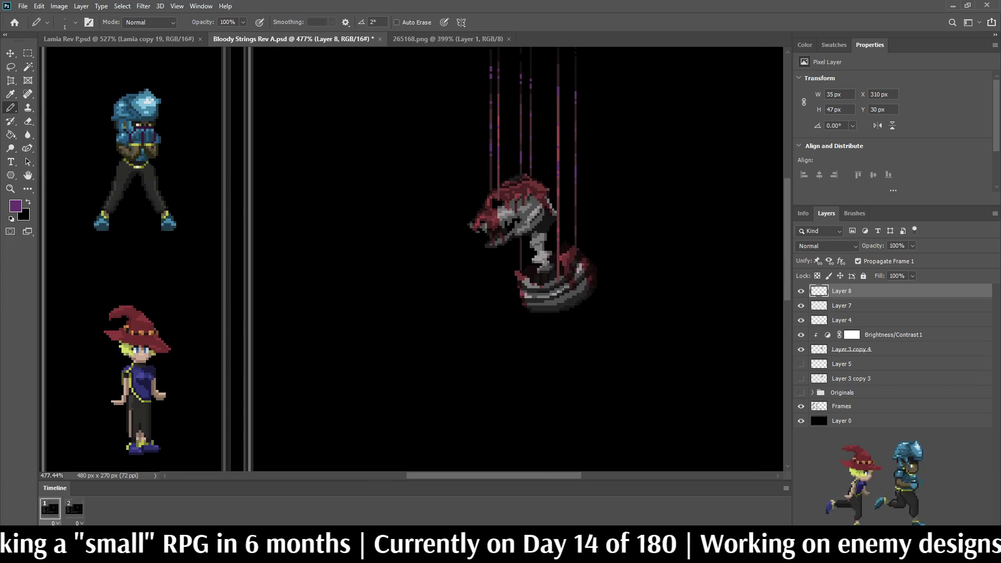
left_click(897, 245)
type("50")
key("Return")
scroll(412, 261, "down", 3)
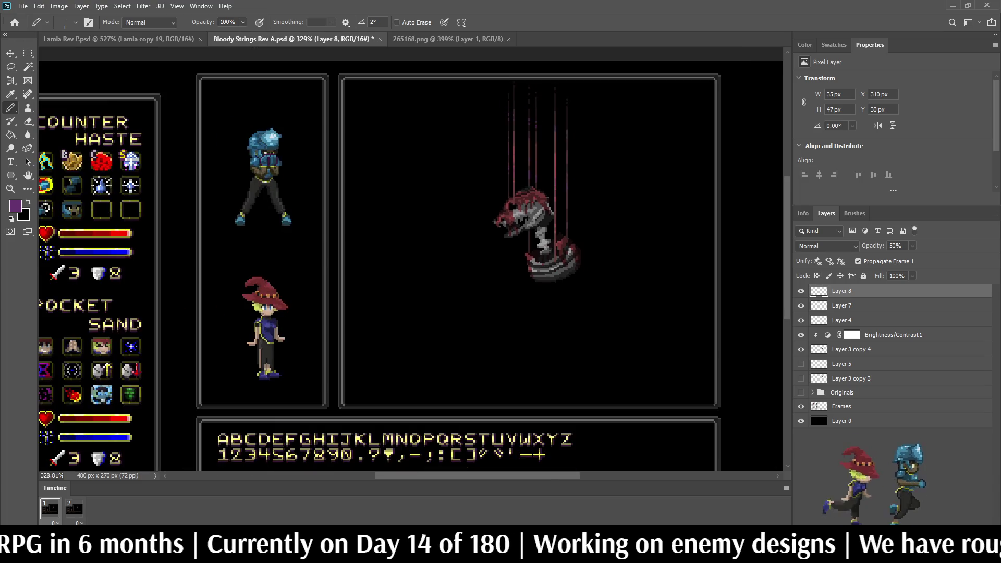
scroll(411, 261, "up", 3)
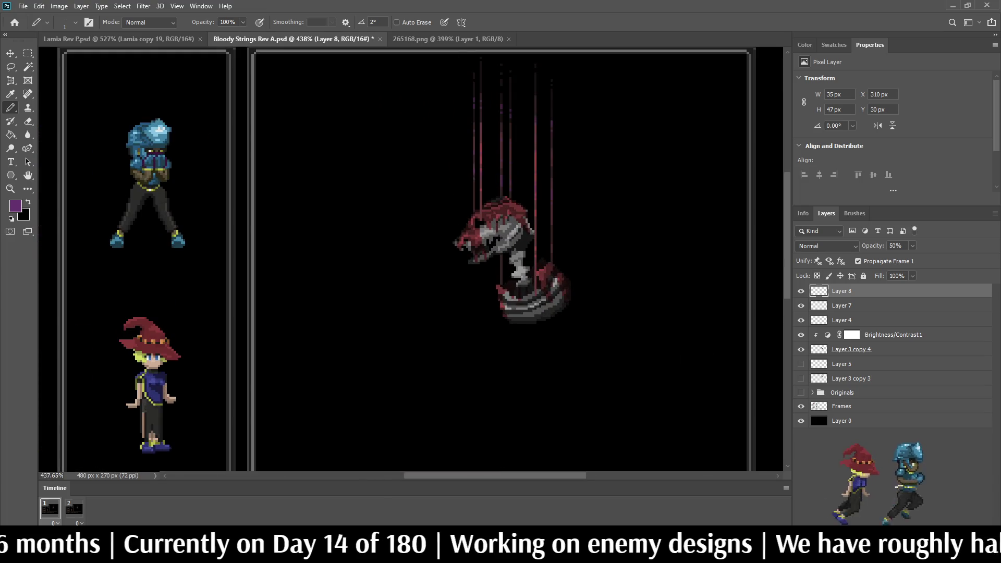
left_click(900, 246)
type("25")
key("Return")
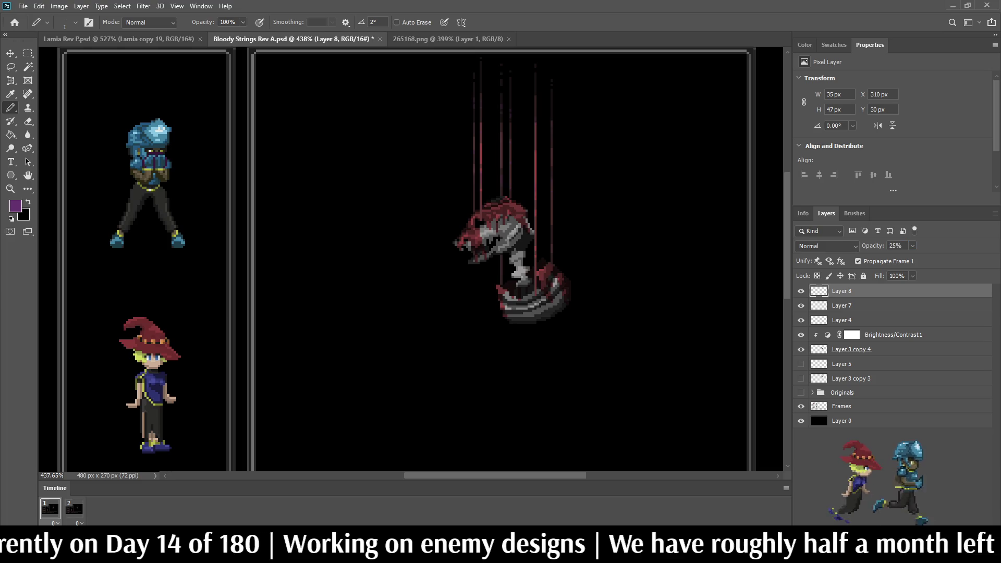
Check the faint tint at actual size, compare via undo/redo, and select Layer 7.
key("ctrl+1")
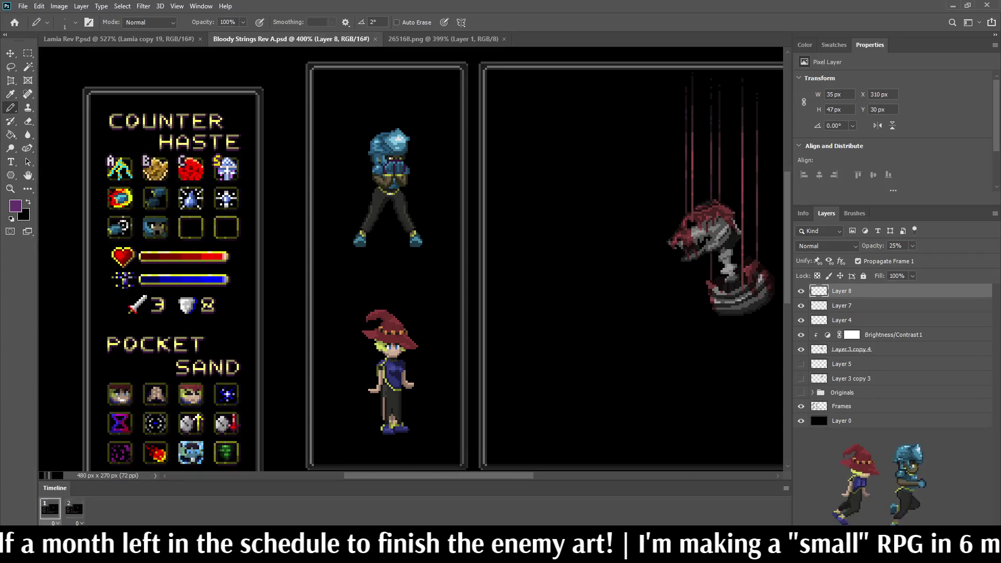
scroll(412, 260, "down", 3)
scroll(521, 234, "up", 3)
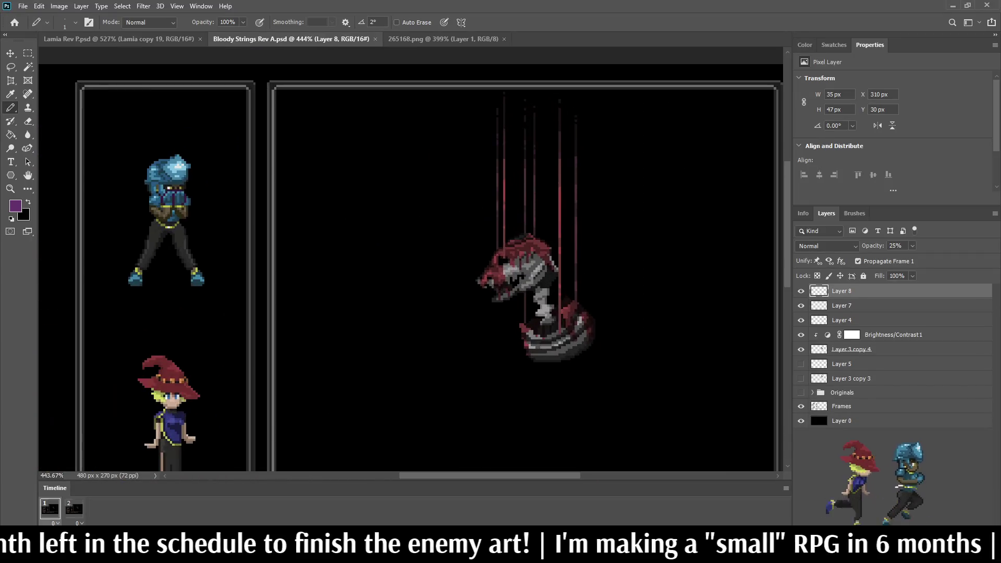
key("ctrl+z")
key("ctrl+shift+z")
key("alt+bracketleft")
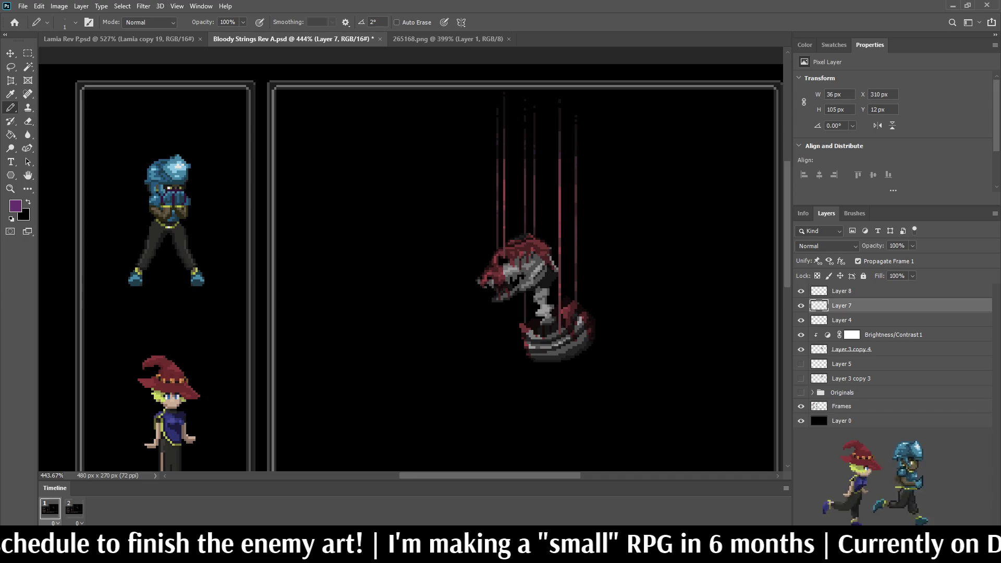
Clear the purple line above the strings and squash their tops down with Free Transform.
key("l")
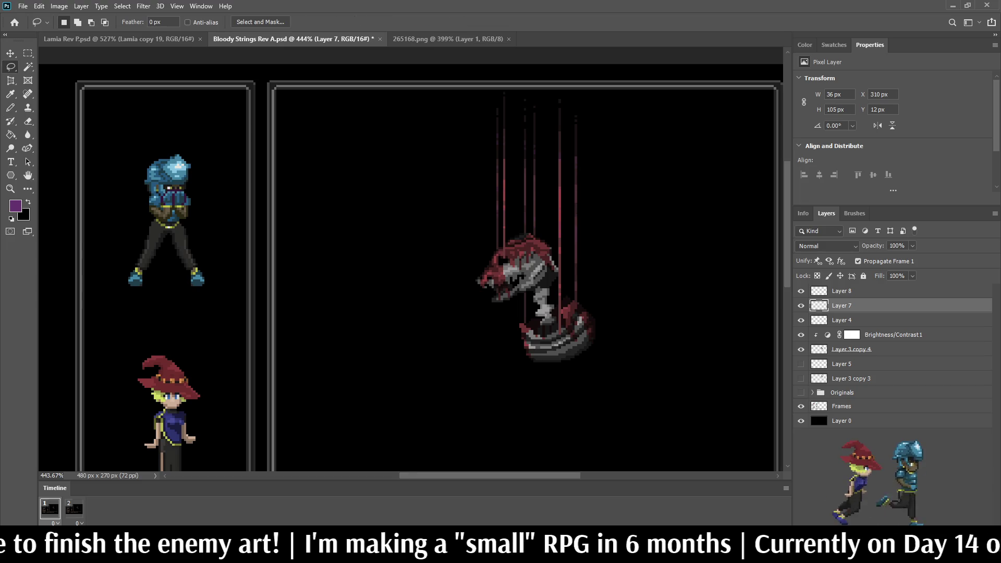
key("m")
mouse_move(454, 74)
left_mouse_down()
mouse_move(614, 196)
mouse_move(618, 228)
left_mouse_up()
key("Delete")
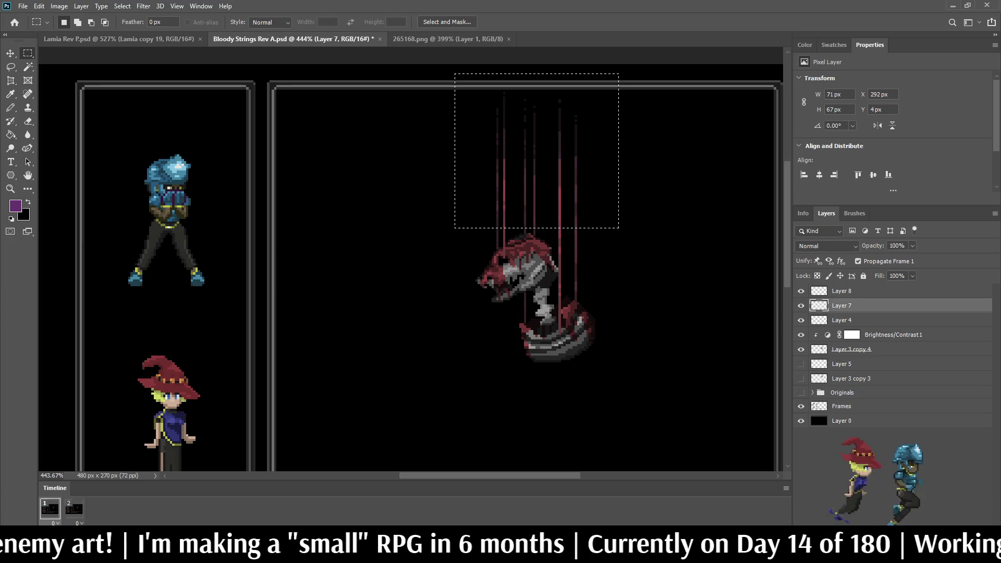
key("ctrl+t")
left_click_drag(536, 73, 536, 108)
left_click(552, 22)
key("ctrl+d")
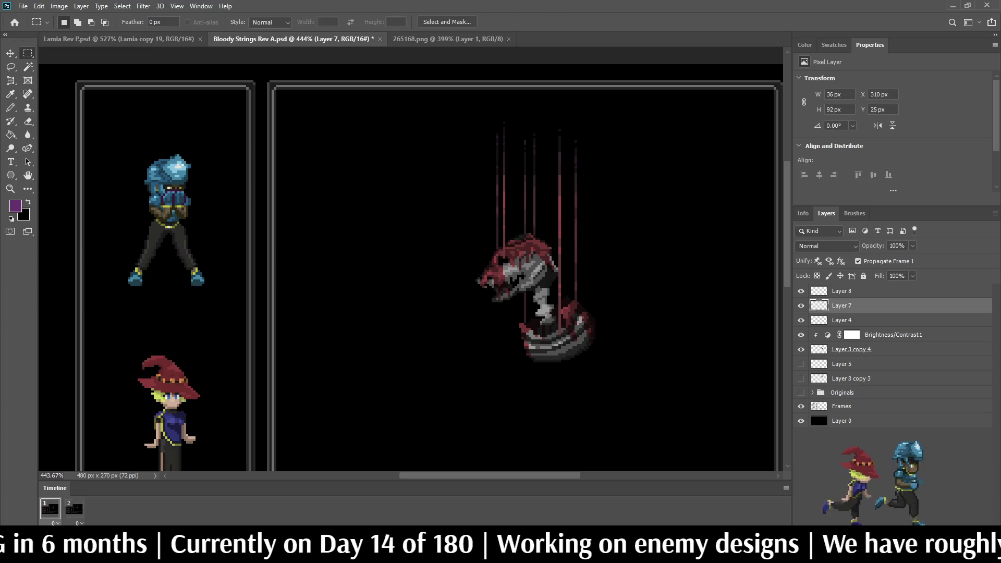
Toggle Layer 8's visibility to compare, then make Layer 8 the active layer.
left_click(801, 291)
left_click(800, 291)
left_click(800, 291)
left_click(800, 291)
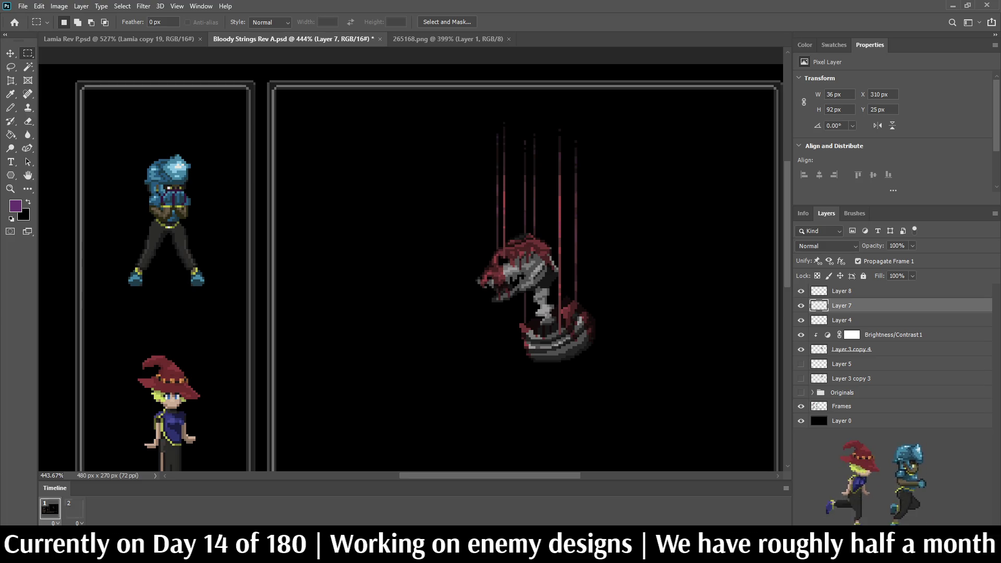
scroll(537, 292, "down", 3)
scroll(537, 292, "up", 4)
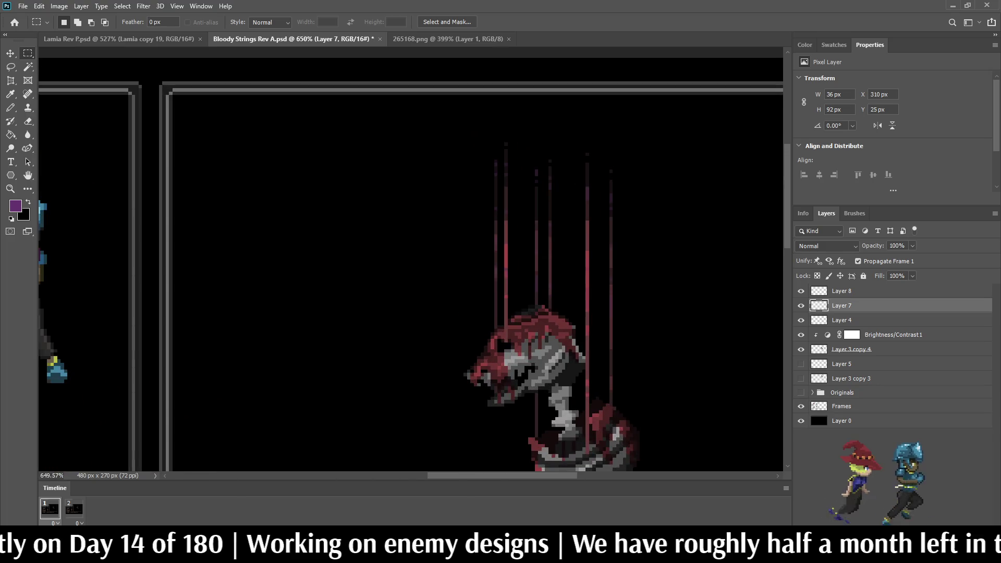
scroll(563, 245, "up", 2)
left_click(800, 291)
left_click(801, 290)
left_click(800, 290)
left_click(800, 290)
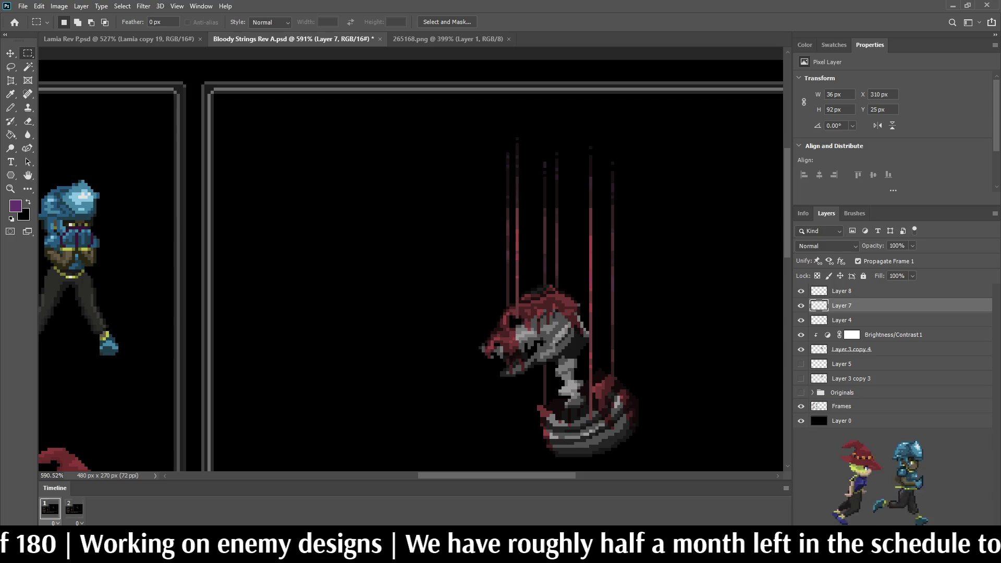
left_click(841, 291)
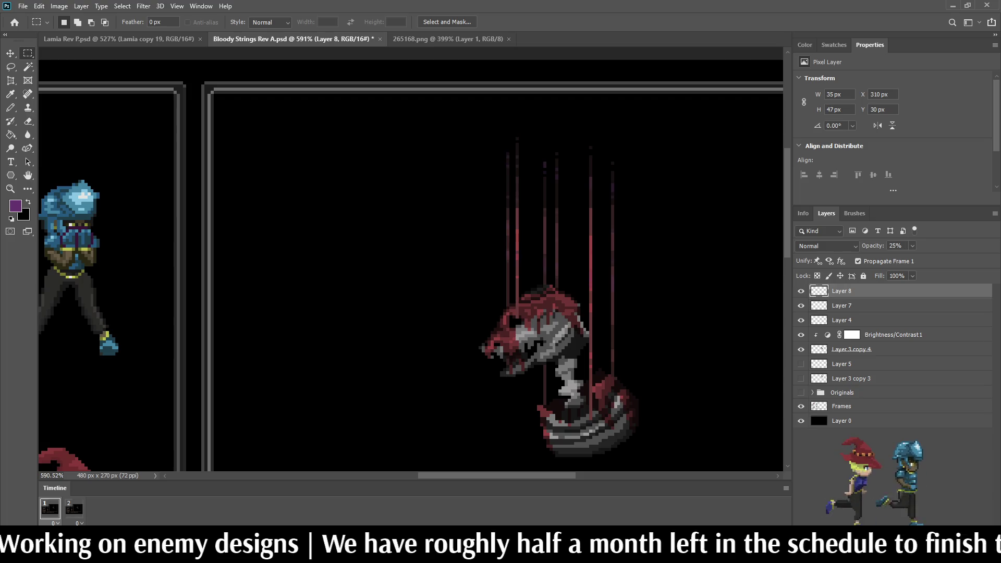
Nudge the purple accent layer to Y 31 px with Free Transform and apply it.
key("ctrl+t")
key("shift+Down")
key("Up")
key("Up")
key("Up")
key("Up")
key("Up")
key("Up")
key("Up")
key("Up")
key("Down")
key("Down")
key("Up")
key("Down")
key("Up")
key("Down")
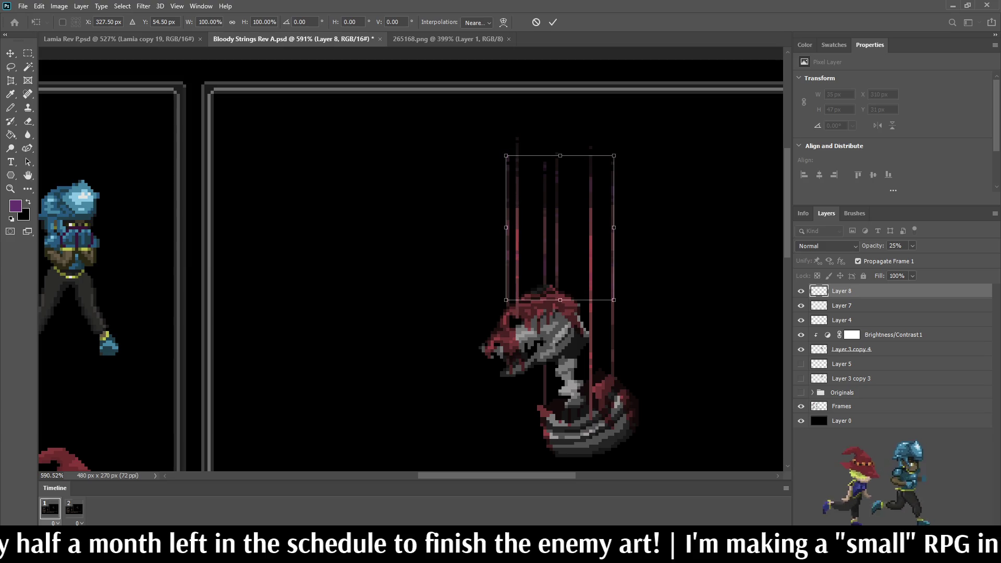
key("Return")
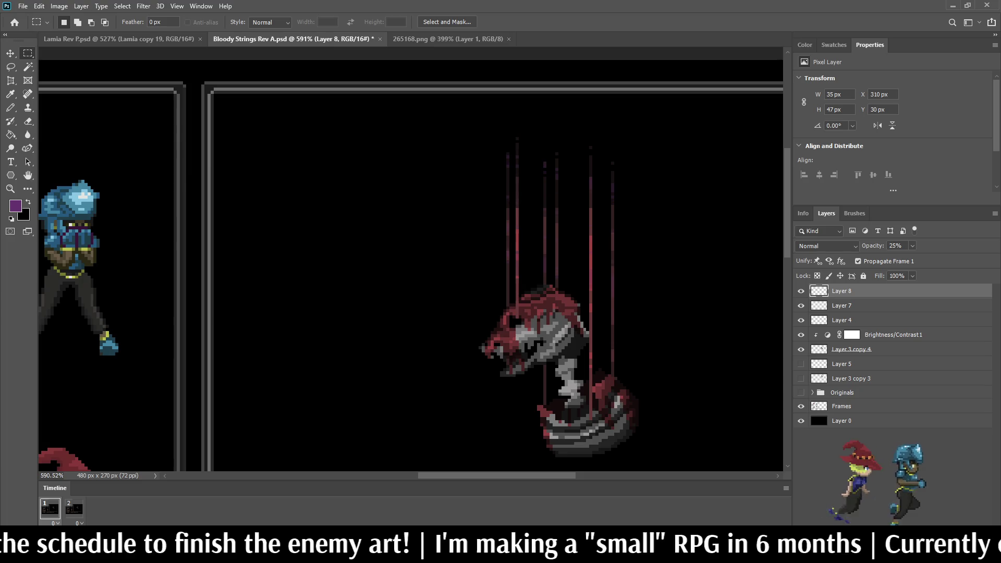
Save Bloody Strings Rev A.psd and view the mockup at 300%.
key("ctrl+s")
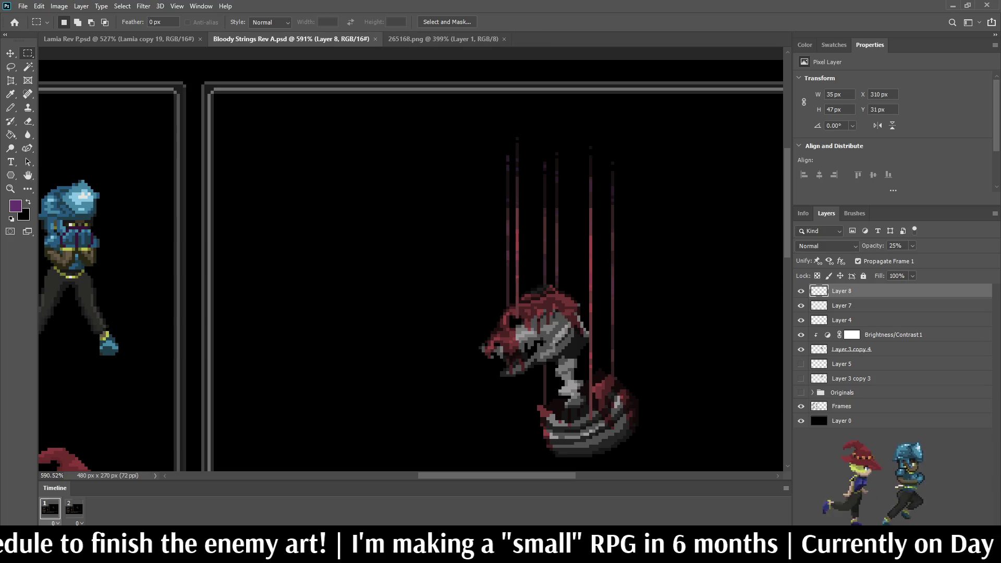
key("ctrl+1")
key("ctrl+plus")
key("ctrl+plus")
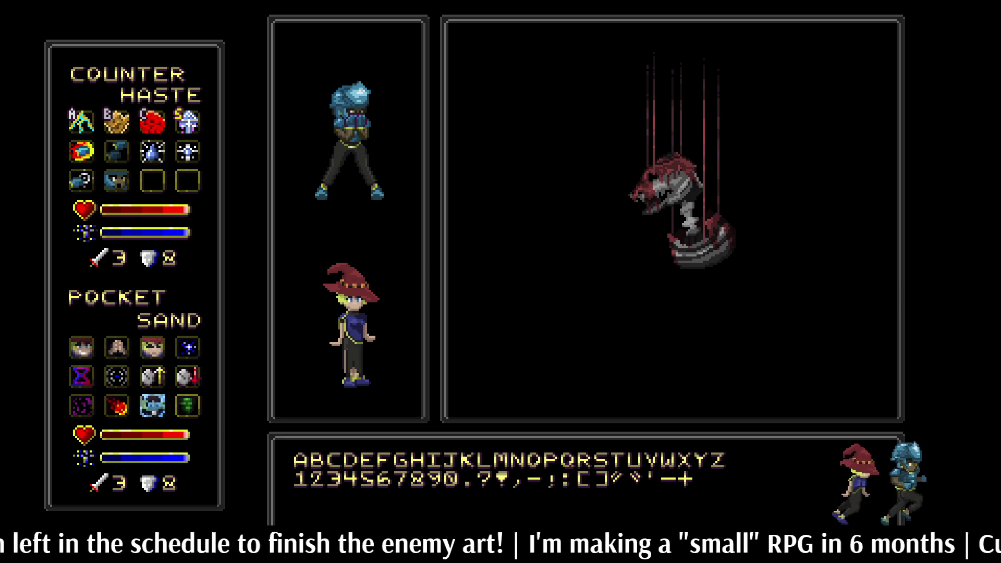
Exit full-screen view and switch to the Lamia Rev P.psd document.
key("f")
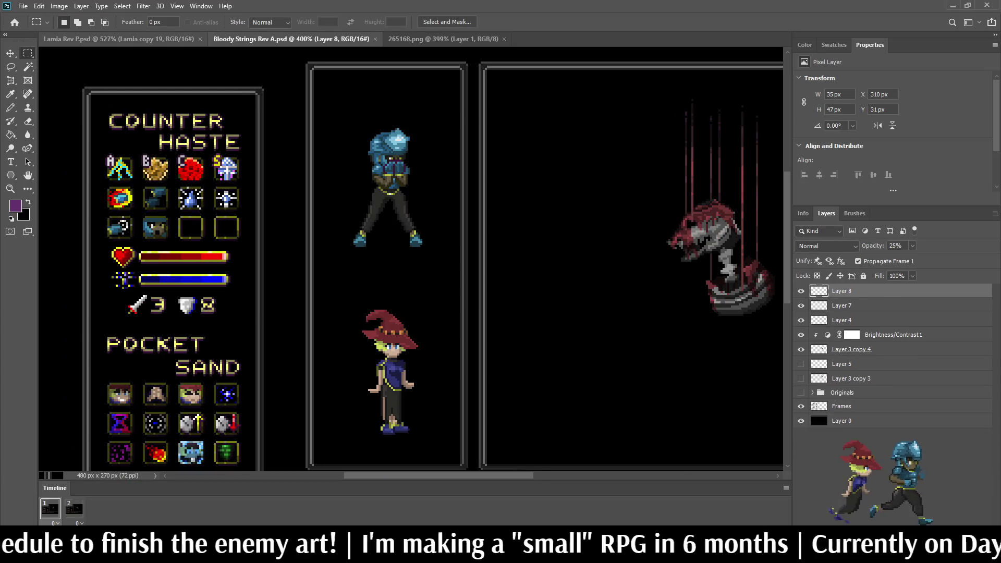
key("ctrl+shift+Tab")
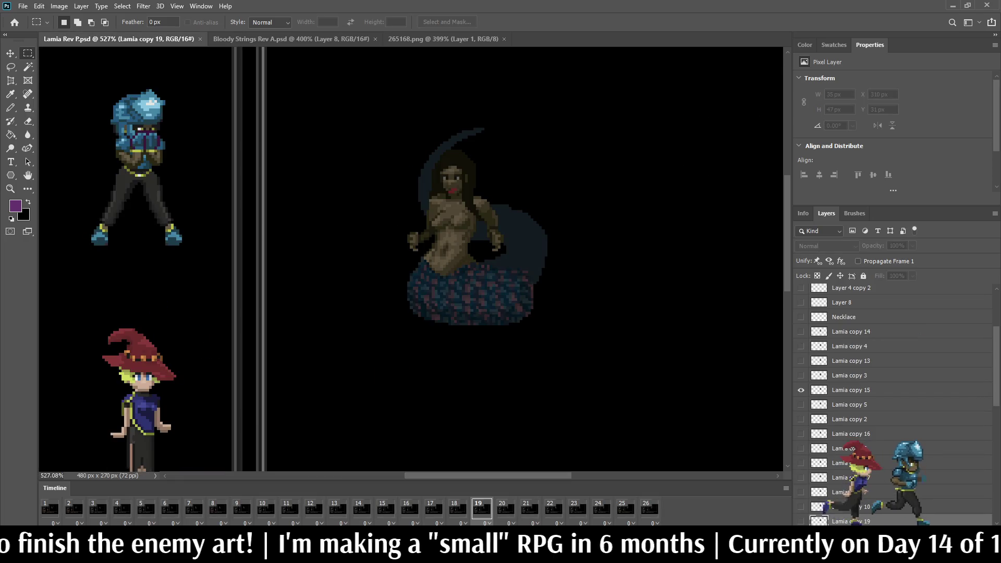
Show Lamia Rev P.psd in Full Screen Mode and zoom in to about 400%.
key("ctrl+0")
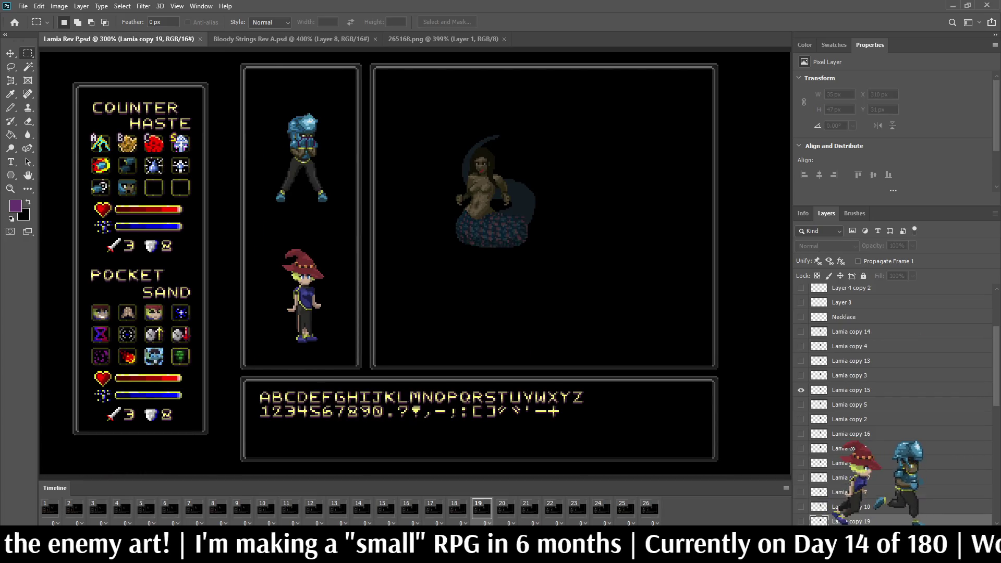
key("f")
key("f")
key("ctrl+plus")
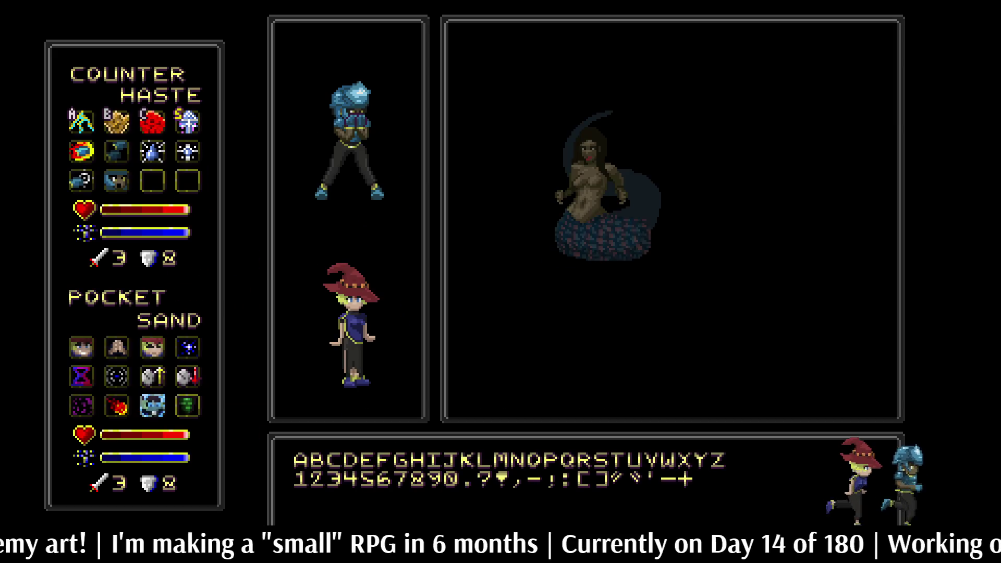
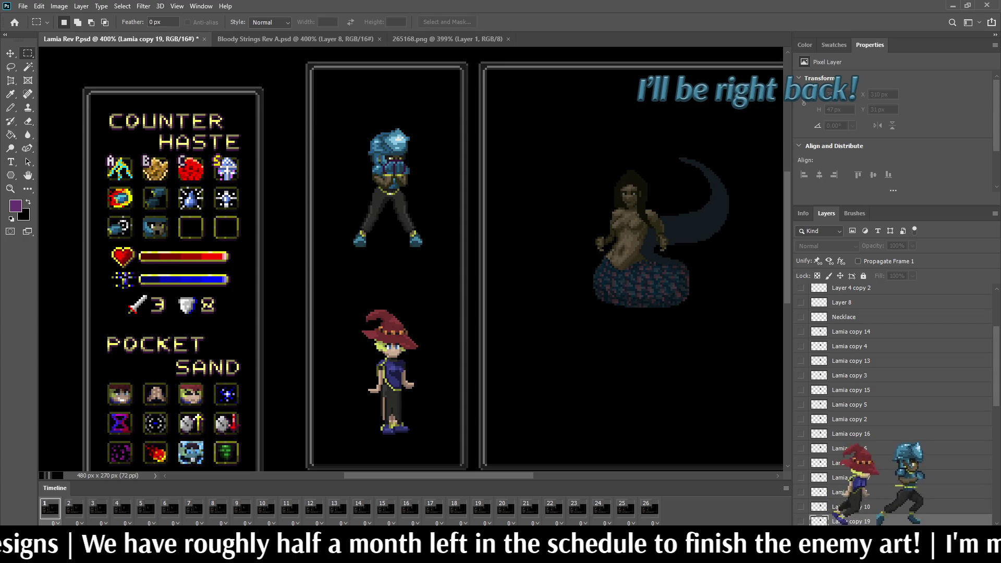
Zoom in on the lamia's face and sample her dark hair brown as the Pencil colour.
scroll(641, 186, "up", 5)
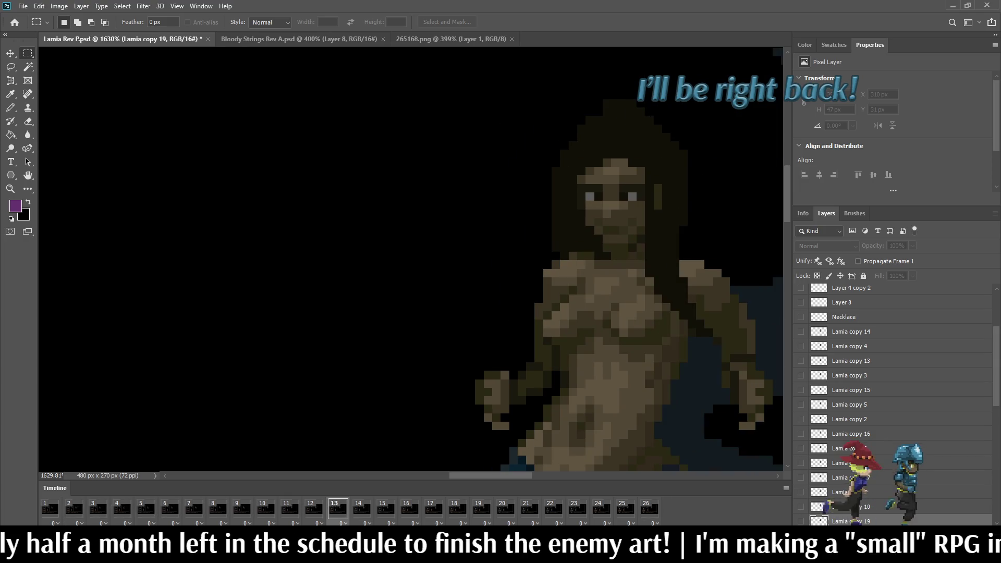
scroll(592, 225, "up", 3)
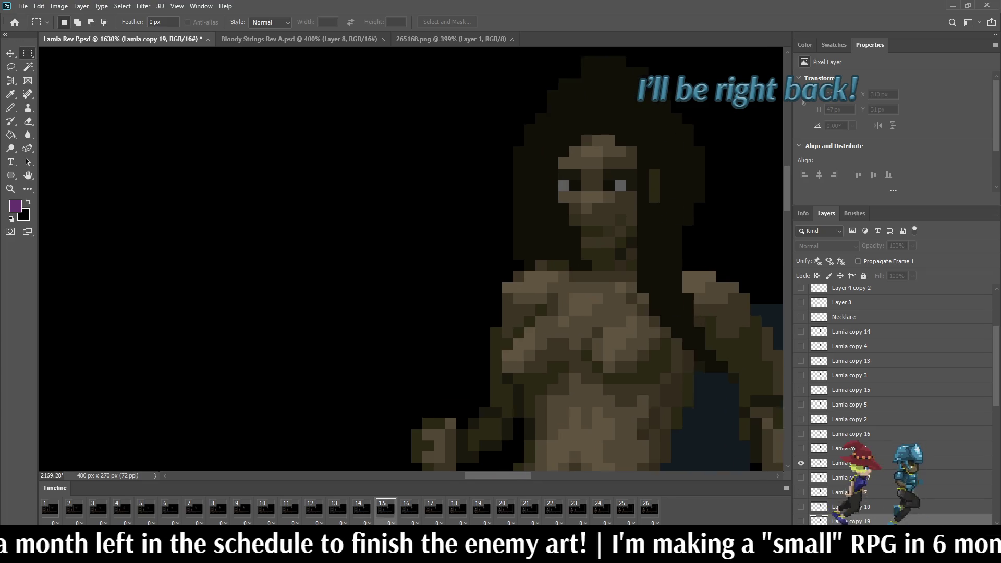
scroll(580, 233, "up", 3)
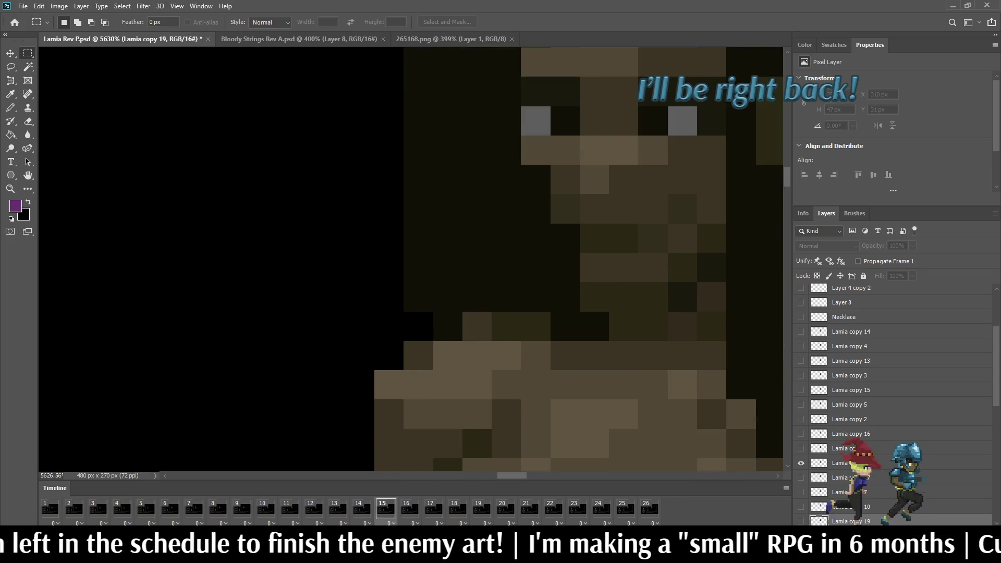
key("i")
left_click(469, 219)
key("b")
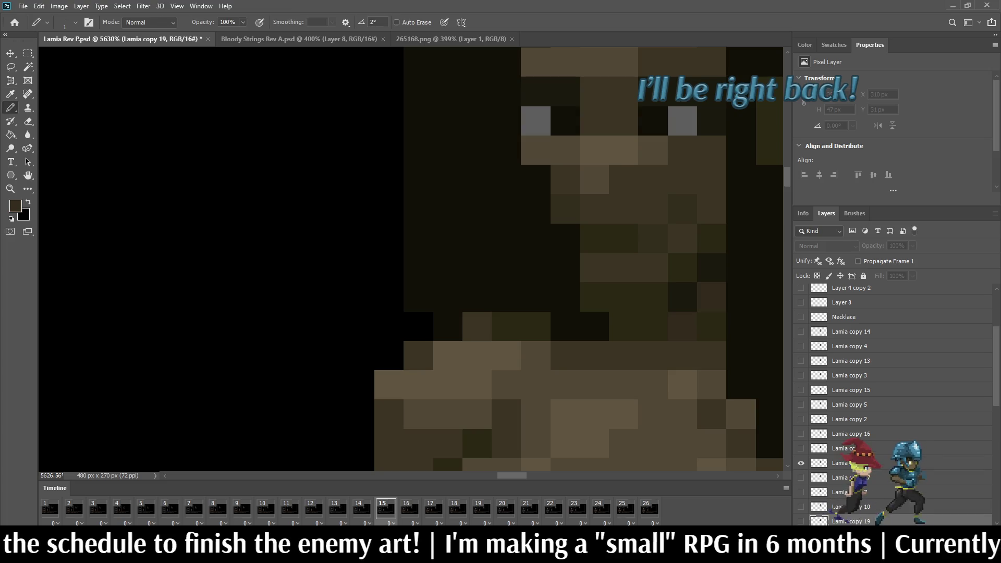
Flip back and forth between animation frames 14 and 15 to compare the poses.
left_click(361, 509)
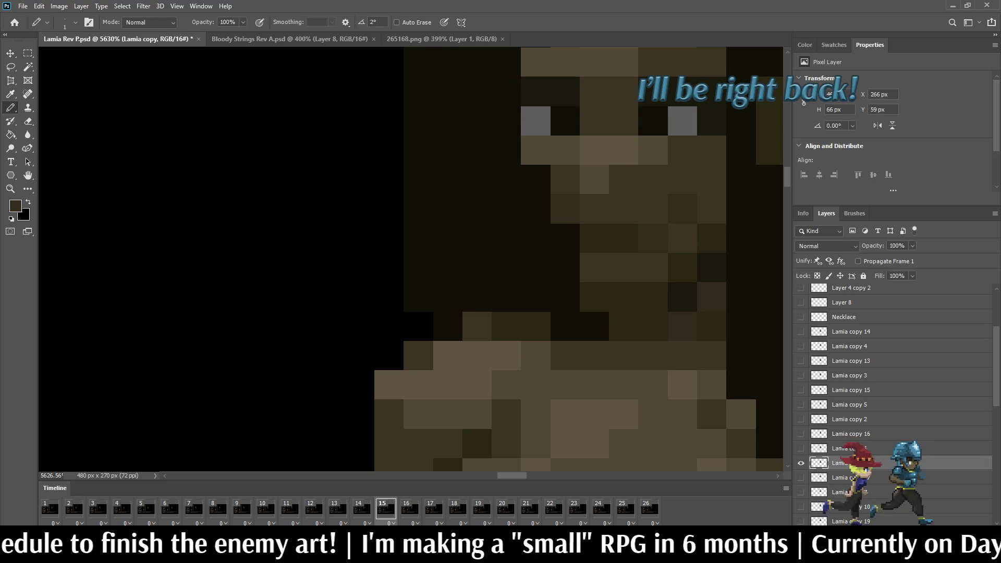
left_click(386, 509)
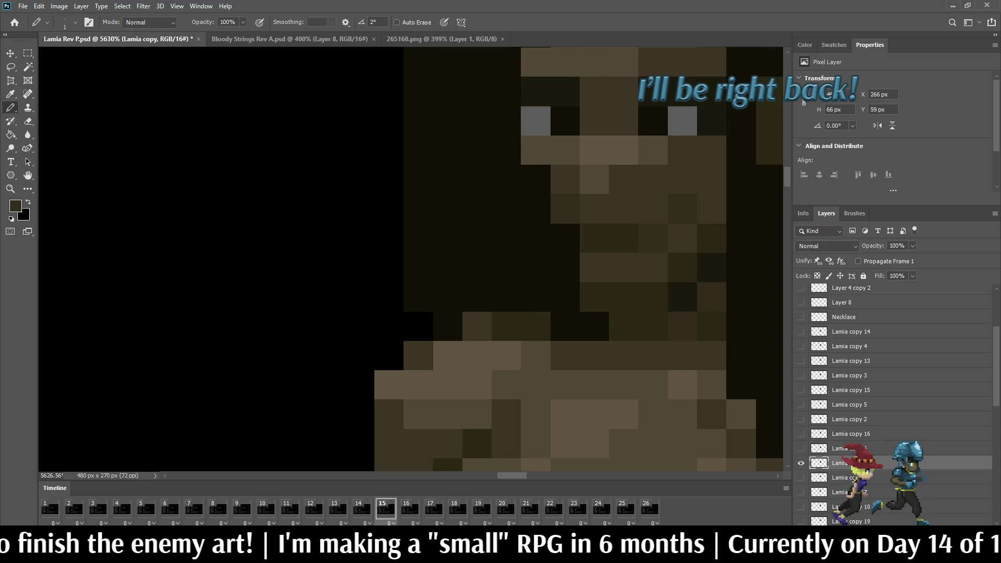
left_click(362, 509)
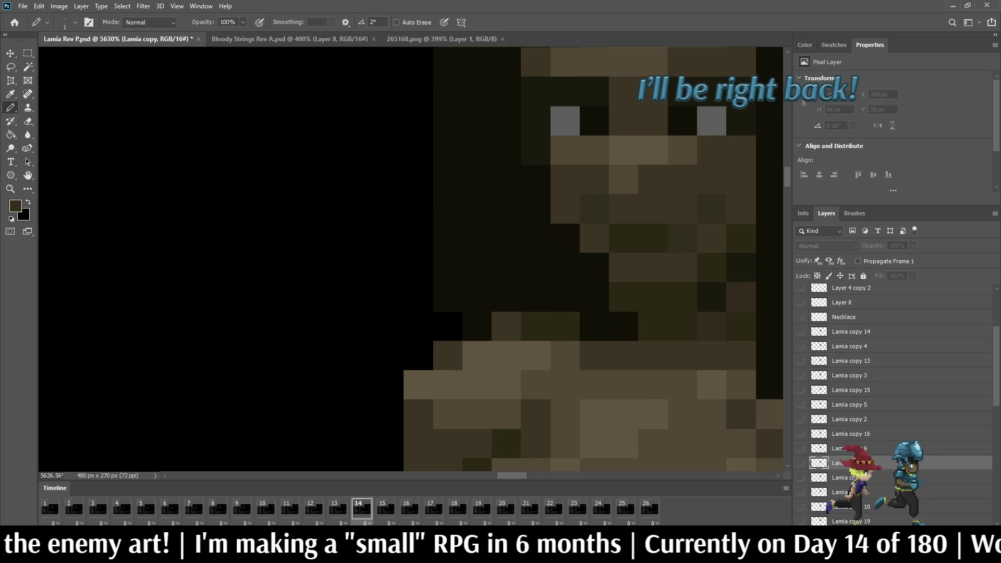
key("i")
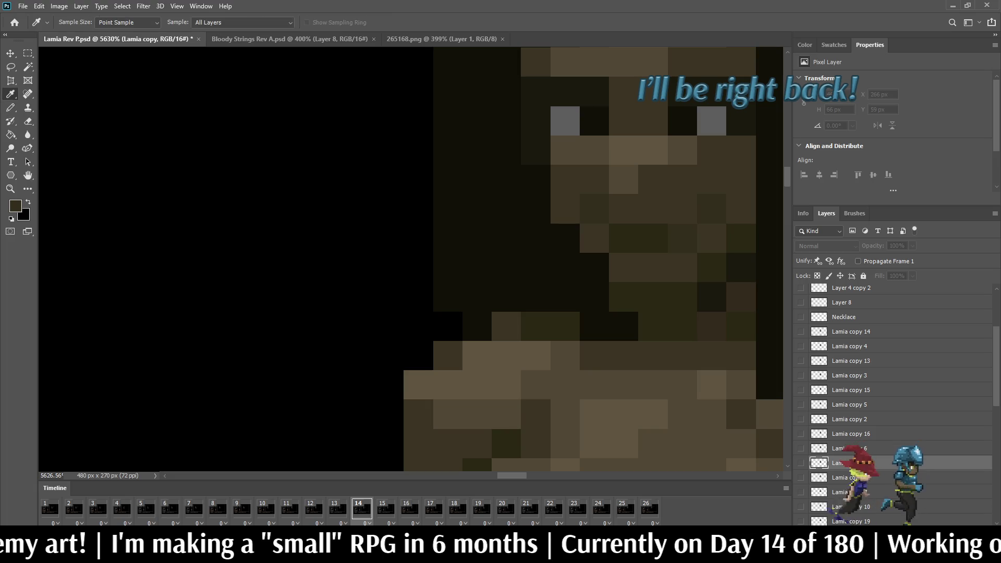
key("b")
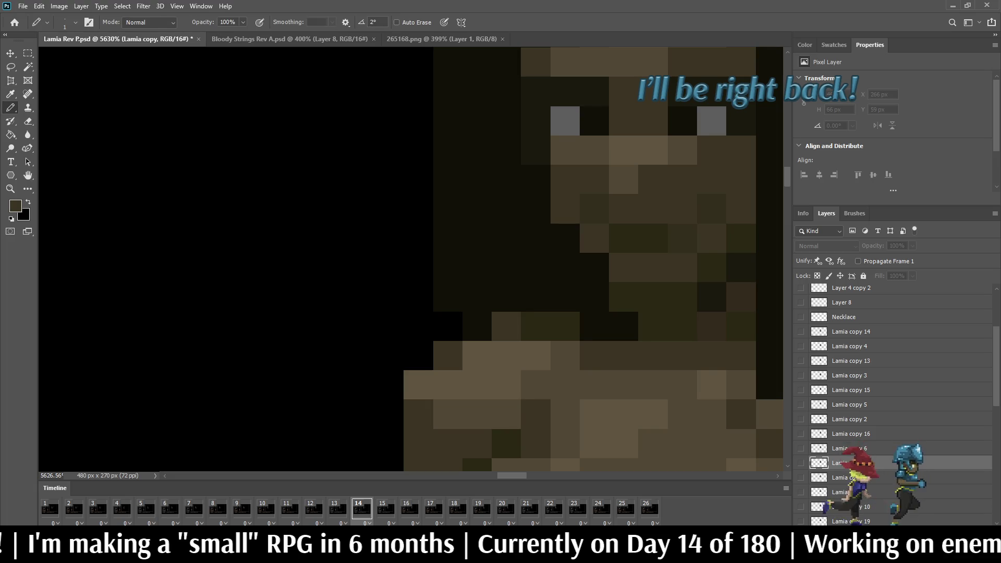
key("Right")
key("Left")
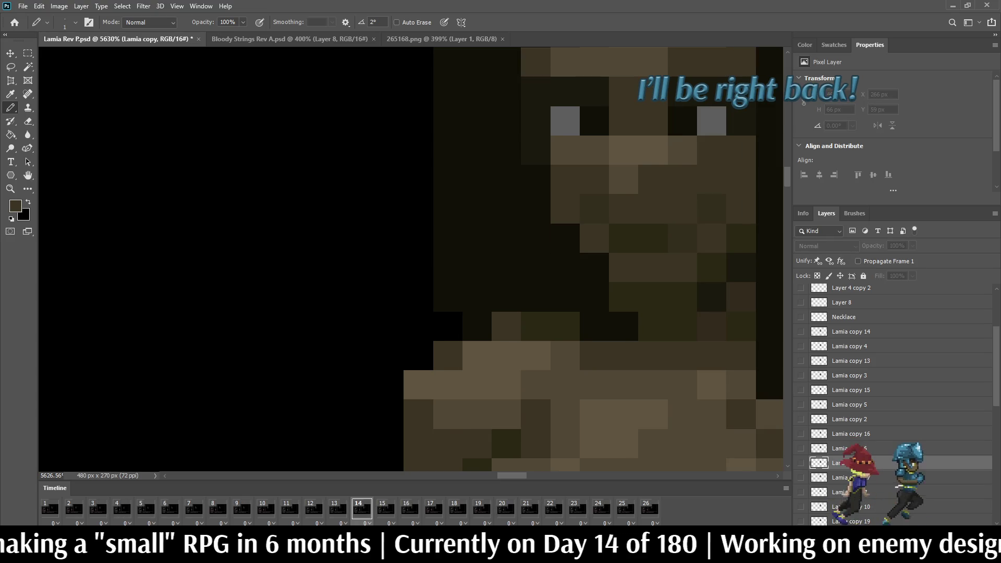
key("Right")
key("Left")
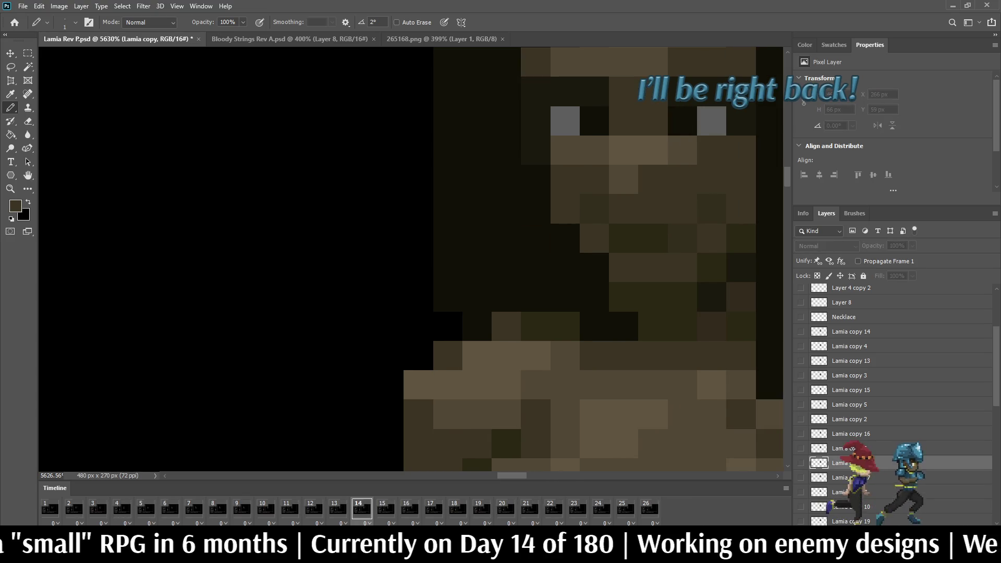
key("Right")
key("Left")
Step through the remaining lamia frames, wrapping past frame 22 to frame 1 and on to 22.
key("Right")
key("Left")
key("Right")
key("Right")
key("Right")
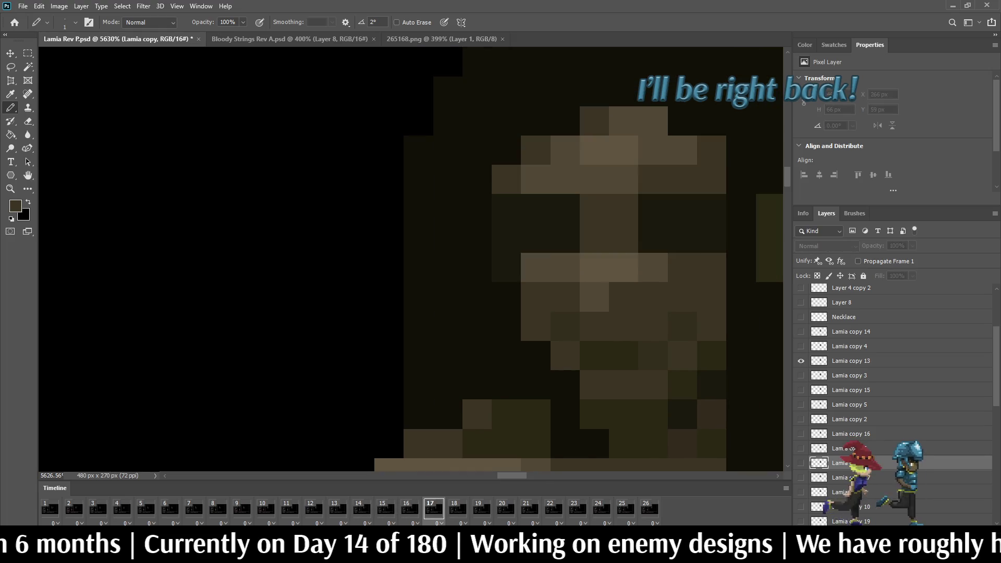
key("Right")
key("Right")
key("Right")
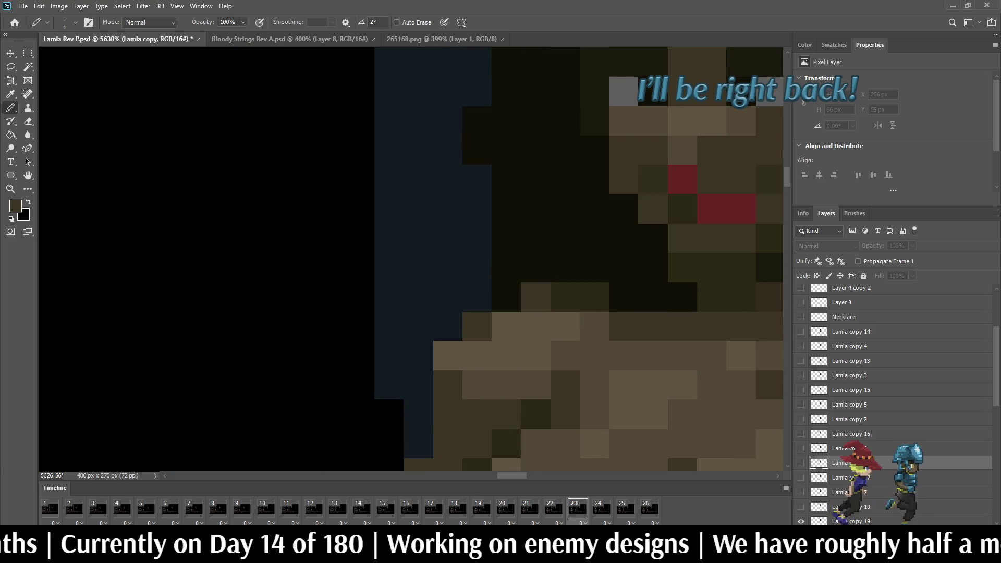
key("Left")
key("Right")
key("Right")
key("Right")
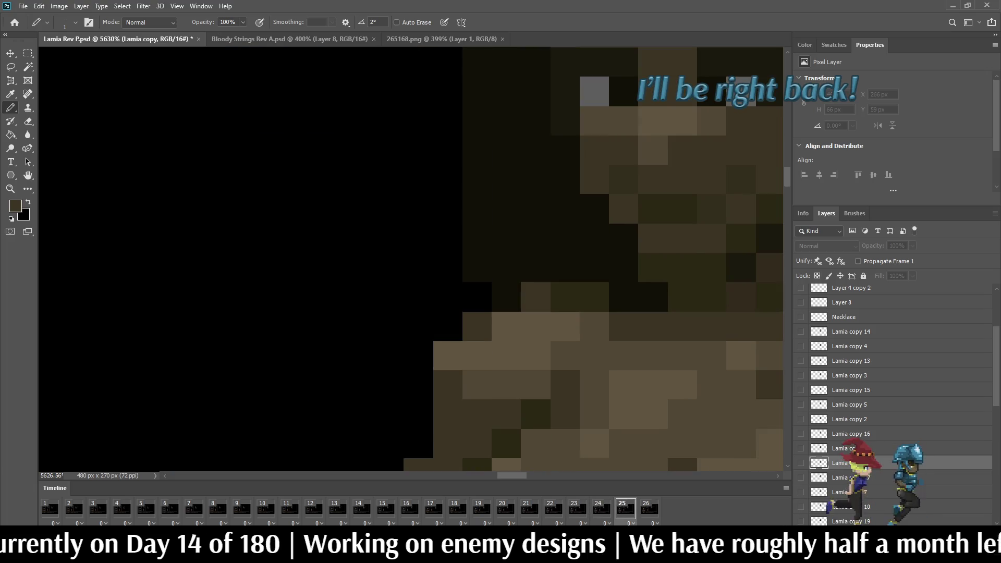
key("Right")
key("Right")
key("Right")
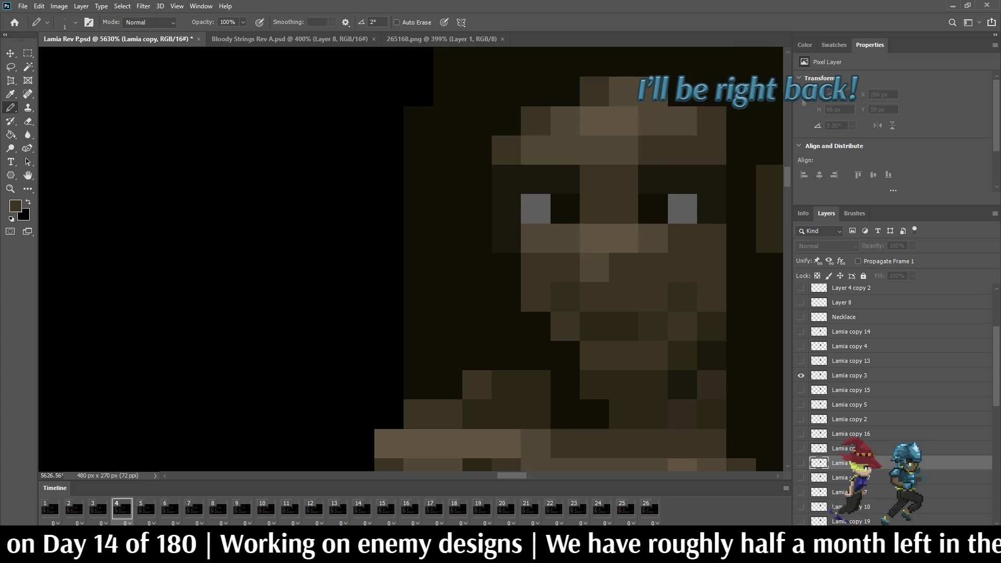
key("Right")
key("Right")
key("Right")
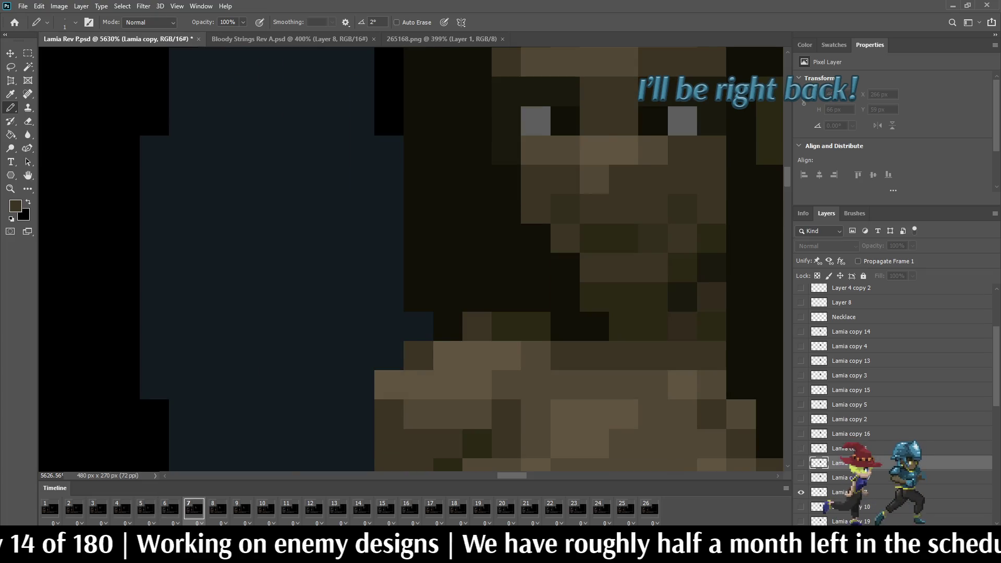
key("Right")
key("Right")
key("Right")
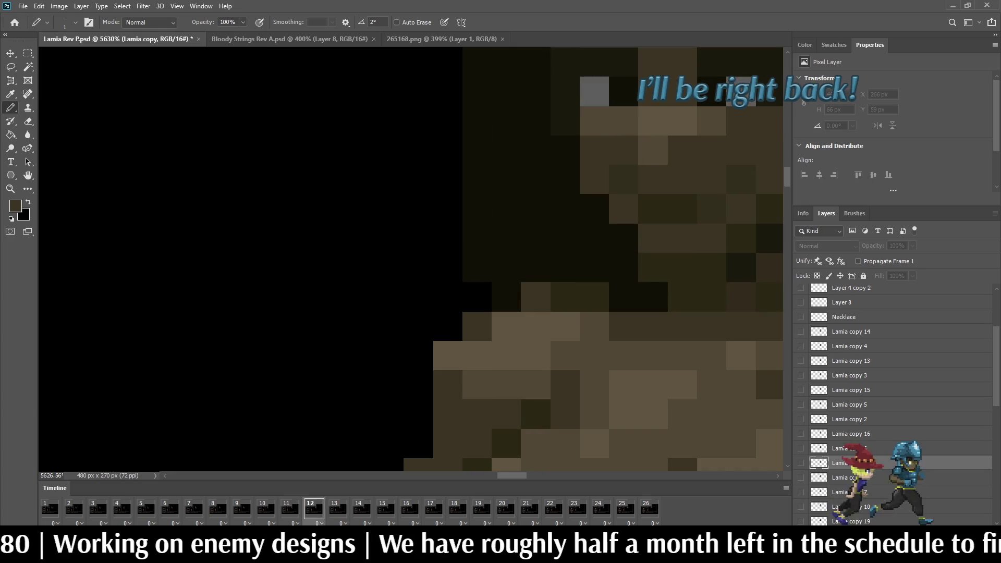
key("Right")
key("Right")
key("Right")
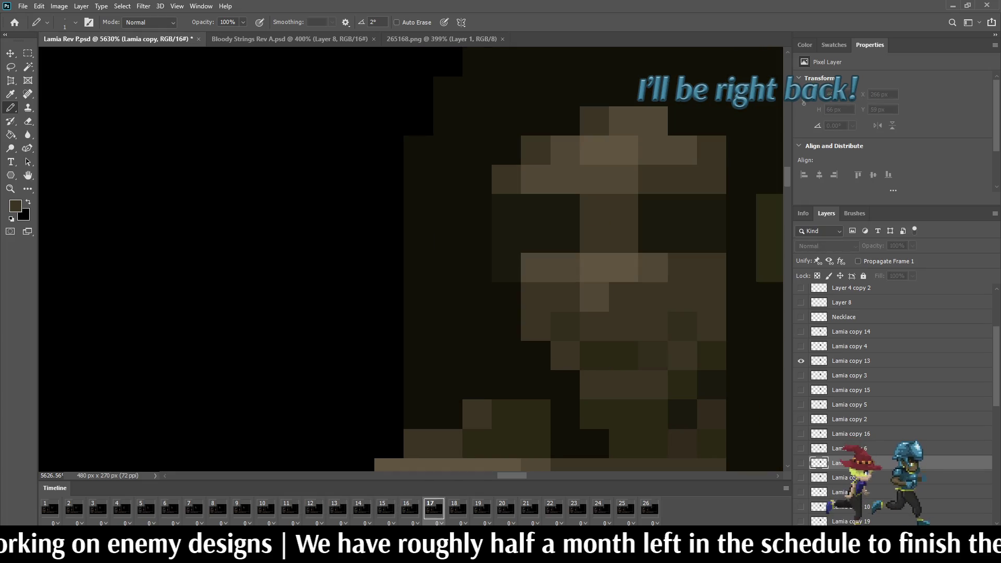
key("Right")
key("Right")
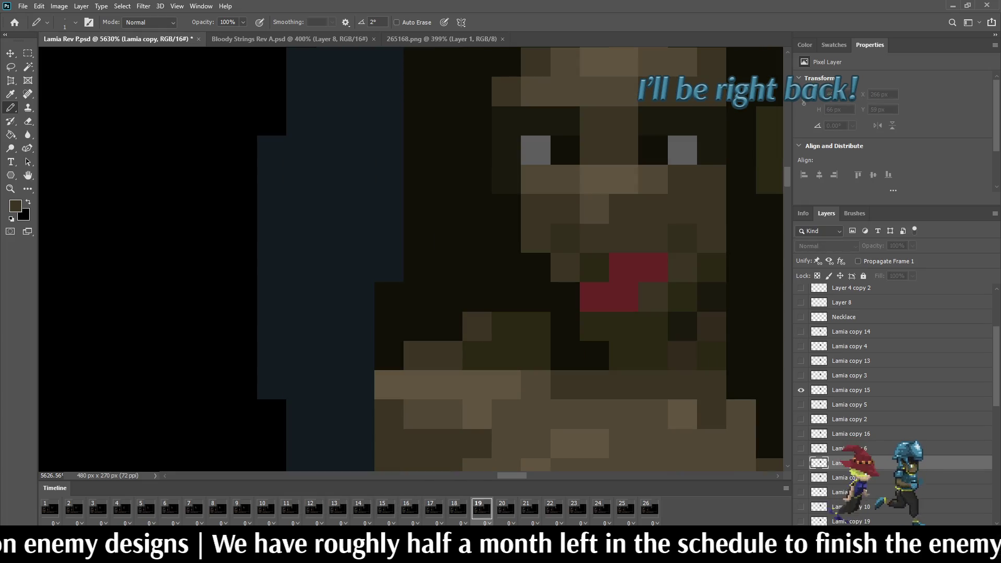
key("Right")
key("Right")
key("Right")
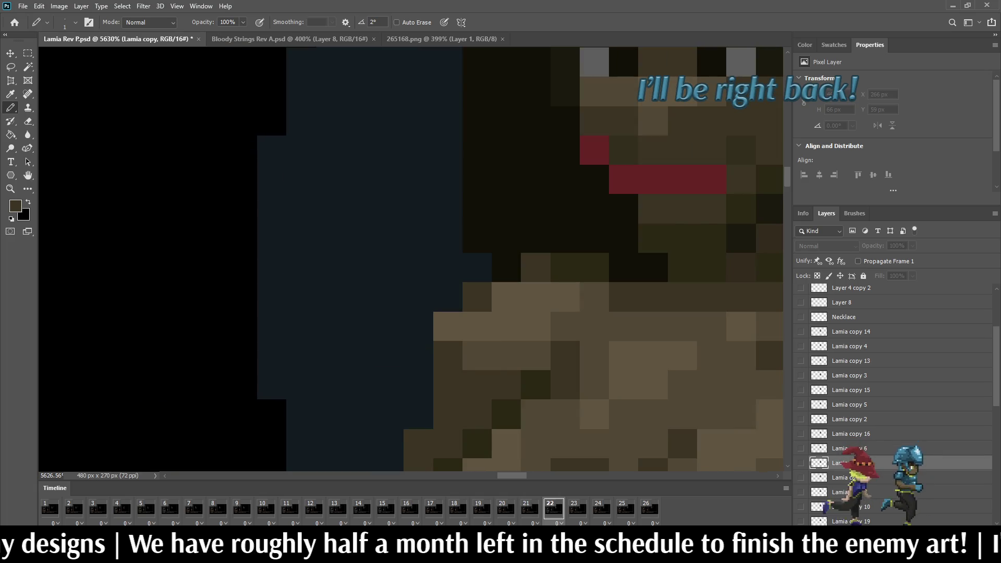
scroll(629, 237, "down", 10)
key("Right")
key("Right")
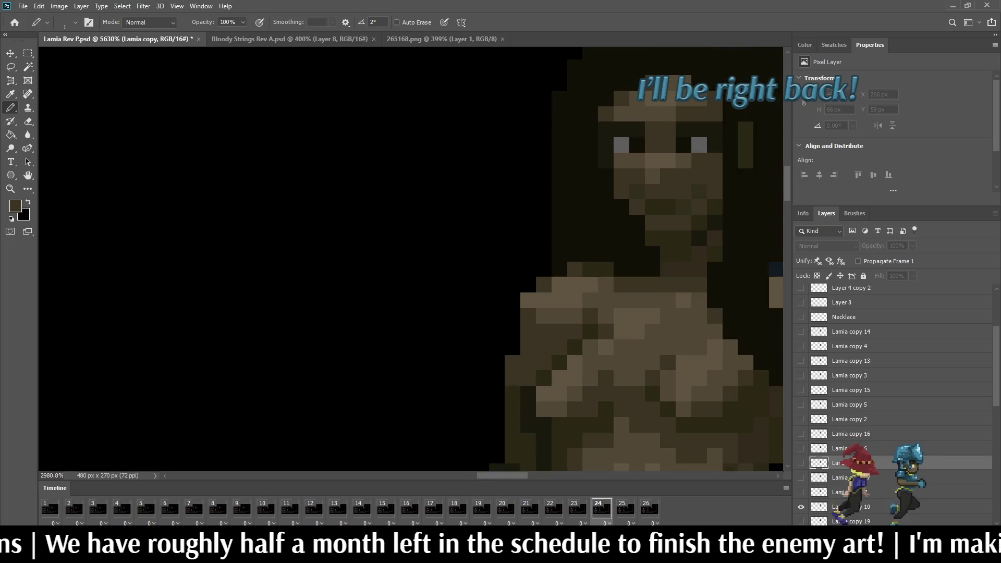
Play the lamia animation in the zoomed-out battle mockup, stop it, and close Lamia Rev P.psd.
scroll(629, 236, "down", 3)
key("space")
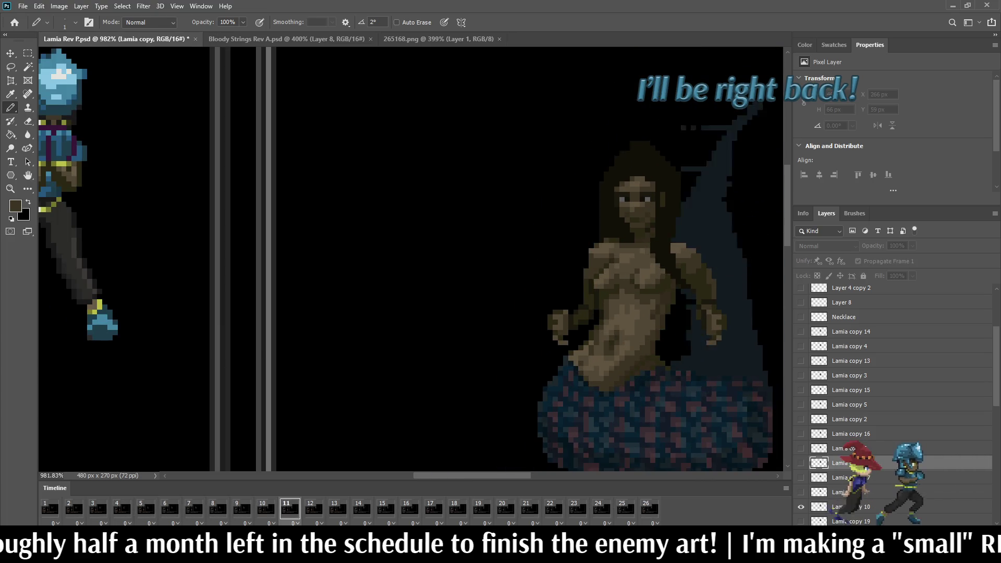
scroll(629, 237, "down", 8)
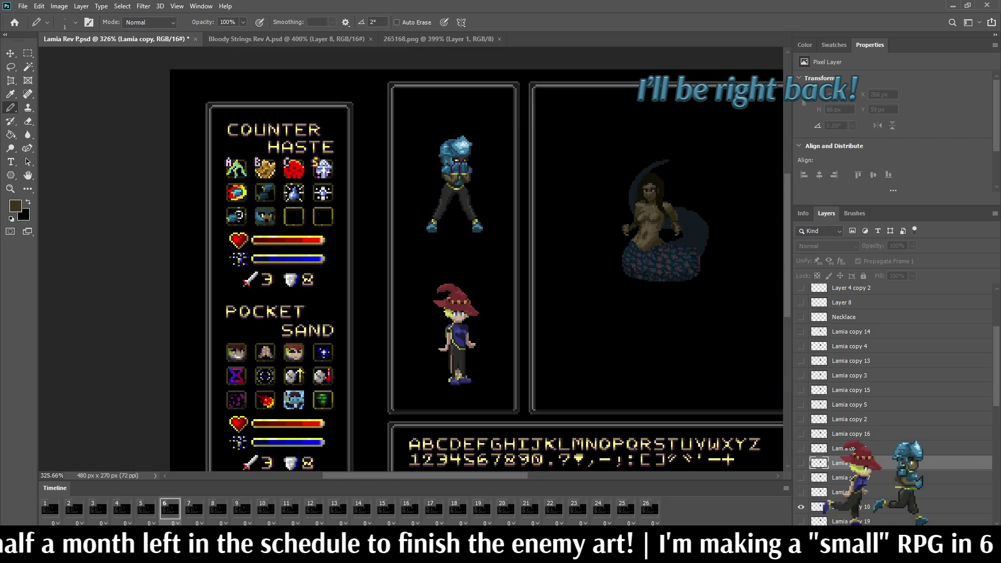
scroll(480, 198, "up", 3)
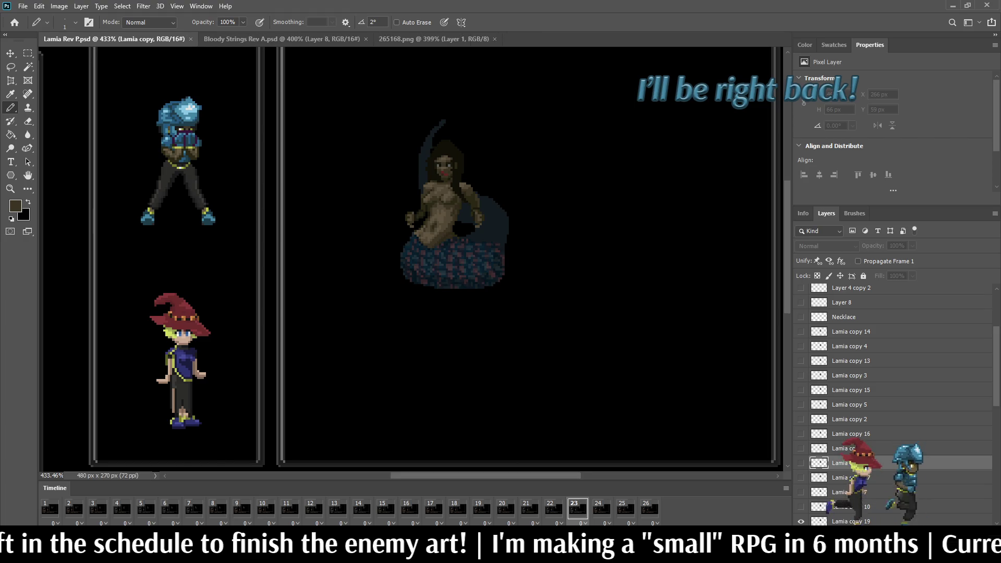
scroll(417, 152, "up", 2)
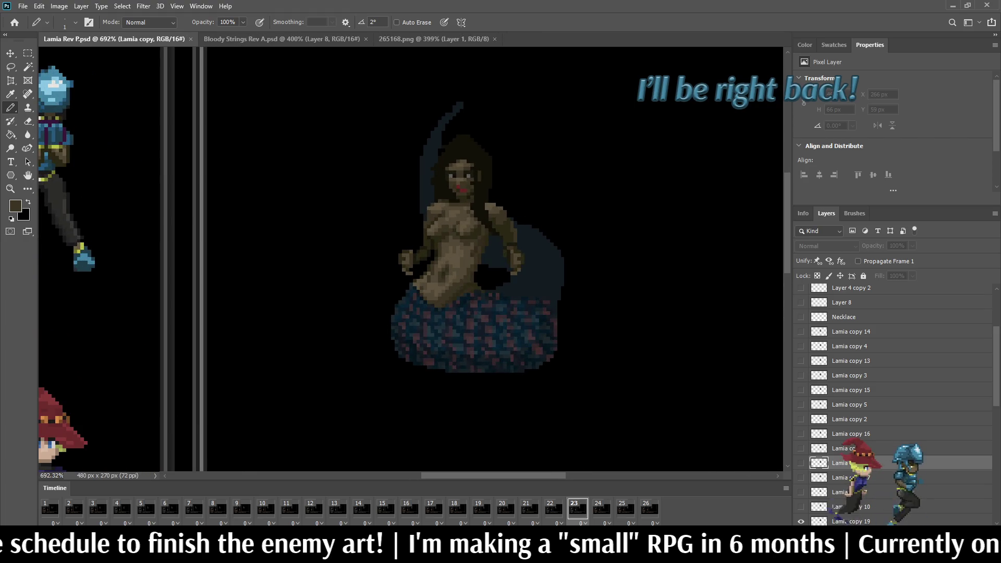
key("space")
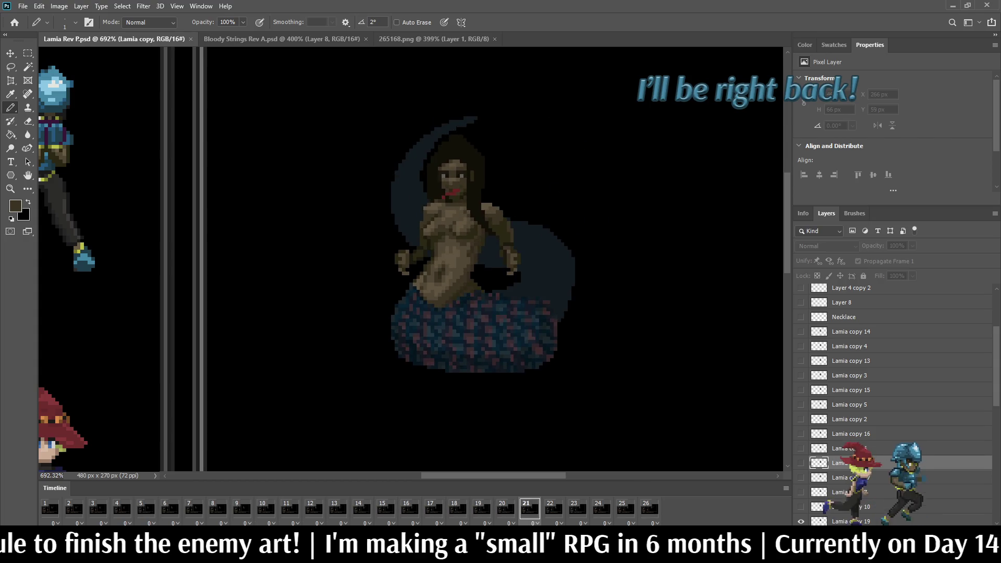
scroll(625, 230, "down", 3)
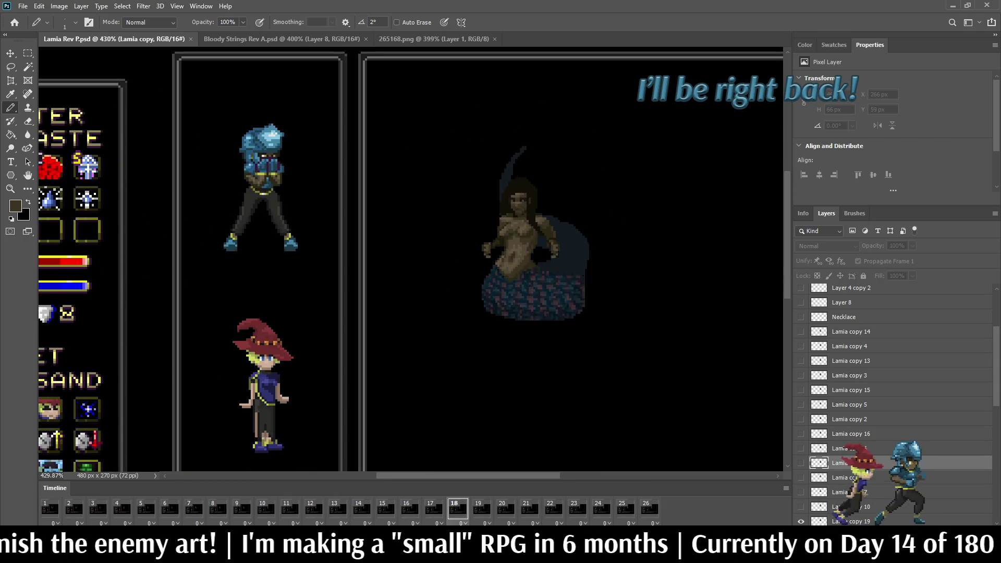
scroll(565, 109, "up", 2)
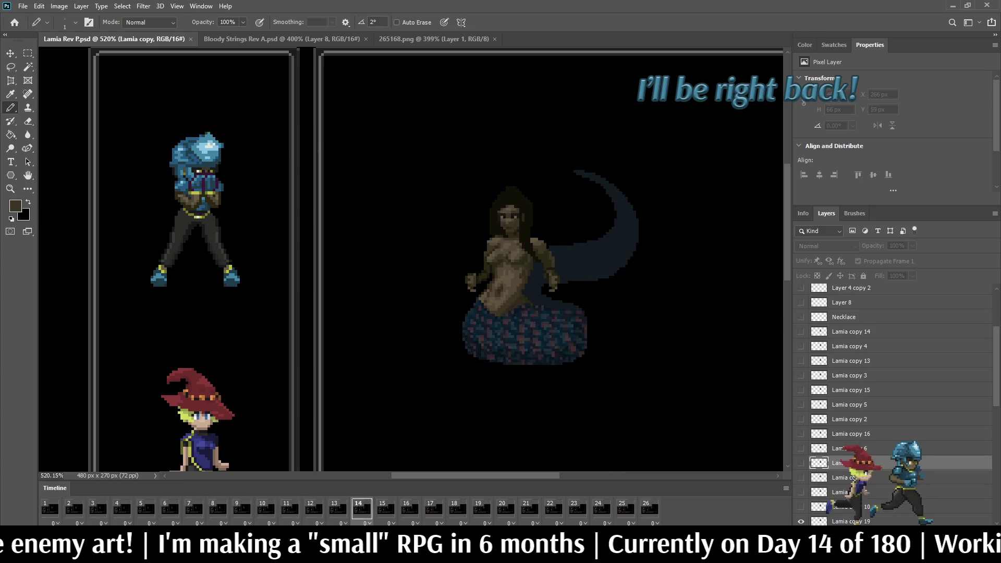
key("space")
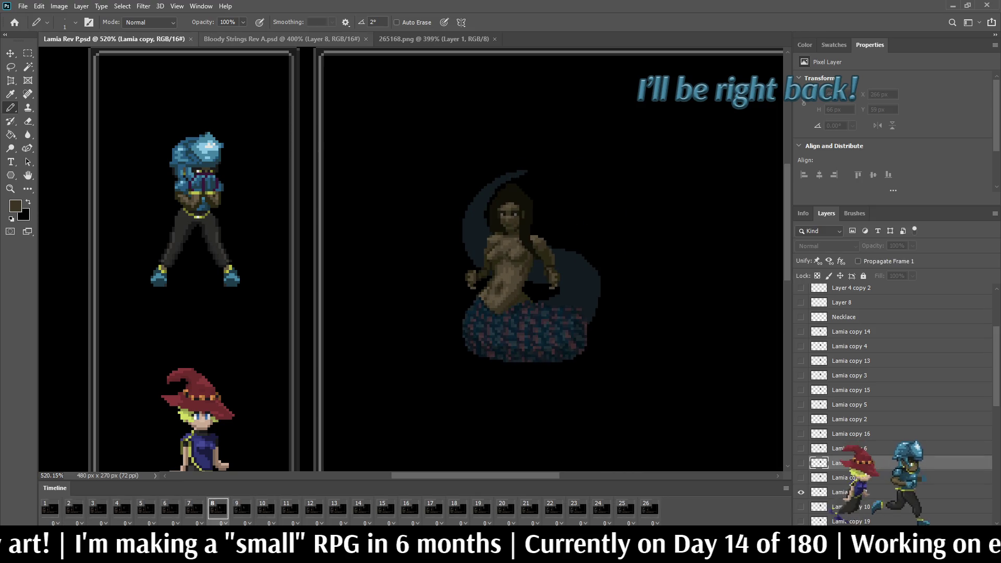
key("ctrl+w")
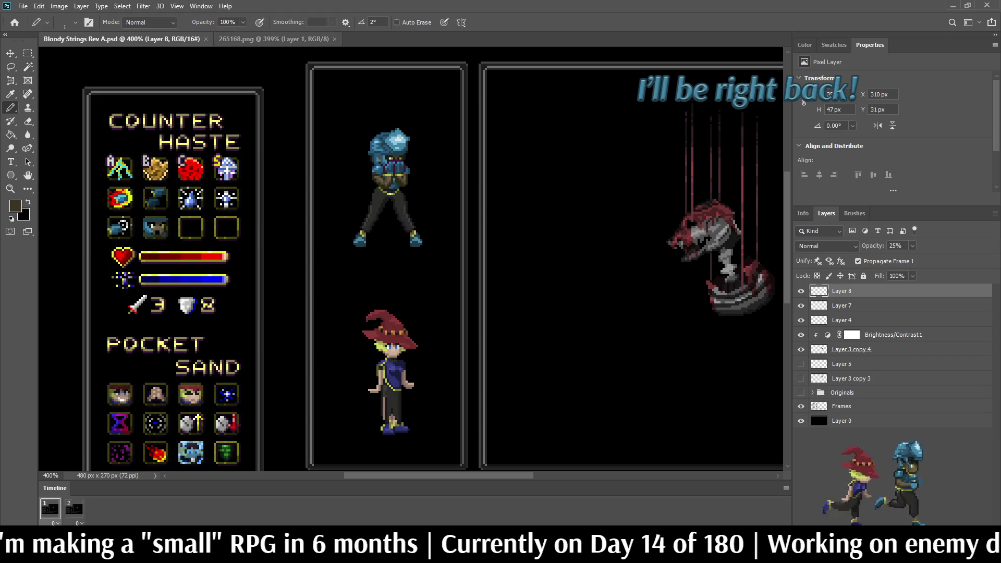
Close the 265168.png reference sheet and fit the Bloody Strings battle mockup on screen.
key("ctrl+Tab")
scroll(379, 323, "down", 5)
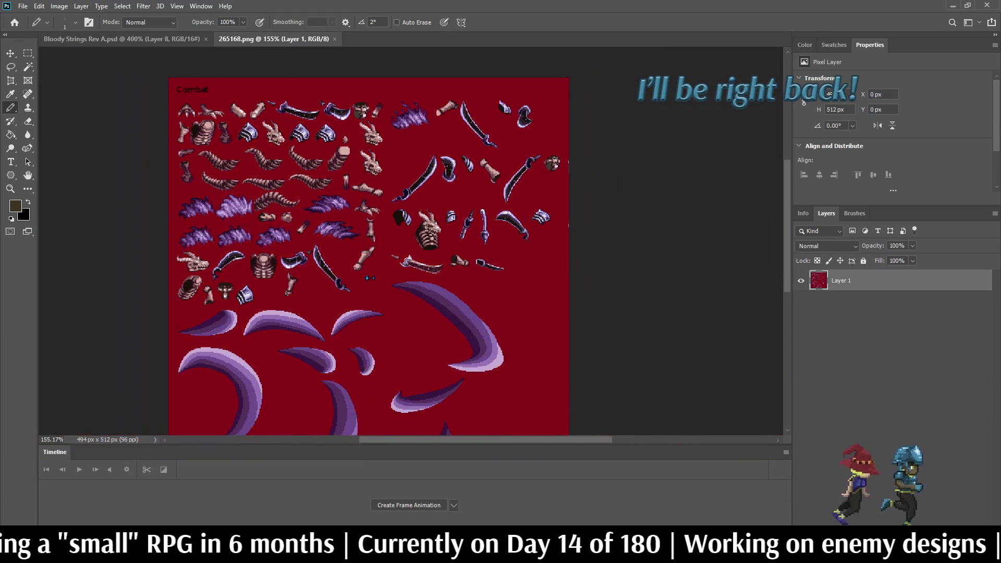
scroll(379, 323, "up", 1)
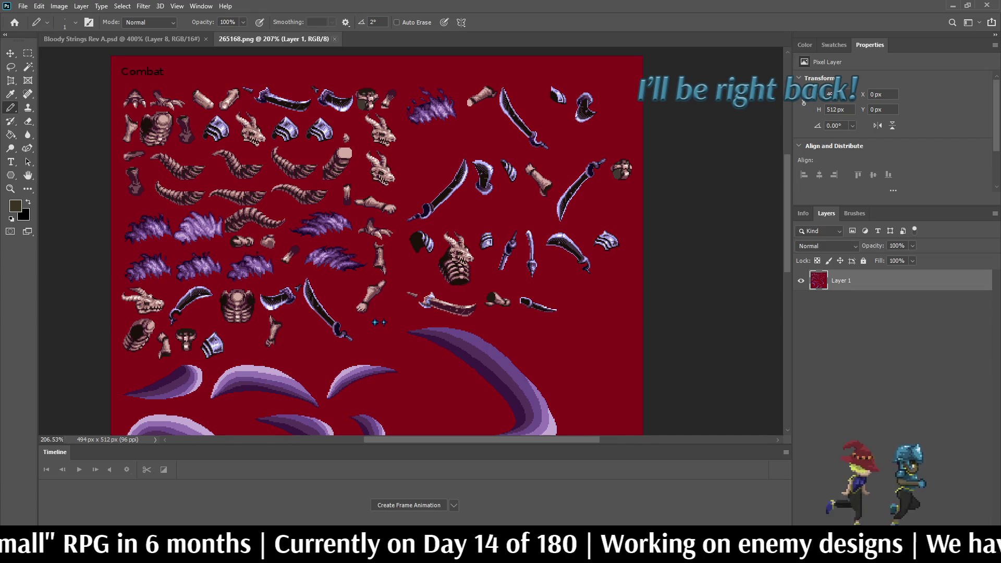
left_click(334, 39)
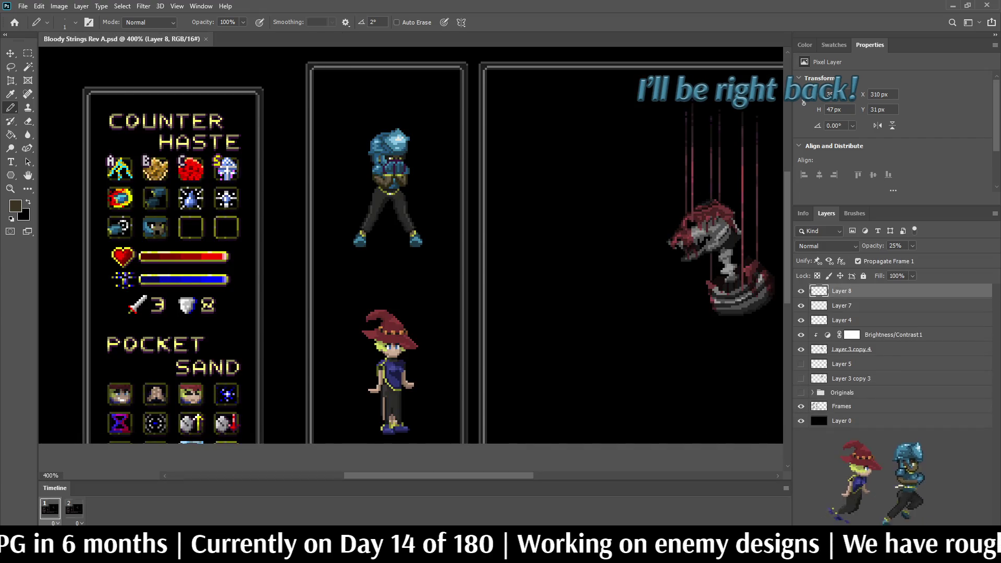
key("ctrl+0")
scroll(535, 180, "up", 5)
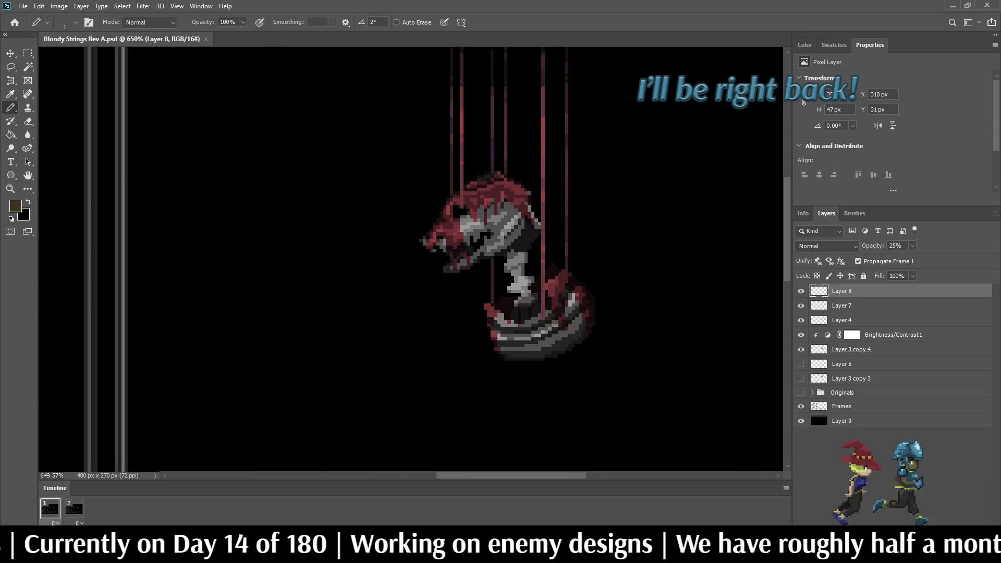
On Layer 7, preview the creature's two-frame animation and sample light grey from its swirl.
key("alt+bracketleft")
key("alt+bracketleft")
key("space")
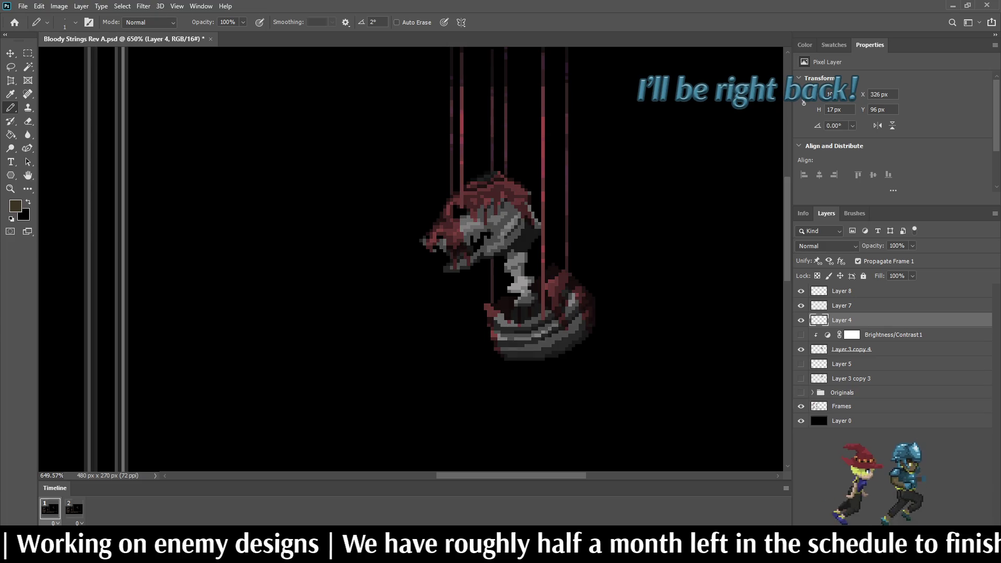
scroll(528, 357, "up", 5)
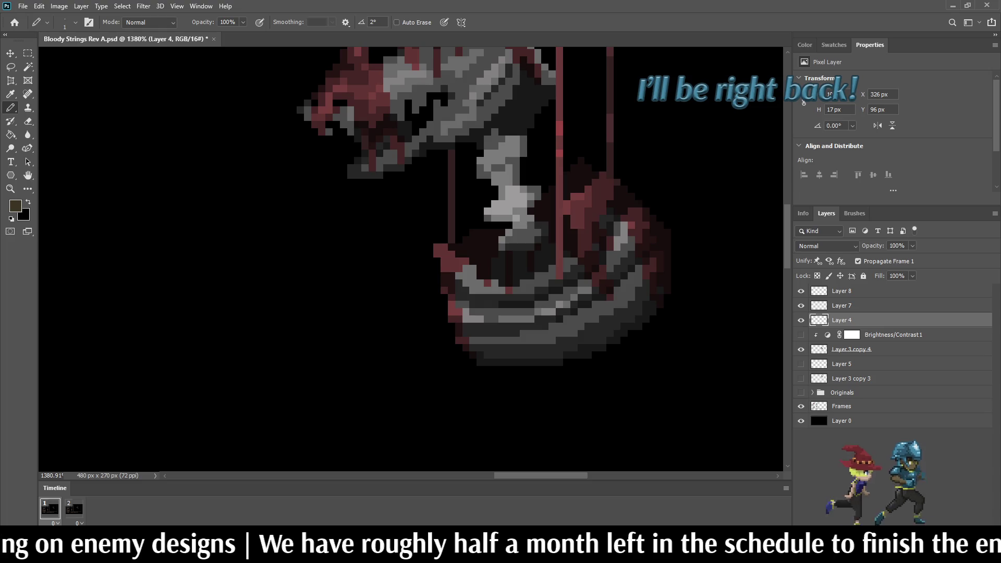
scroll(555, 309, "up", 3)
left_click(555, 309, "alt")
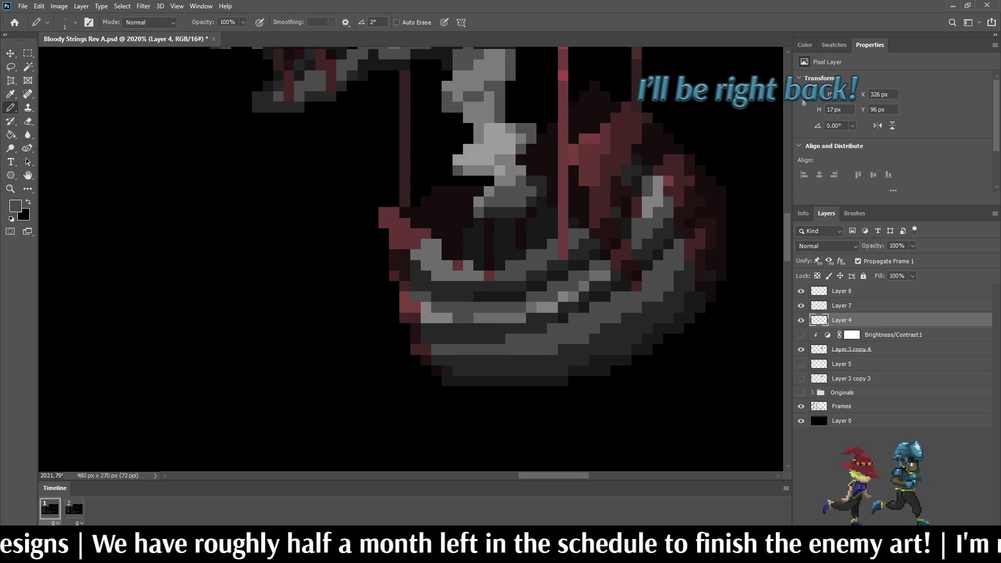
key("alt")
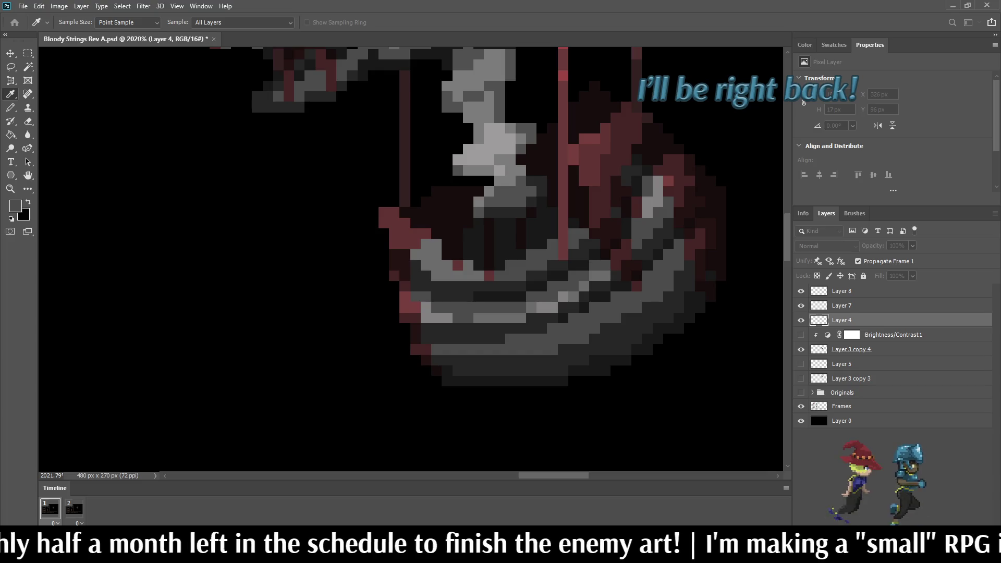
key("alt")
scroll(592, 337, "up", 3)
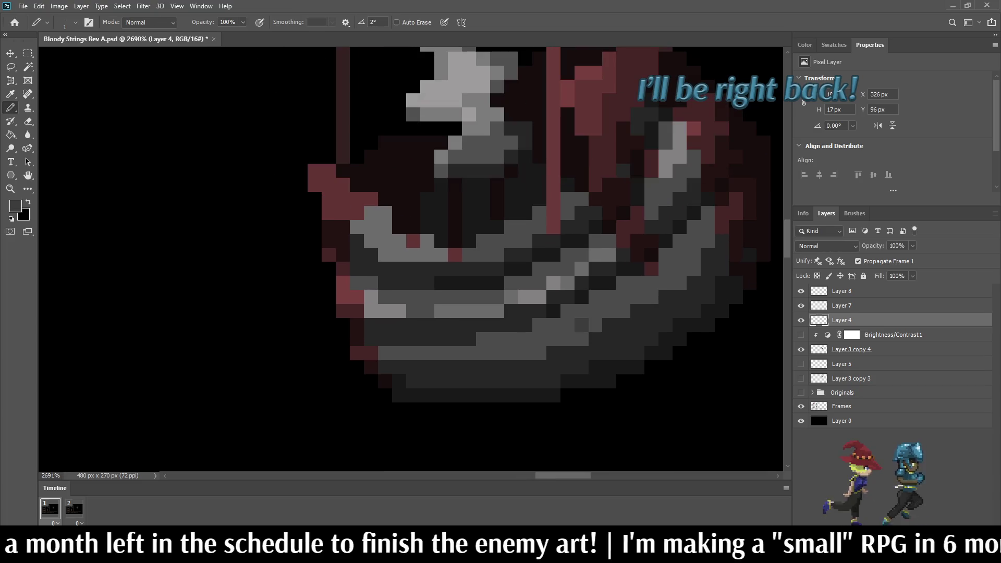
left_click(581, 338)
left_click(567, 338)
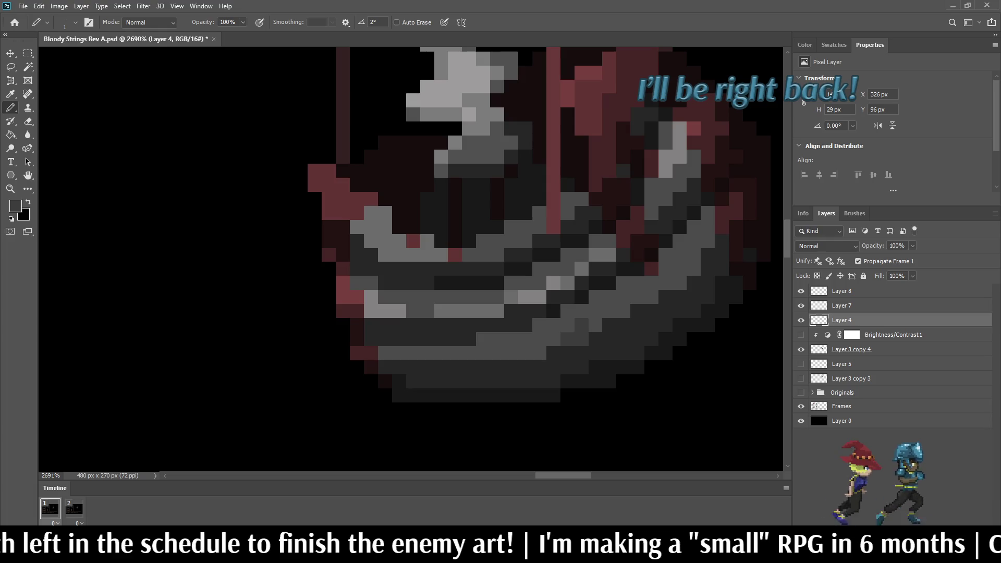
left_click(511, 338)
left_click(496, 338)
left_click(455, 352)
left_click(427, 352)
left_click(441, 353)
left_click(399, 352)
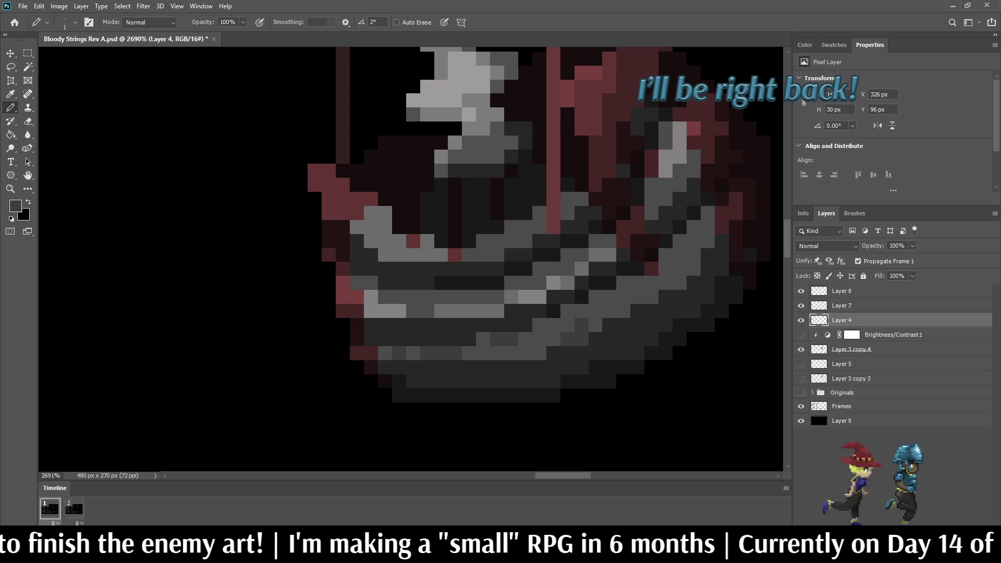
left_click(496, 352)
left_click_drag(511, 352, 524, 353)
left_click(623, 311)
left_click(637, 296)
left_click_drag(651, 296, 650, 282)
left_click(693, 242)
left_click(665, 254)
left_click(679, 241)
left_click(693, 227)
left_click(707, 213)
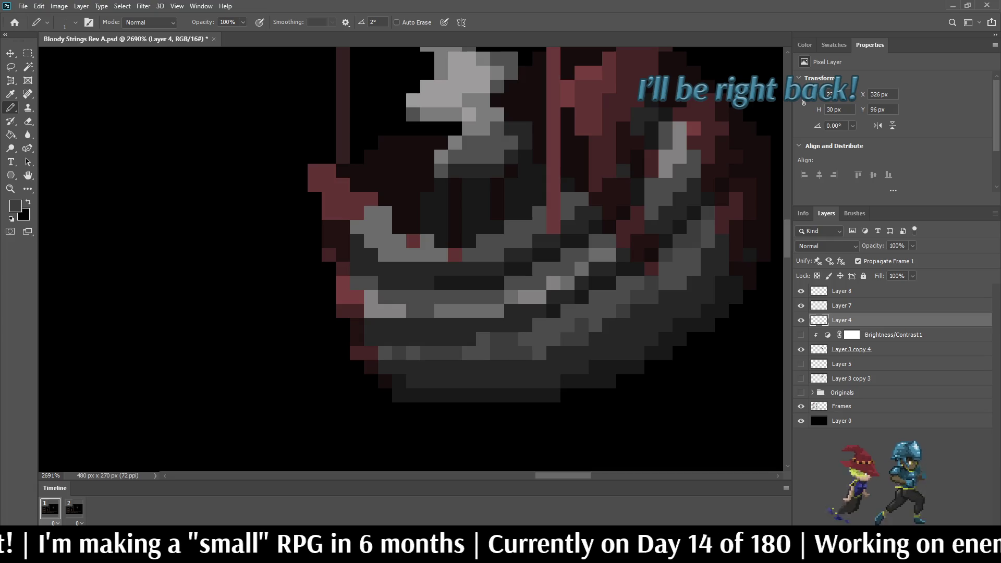
left_click_drag(679, 269, 679, 256)
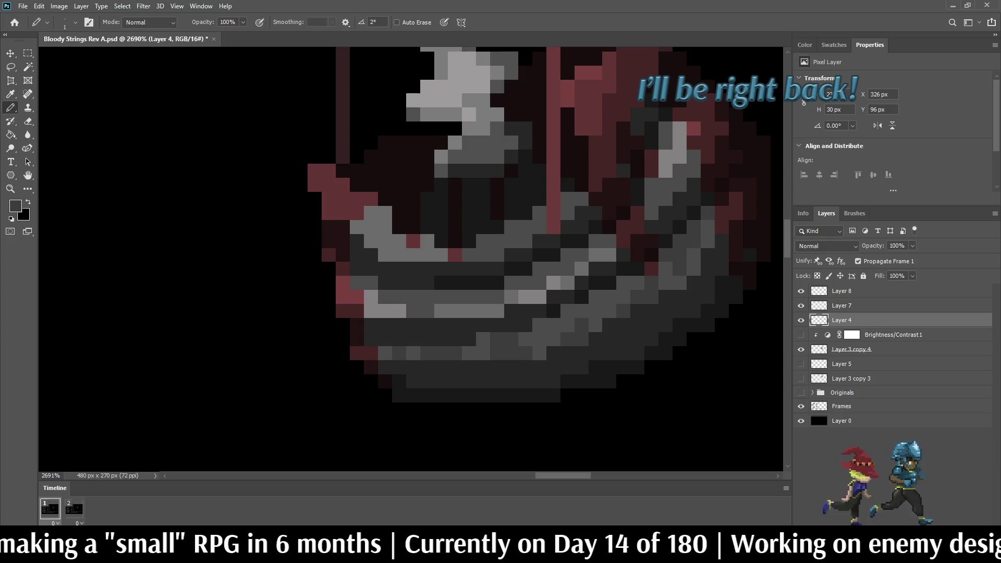
scroll(625, 261, "down", 10)
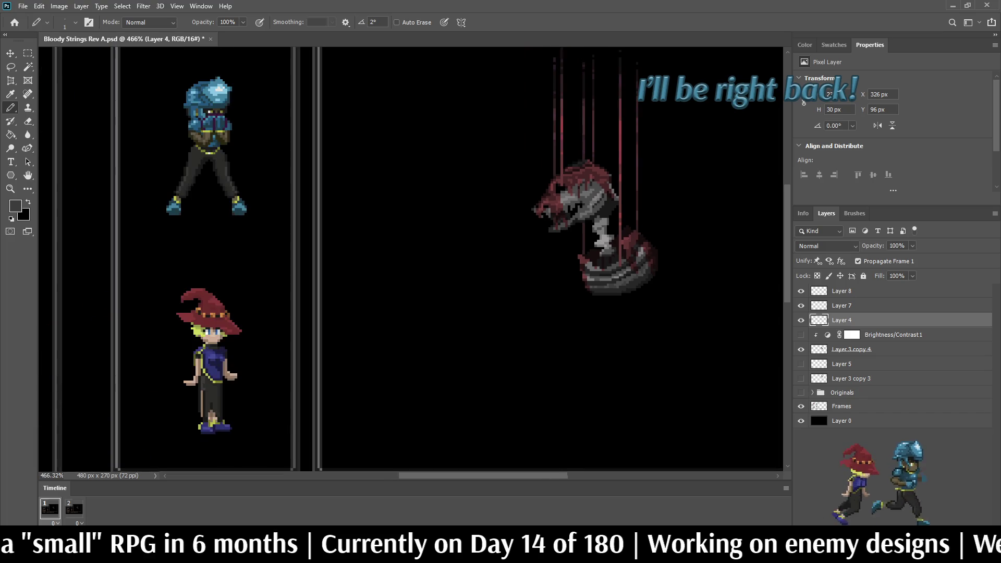
scroll(625, 275, "up", 8)
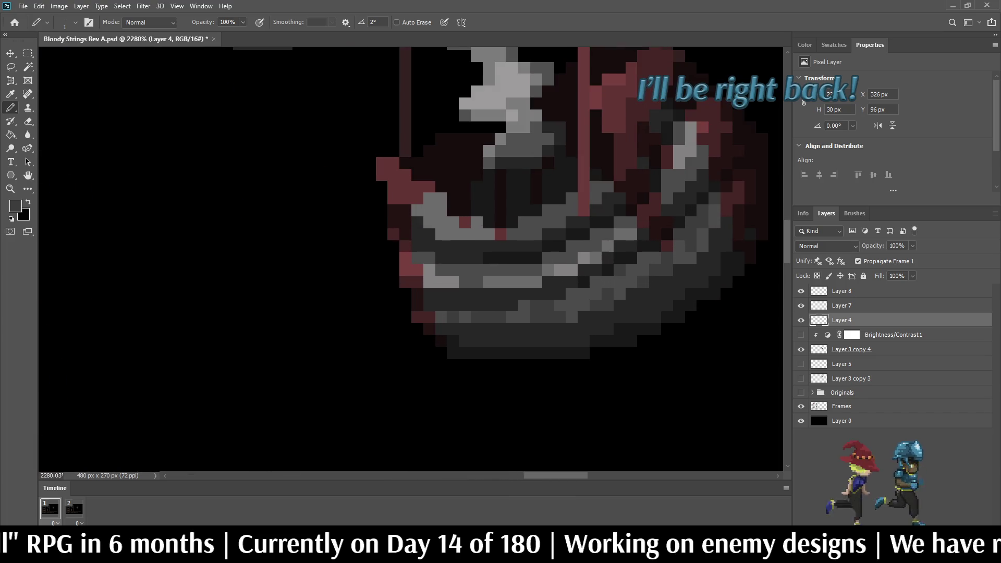
scroll(632, 299, "up", 2)
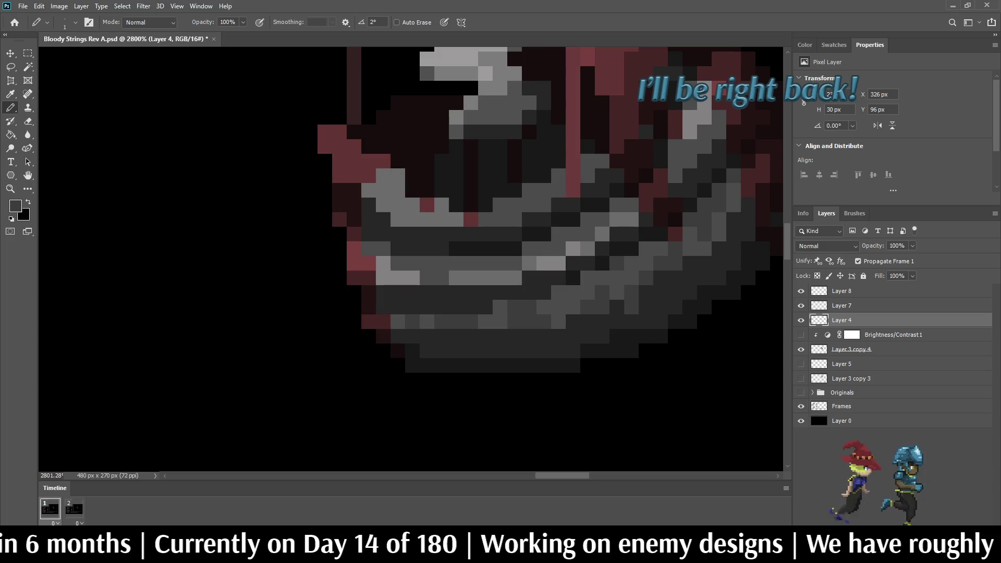
scroll(631, 307, "down", 6)
scroll(631, 292, "up", 4)
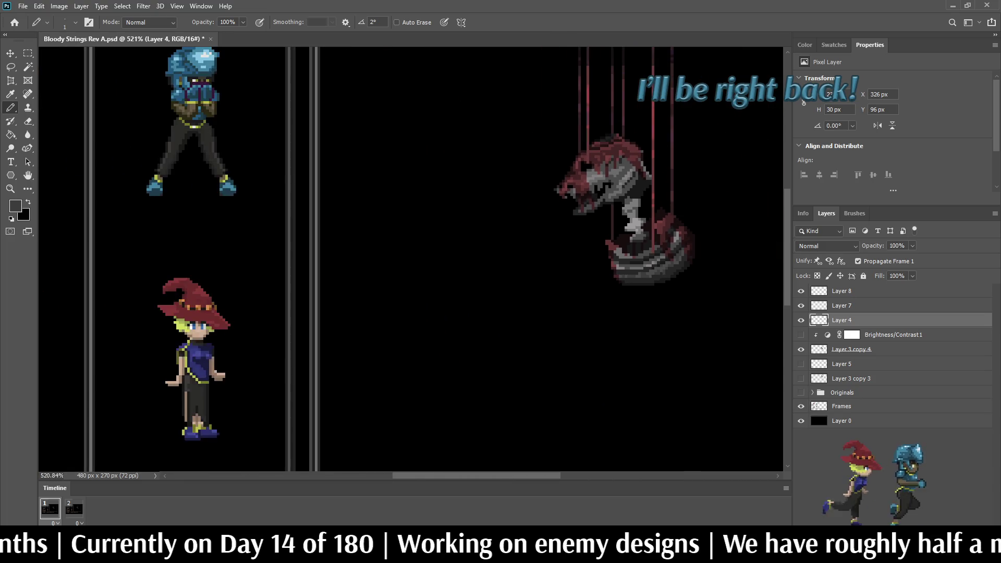
scroll(641, 283, "up", 1)
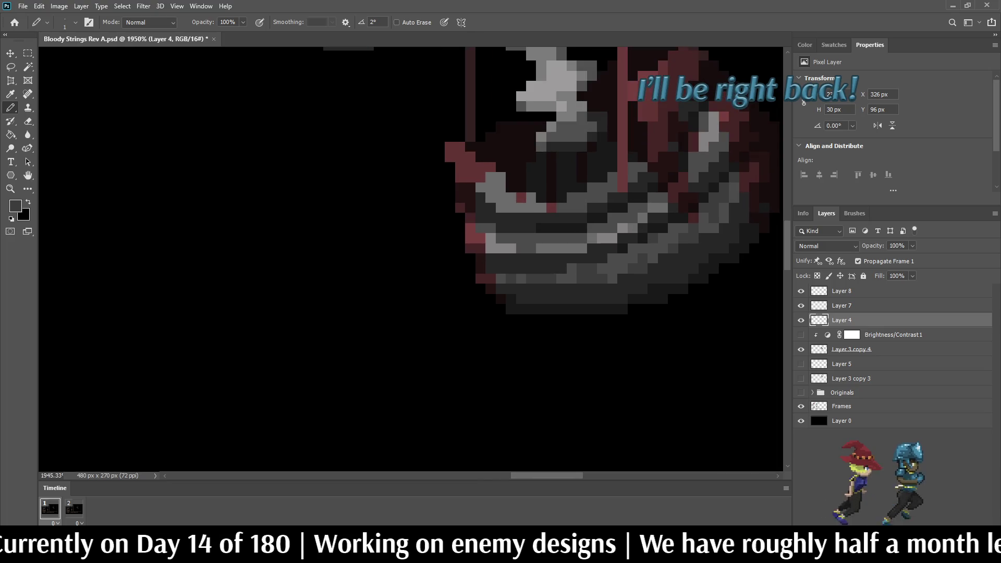
scroll(641, 283, "down", 4)
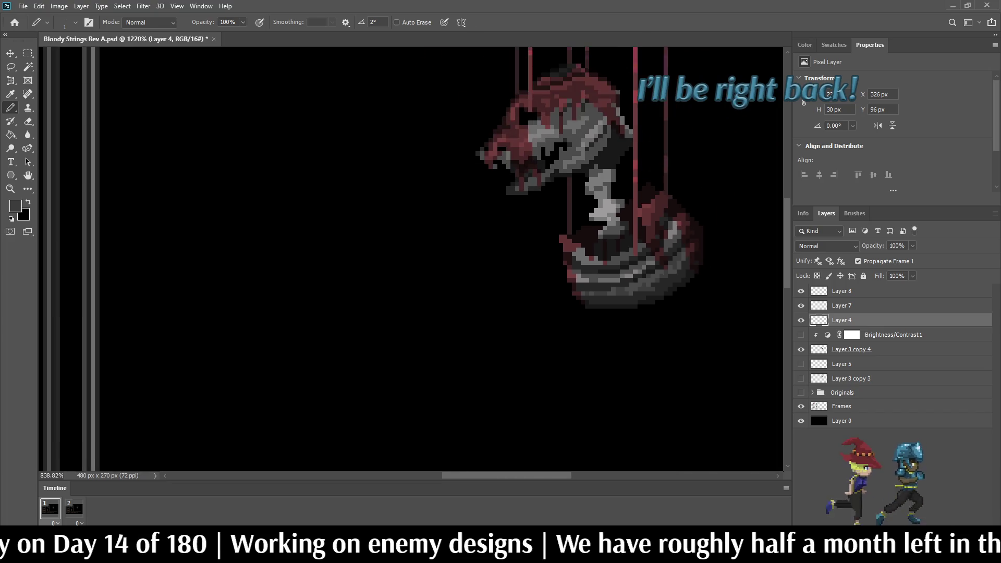
scroll(641, 283, "up", 4)
scroll(620, 298, "up", 1)
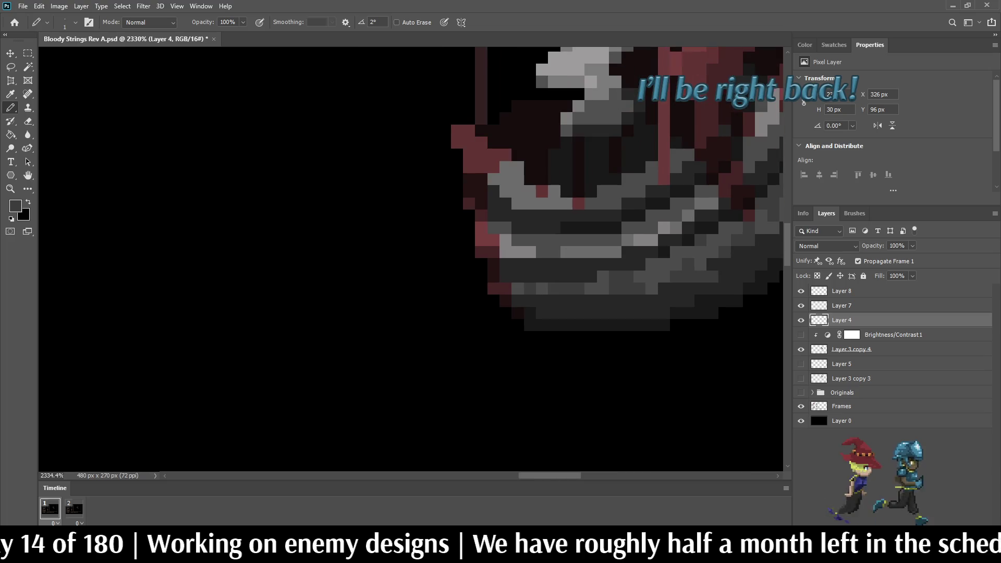
left_click(627, 300)
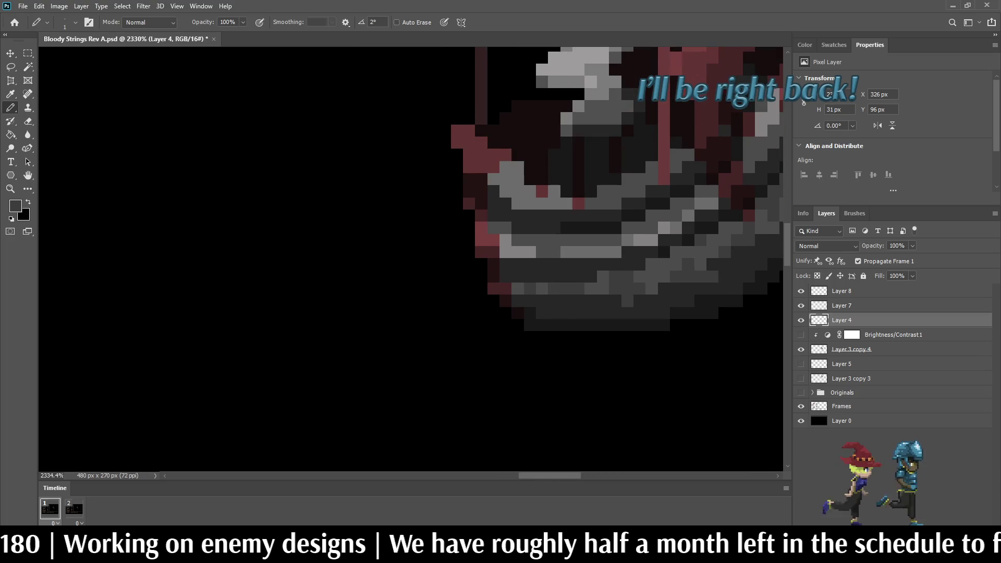
left_click(639, 301)
key("ctrl+z")
left_click(639, 300)
left_click(652, 301)
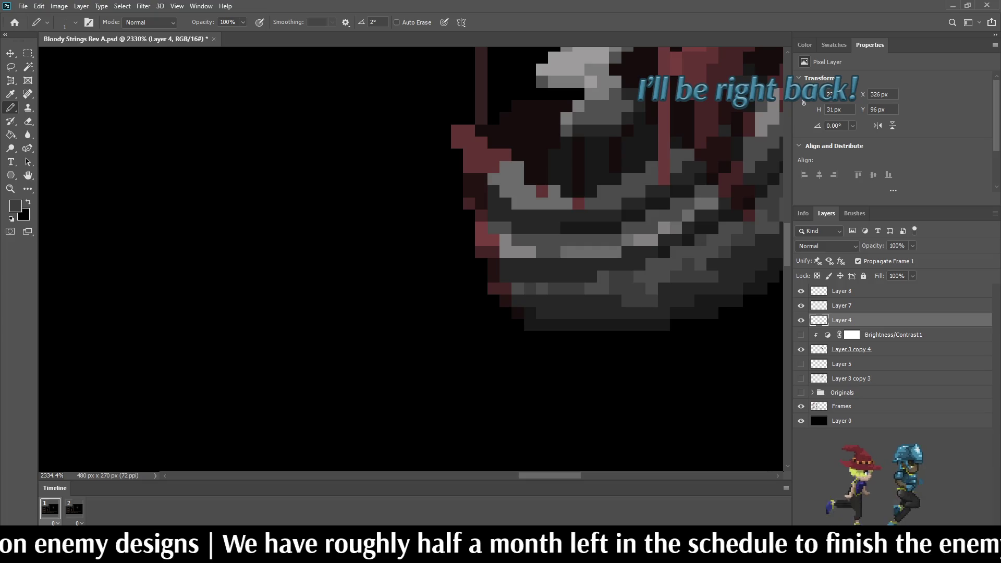
scroll(658, 296, "down", 6)
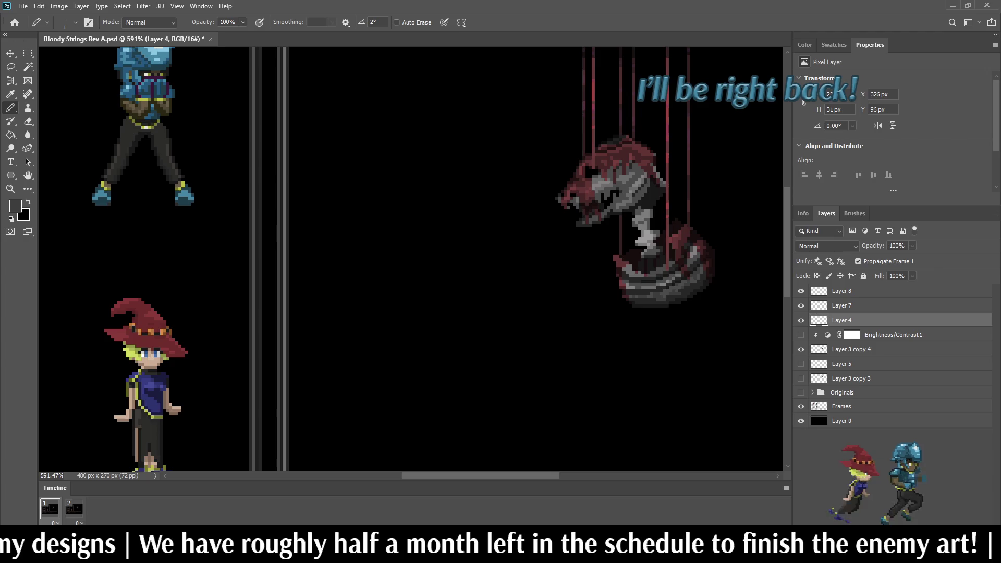
scroll(656, 294, "up", 6)
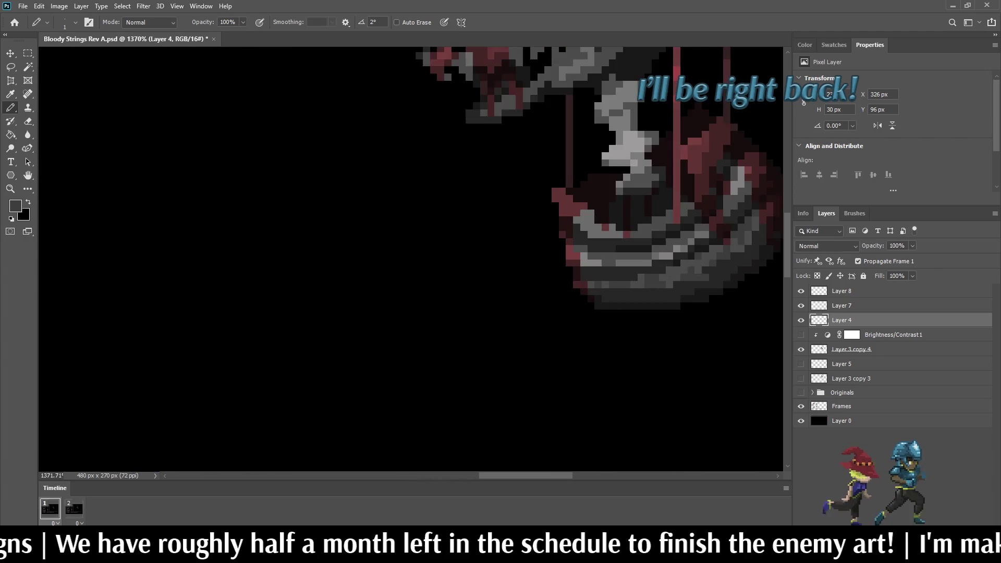
left_click(659, 285)
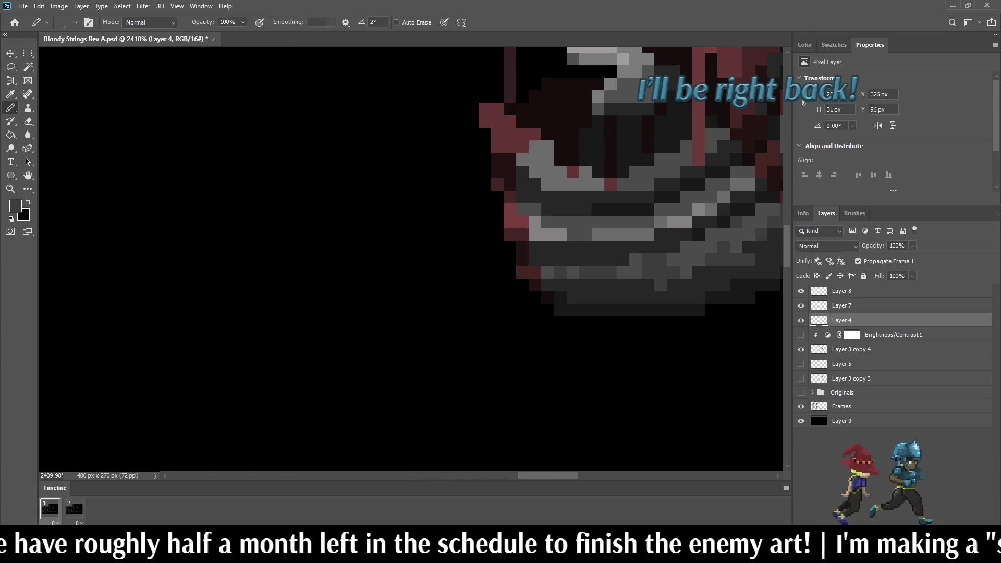
left_click(598, 284)
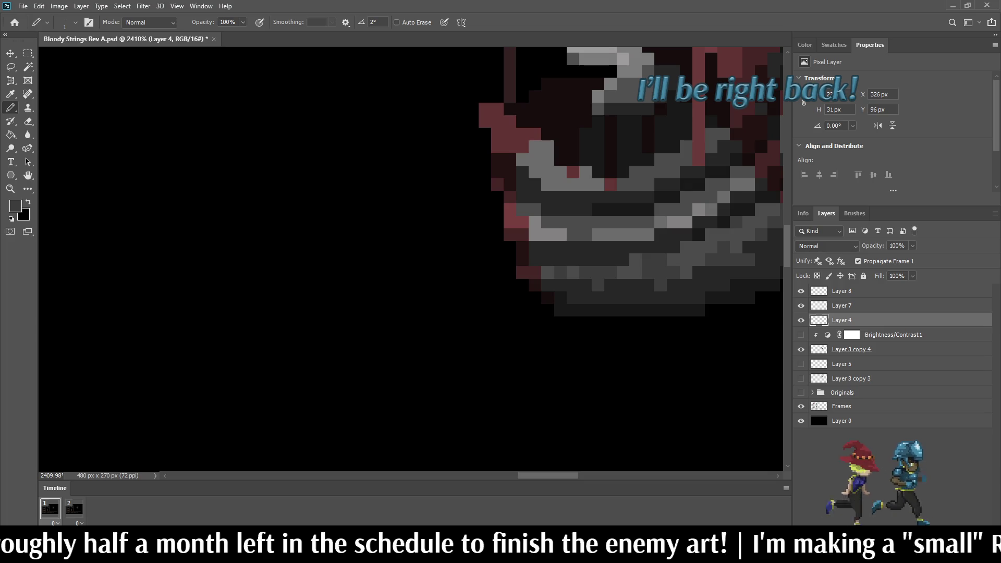
left_click(609, 284)
left_click(622, 284)
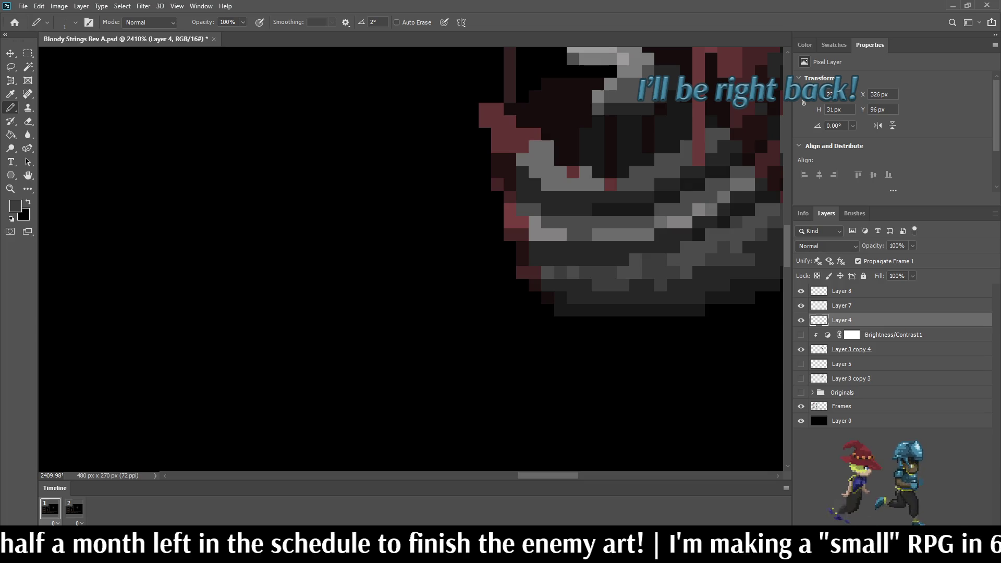
scroll(676, 319, "down", 5)
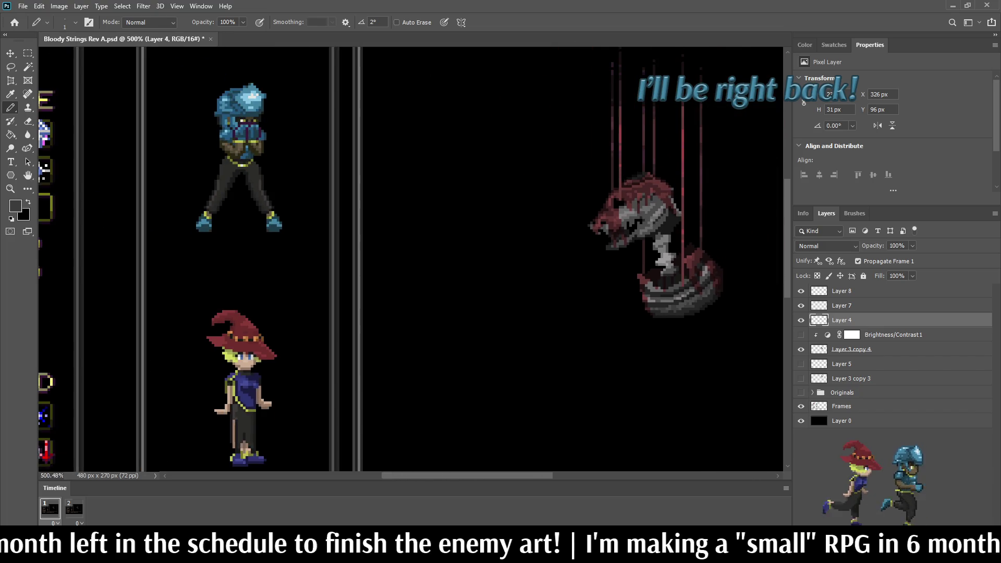
scroll(676, 319, "up", 4)
scroll(706, 297, "up", 3)
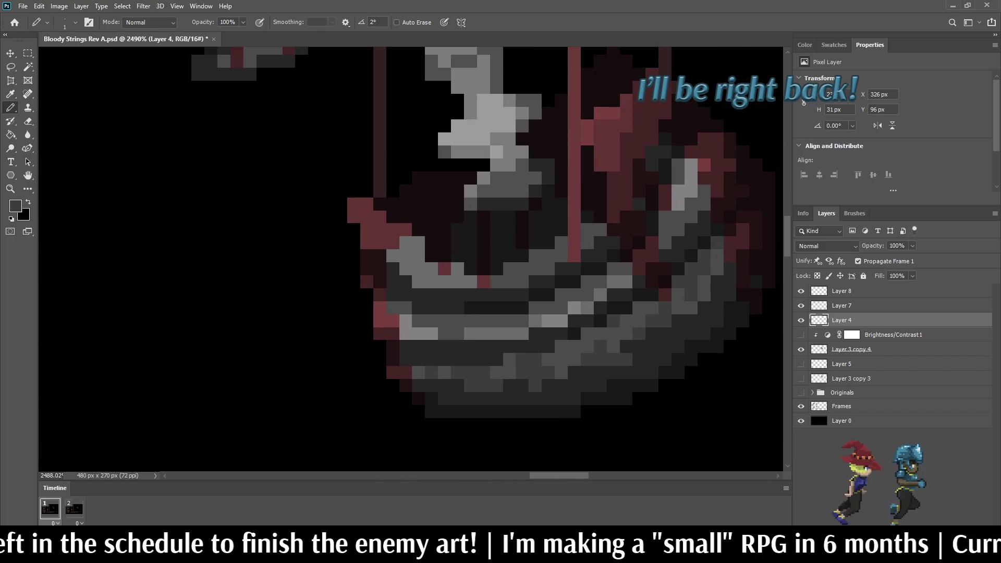
scroll(605, 224, "down", 5)
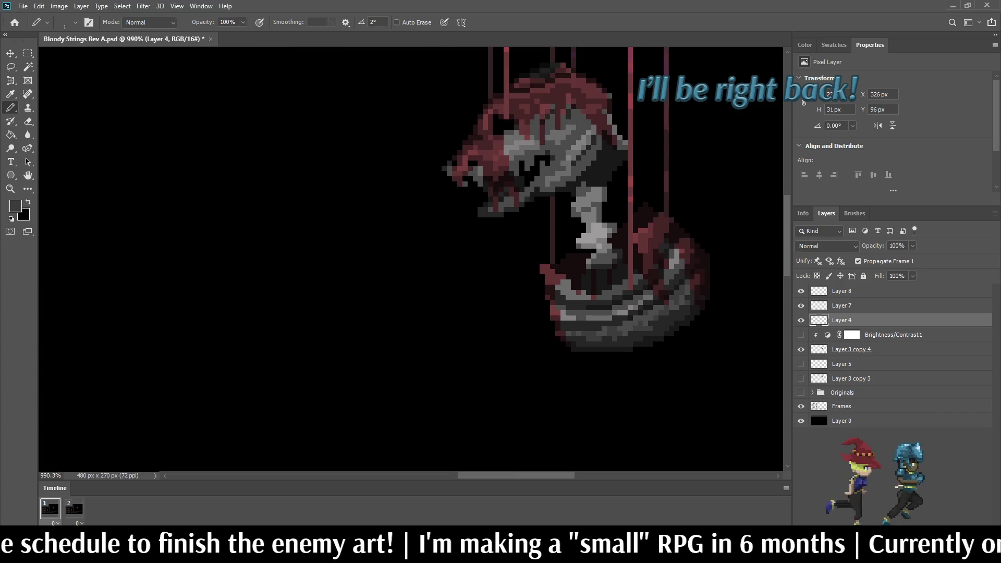
scroll(637, 310, "up", 5)
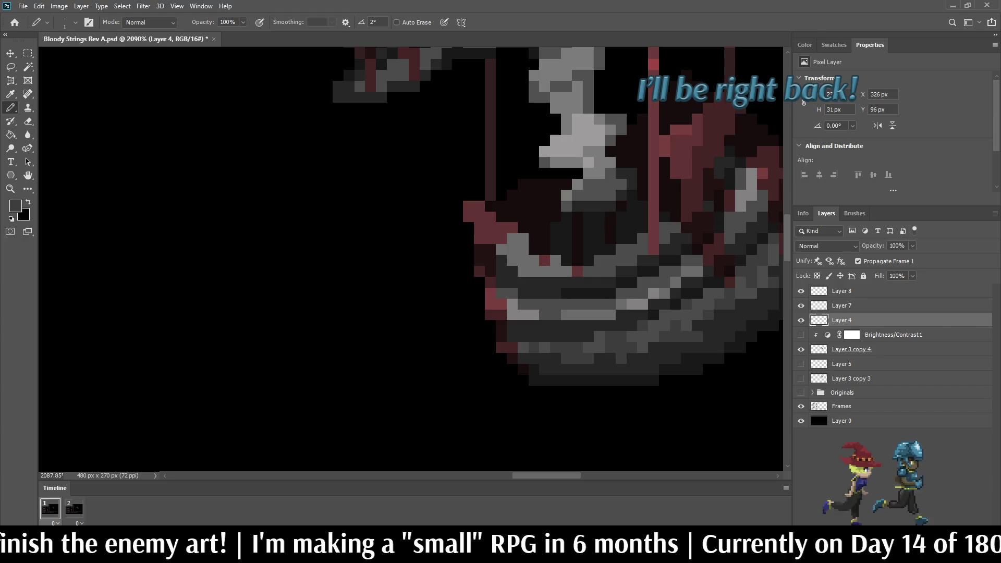
scroll(636, 310, "down", 5)
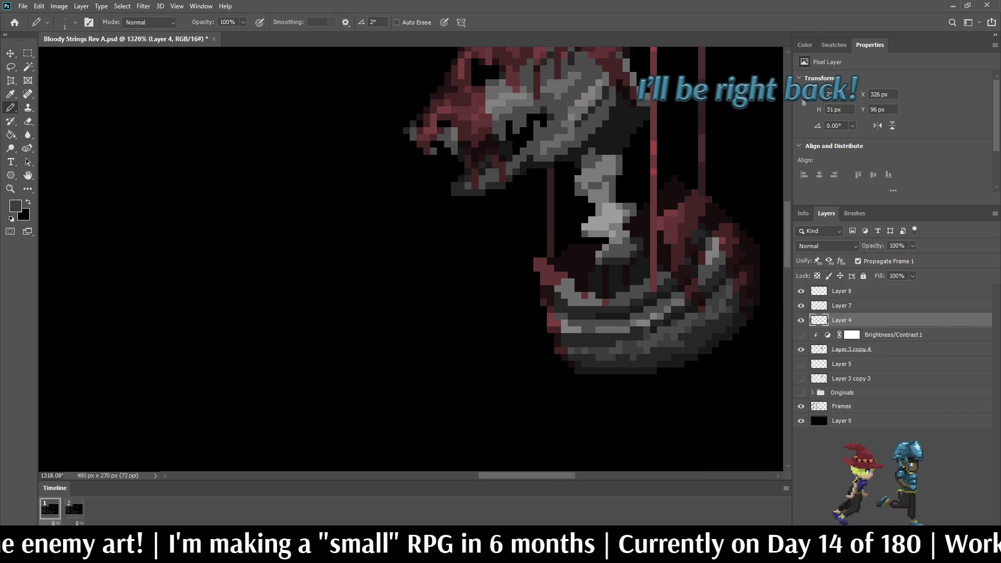
scroll(644, 346, "up", 5)
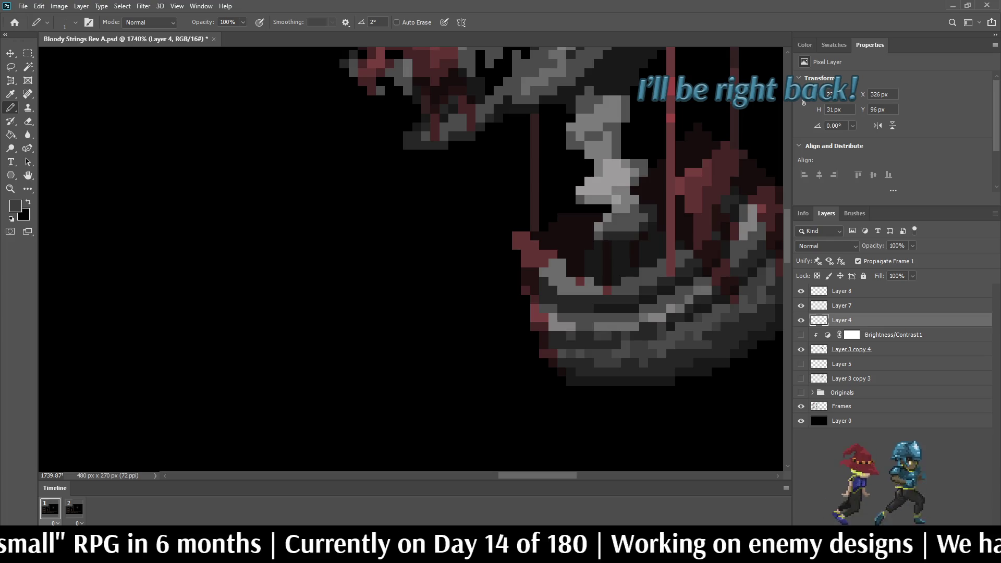
scroll(560, 359, "down", 4)
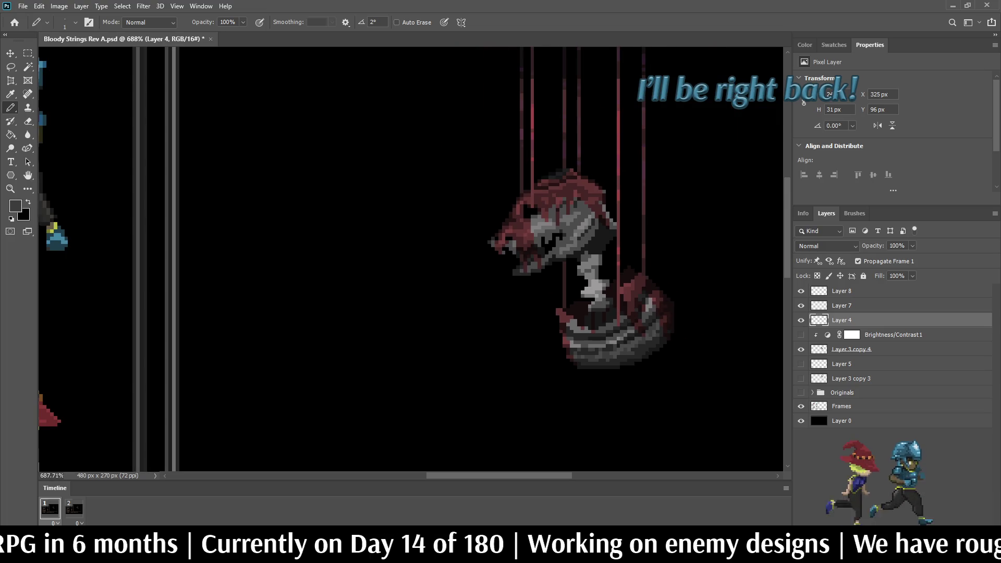
scroll(573, 349, "up", 2)
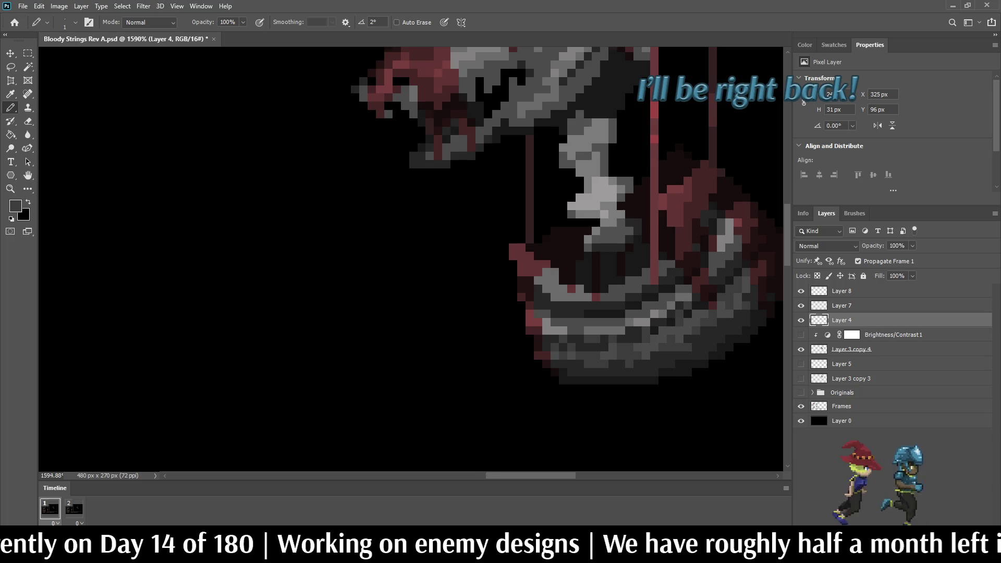
scroll(717, 349, "down", 8)
scroll(686, 336, "up", 10)
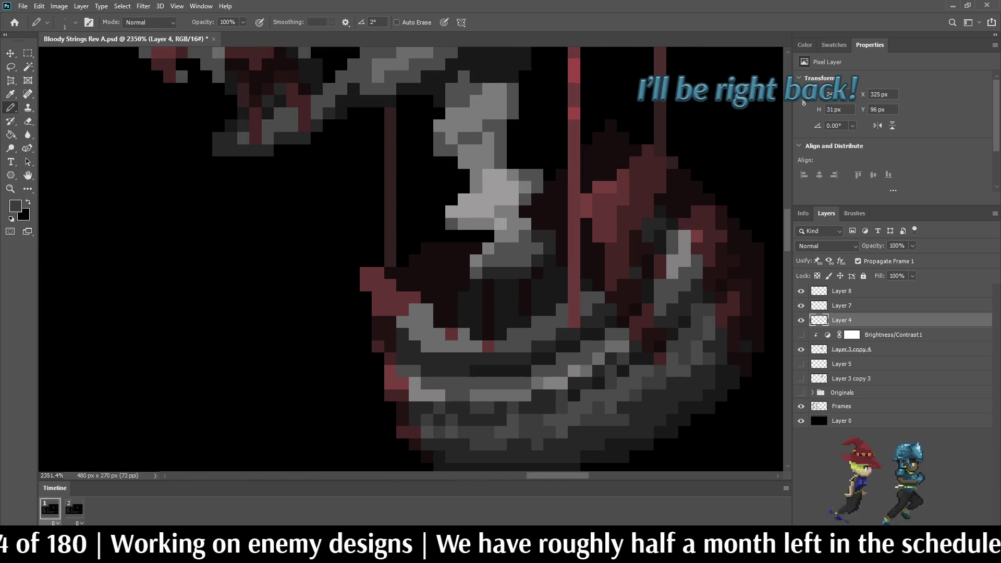
scroll(662, 333, "down", 6)
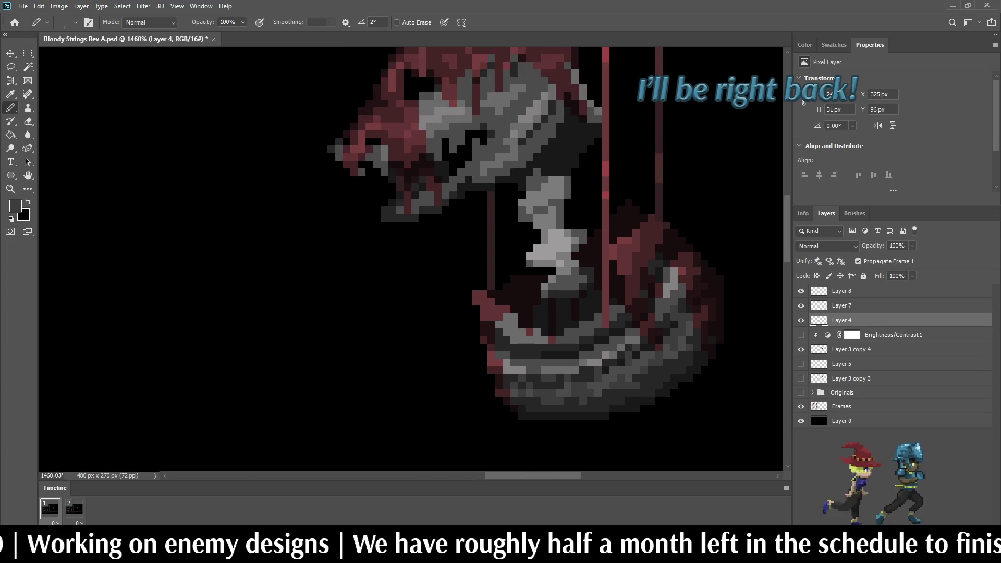
scroll(659, 324, "up", 5)
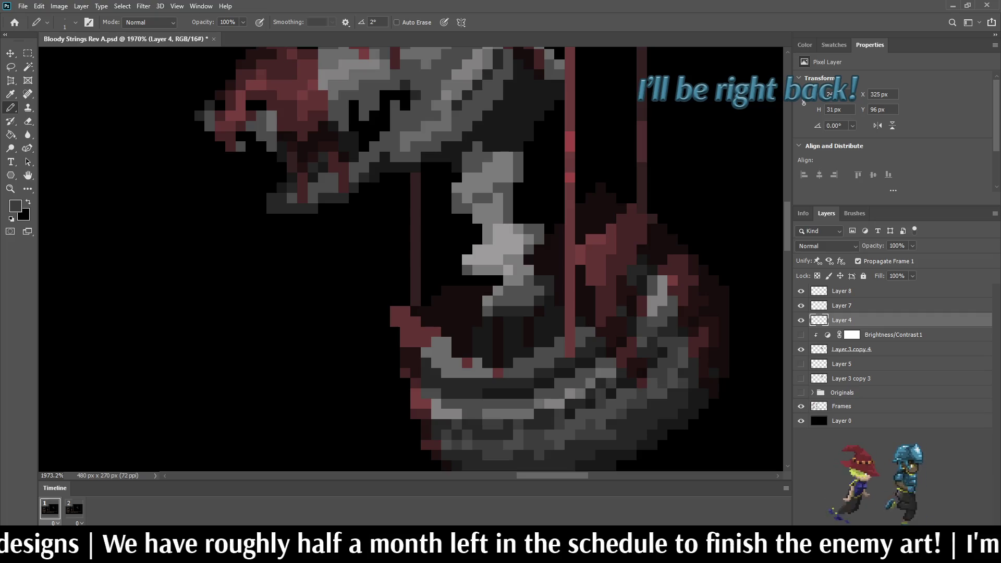
scroll(663, 311, "down", 5)
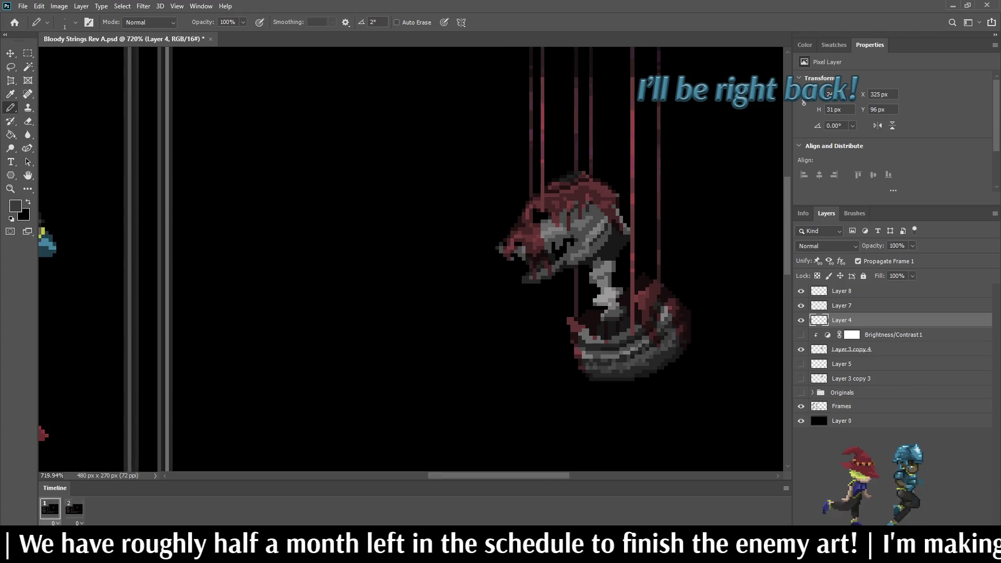
scroll(657, 311, "up", 5)
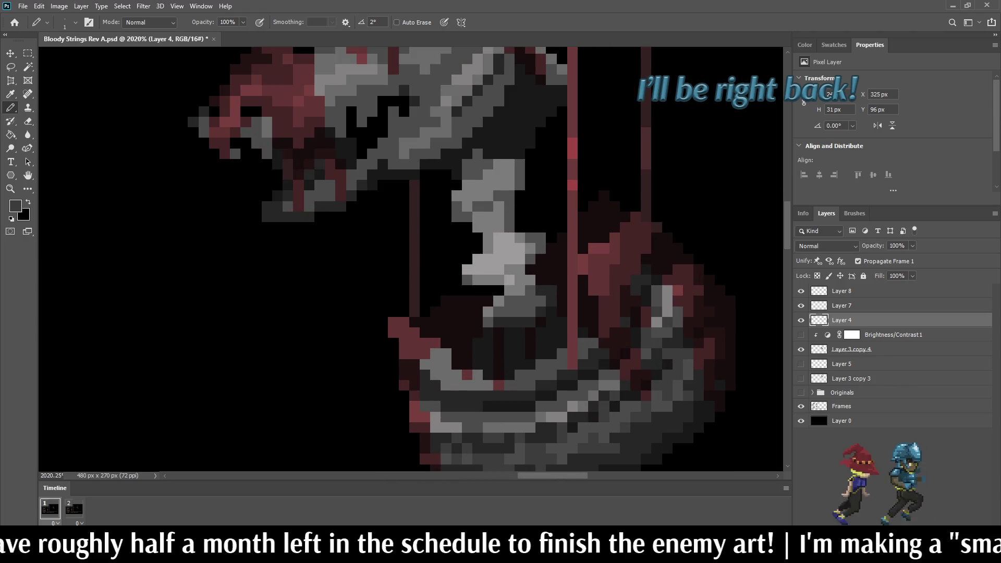
scroll(666, 312, "down", 8)
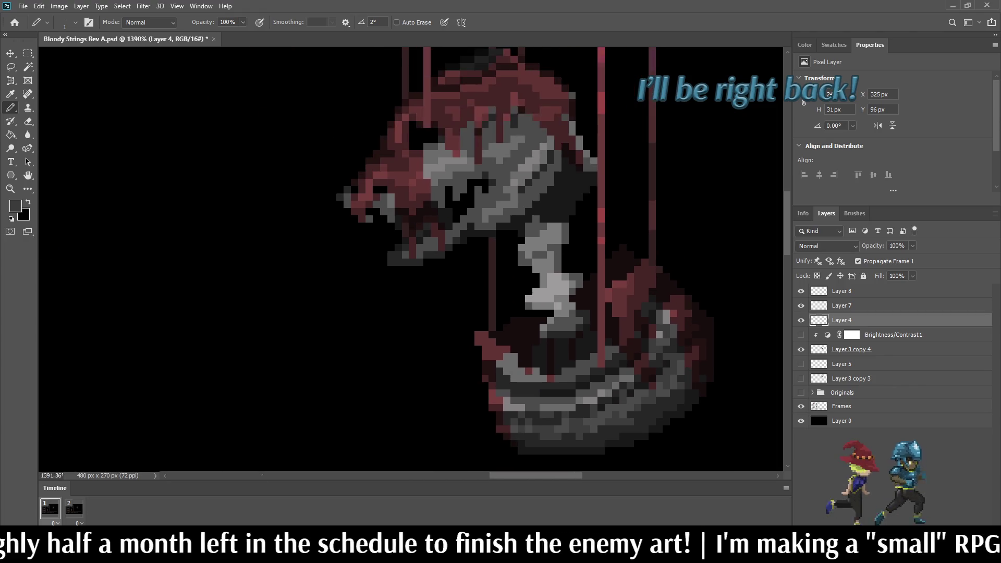
scroll(677, 313, "up", 4)
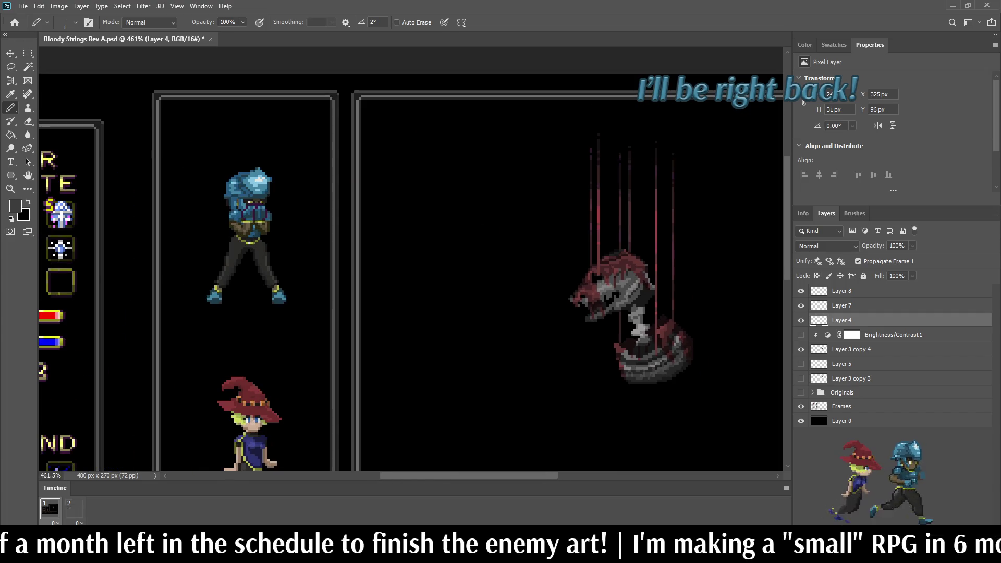
scroll(675, 339, "up", 5)
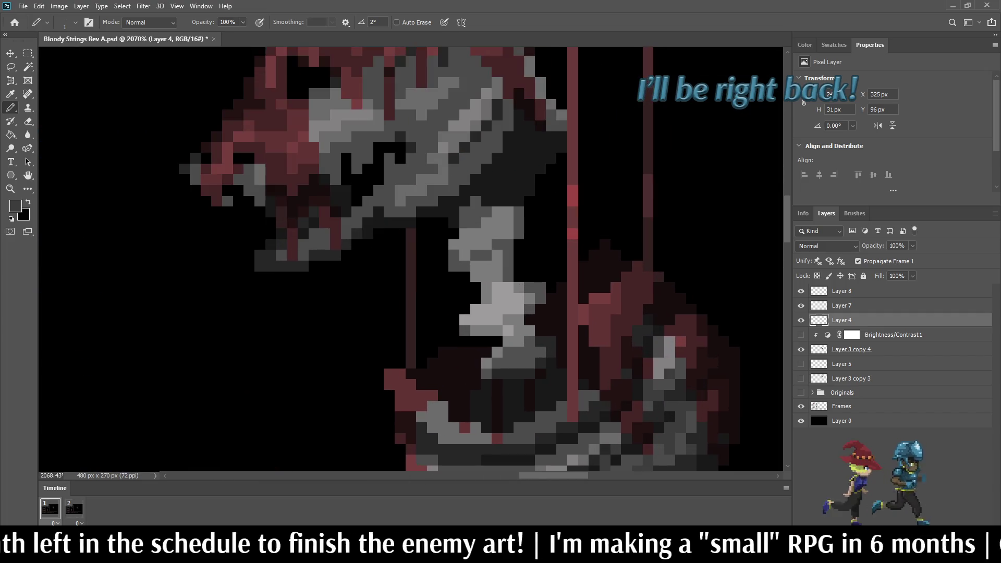
Darken two pink pixels near the creature's neck and save the file.
left_click(669, 342)
left_click(669, 351)
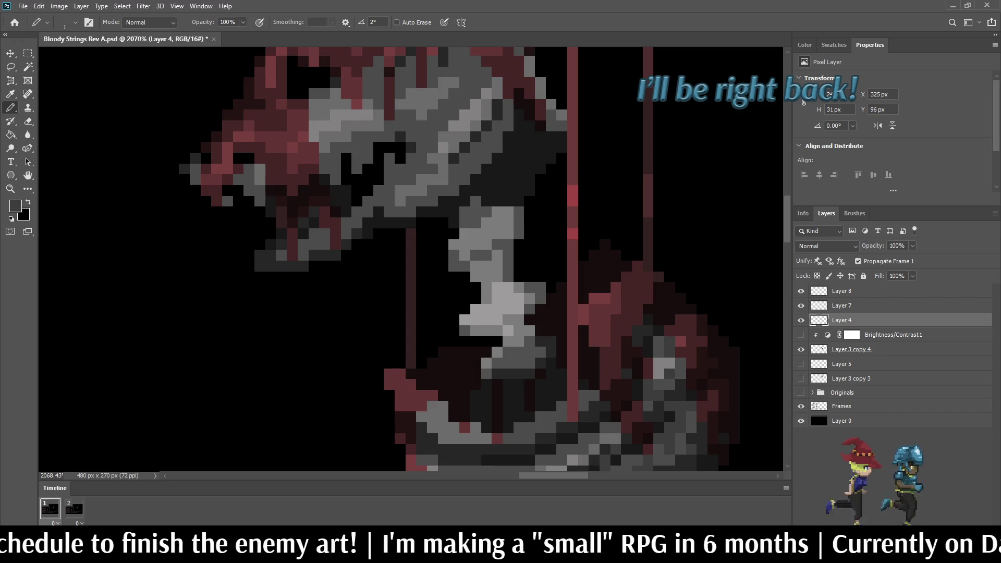
scroll(658, 363, "down", 8)
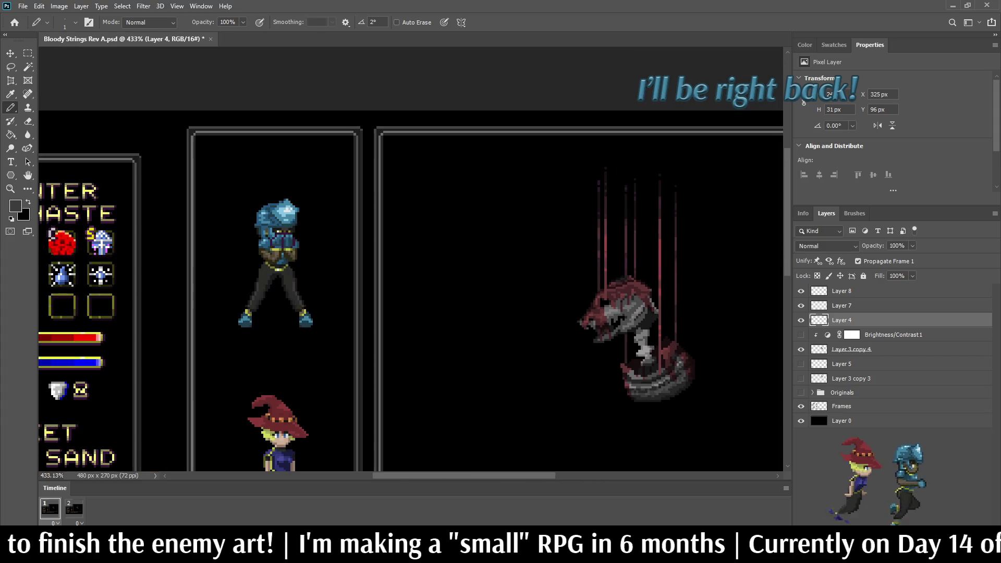
scroll(672, 347, "up", 9)
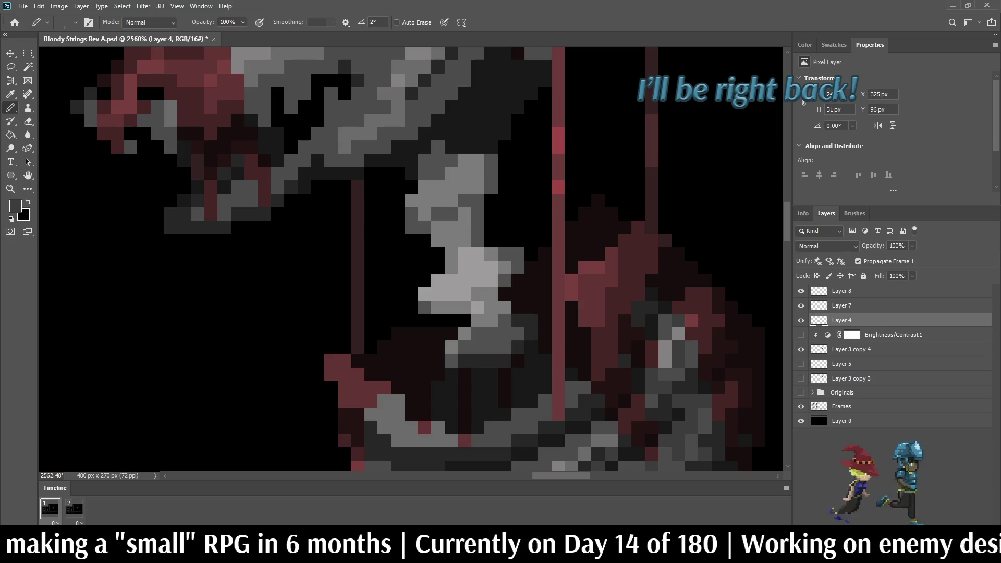
key("ctrl+s")
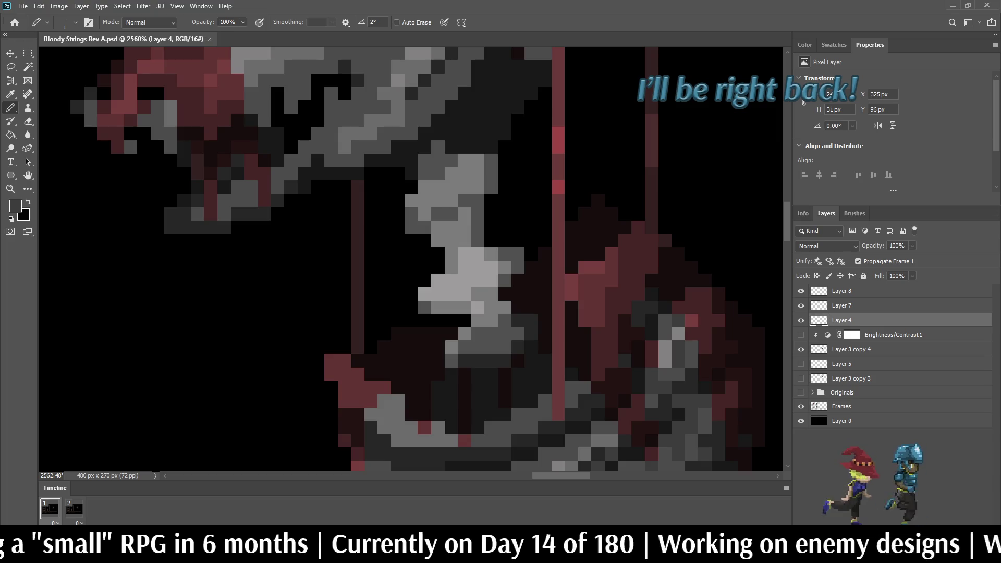
Darken two lower-body pixels and add medium and lighter grey pixels at the body's tip.
scroll(529, 365, "down", 2)
scroll(431, 430, "up", 3)
left_click(460, 425)
left_click(443, 424)
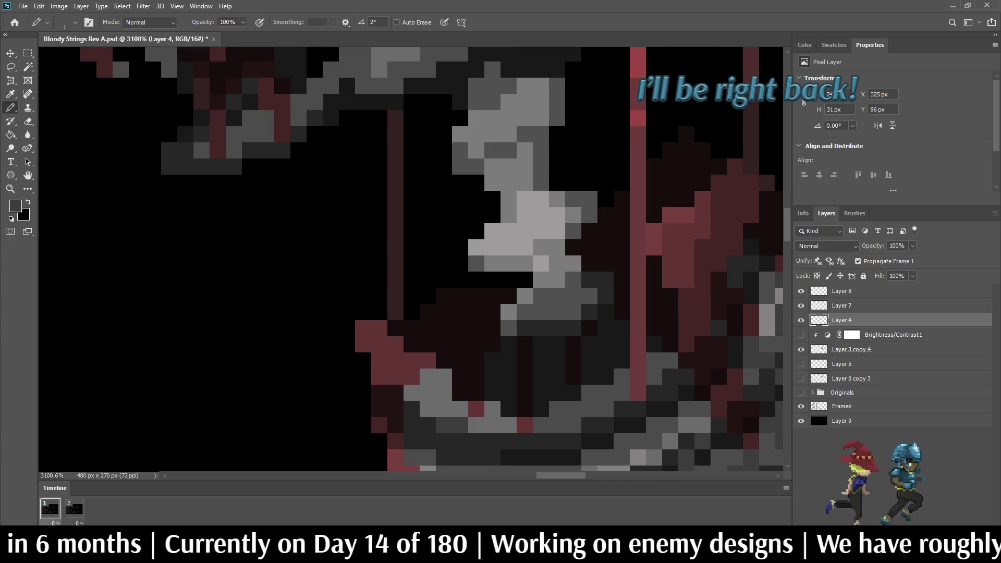
left_click(492, 441)
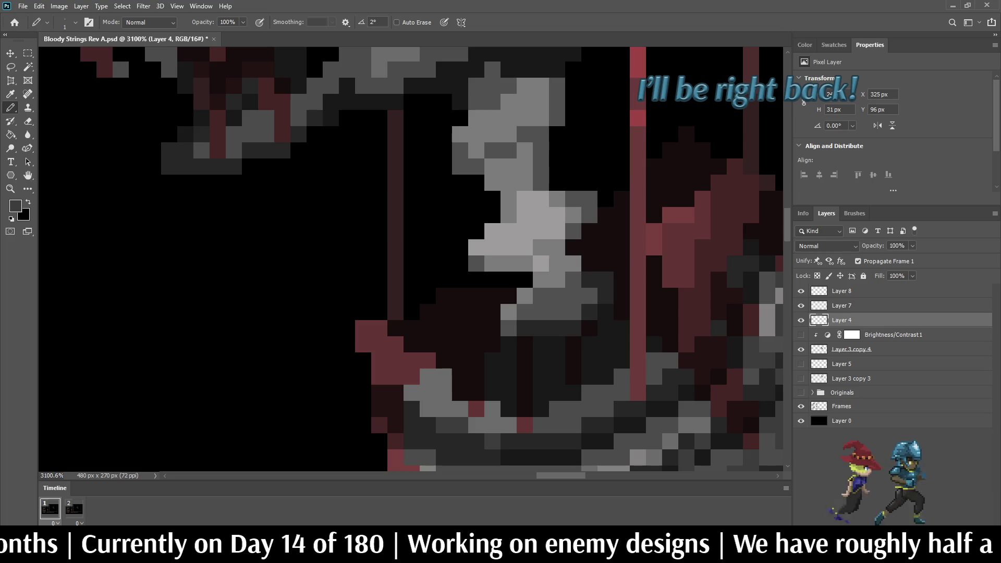
left_click(460, 440)
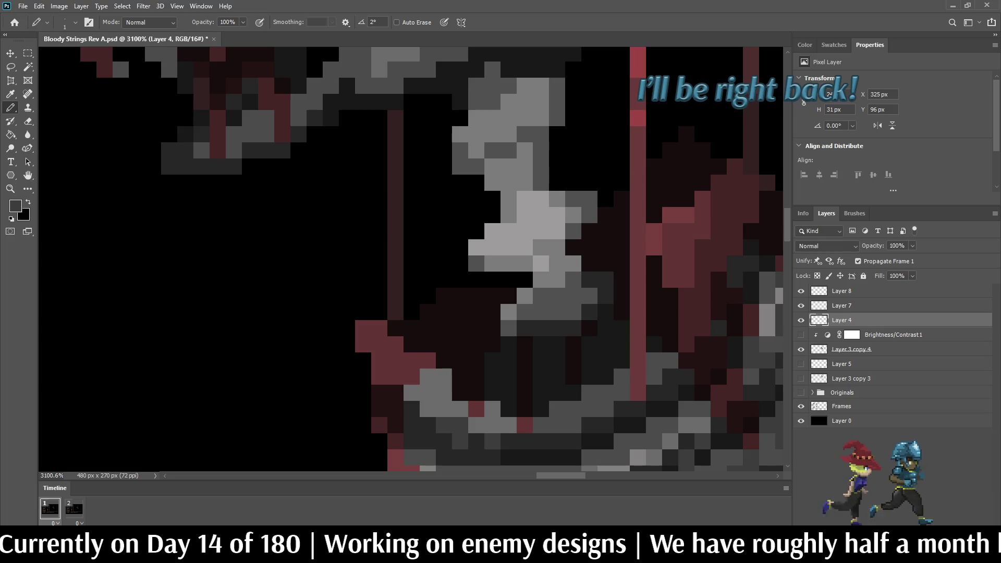
scroll(608, 386, "down", 6)
scroll(607, 386, "up", 3)
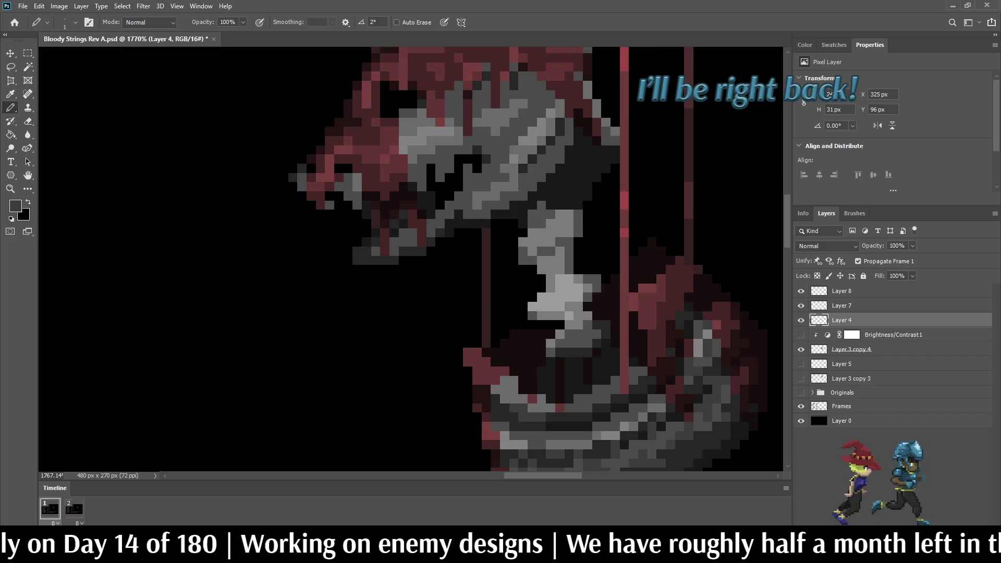
scroll(575, 431, "down", 5)
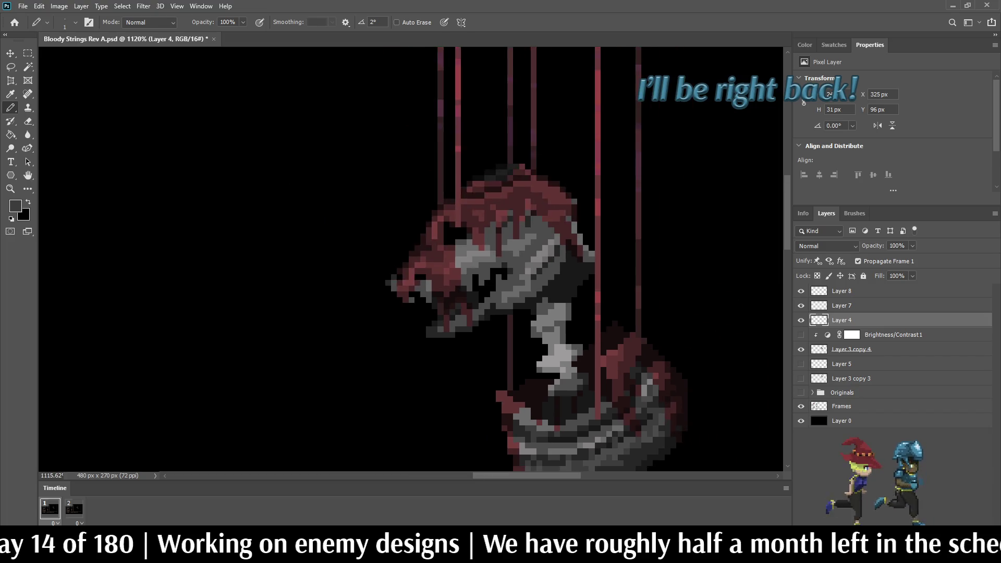
scroll(573, 433, "up", 5)
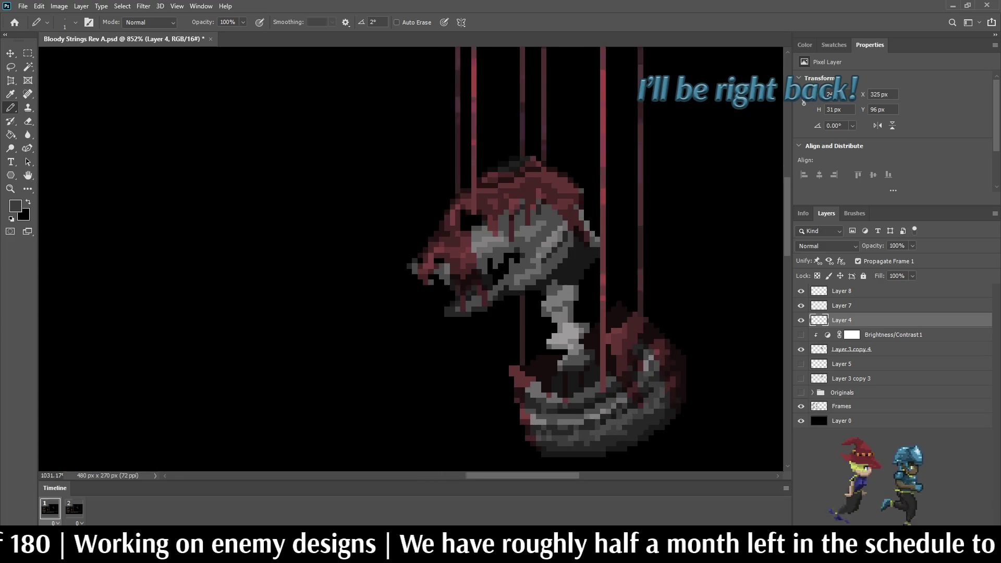
scroll(626, 359, "down", 5)
scroll(625, 359, "up", 3)
scroll(573, 312, "up", 3)
Paint dark pixels under the creature's base, then lighten several base and lower-body pixels.
left_click(573, 271, "alt")
left_click_drag(632, 410, 633, 424)
left_click(620, 410)
left_click(659, 397)
left_click(646, 411)
left_click(633, 397, "alt")
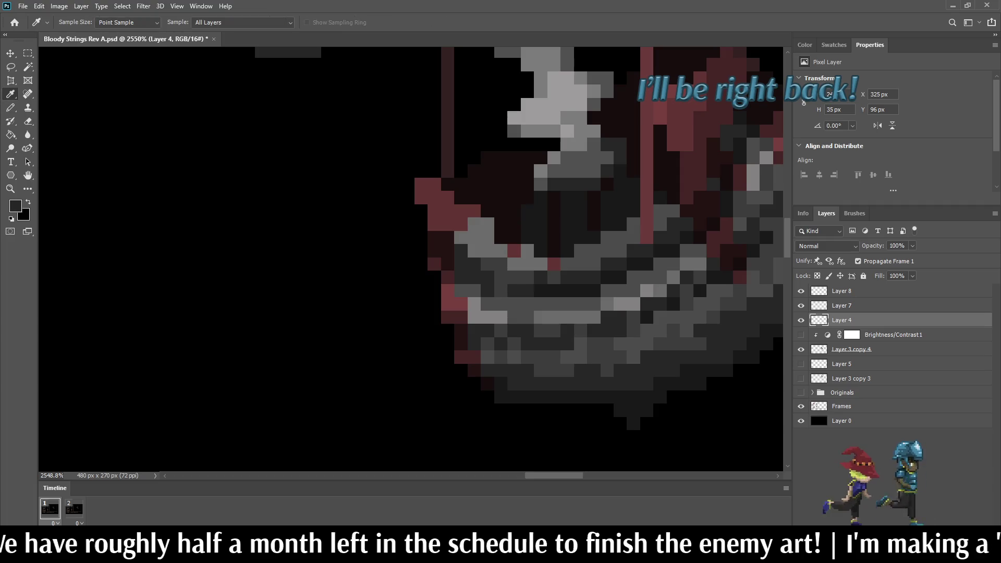
left_click(633, 397)
left_click(646, 397)
left_click(633, 410)
scroll(646, 364, "down", 5)
scroll(621, 374, "up", 4)
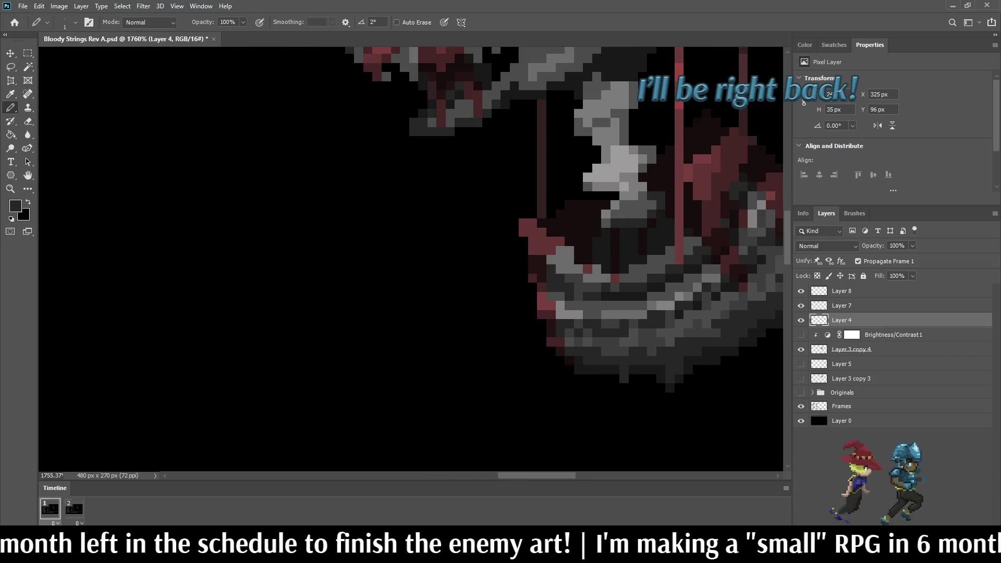
left_click(633, 369)
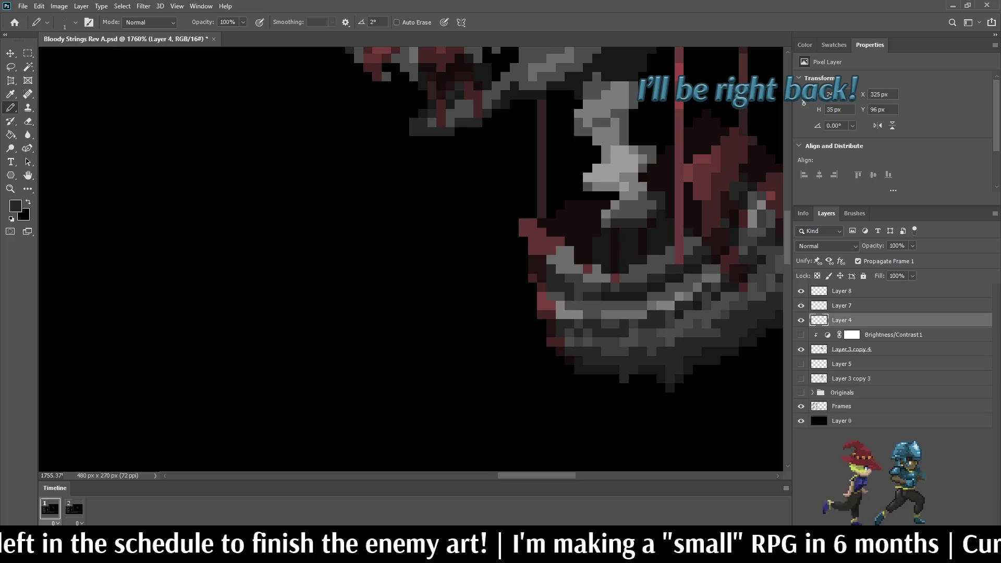
Add lighter pixels along the creature's right side and a dark-grey pixel on its lower body.
scroll(651, 386, "down", 4)
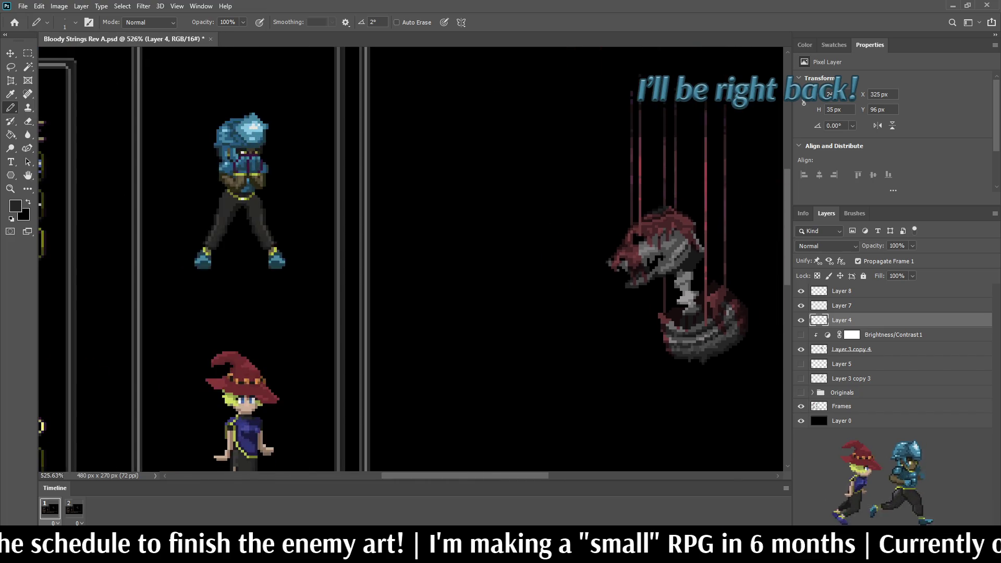
scroll(712, 364, "up", 4)
left_click_drag(728, 348, 729, 358)
left_click(729, 368)
scroll(738, 358, "down", 4)
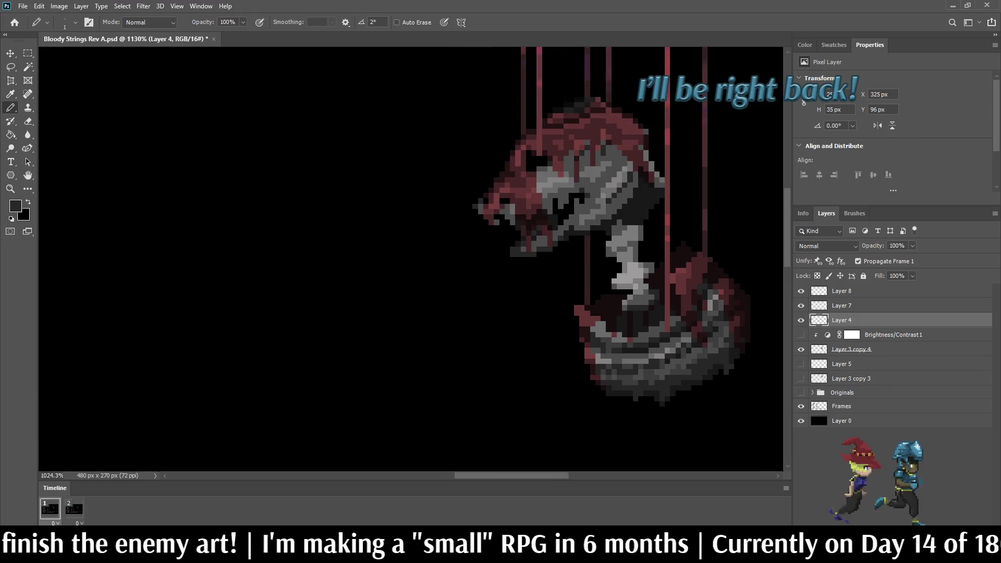
scroll(740, 364, "up", 6)
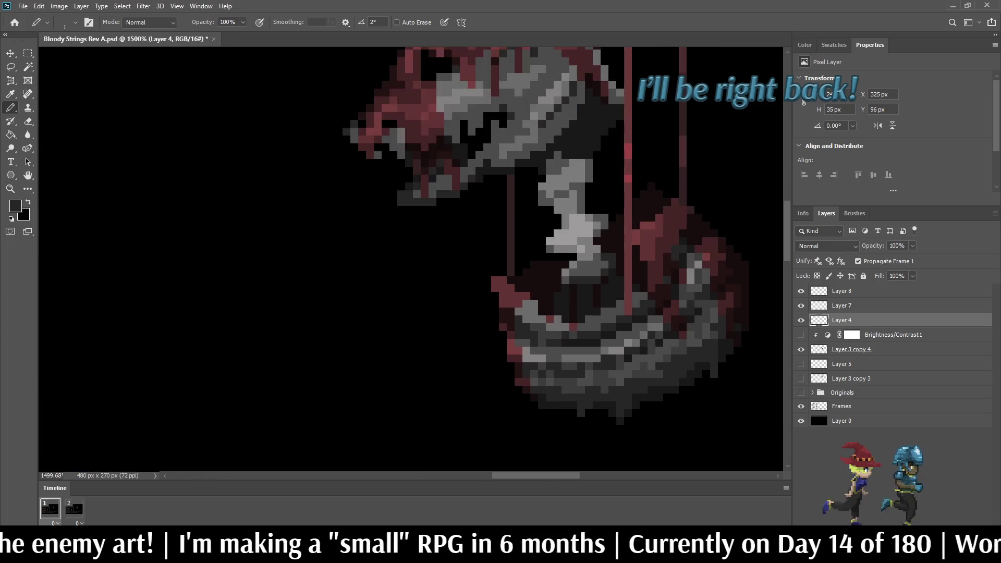
key("i")
left_click(698, 365)
key("b")
left_click(697, 380)
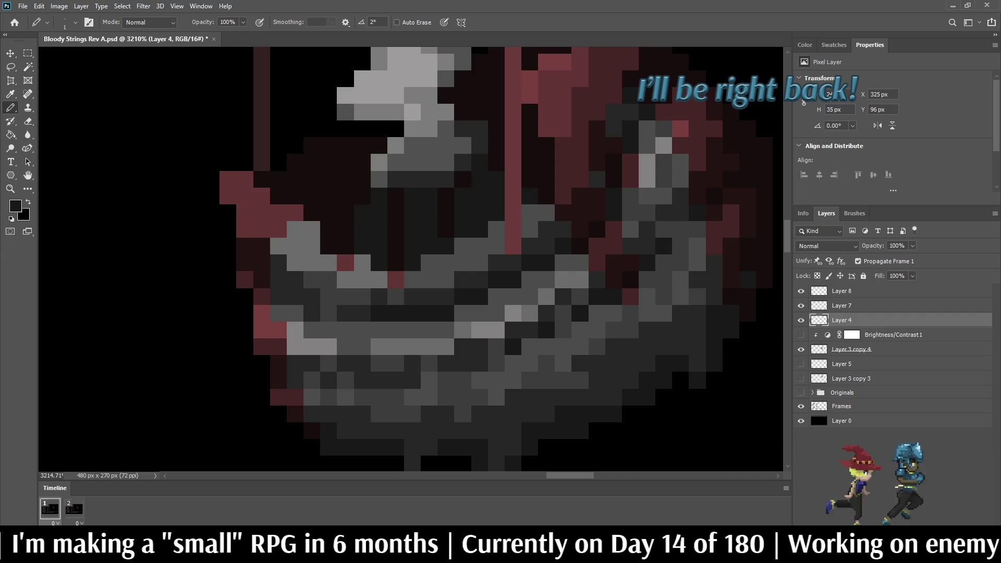
Undo a stray black pixel and darken three pixels in the light-grey strip with a sampled grey.
scroll(714, 363, "down", 3)
scroll(625, 360, "down", 5)
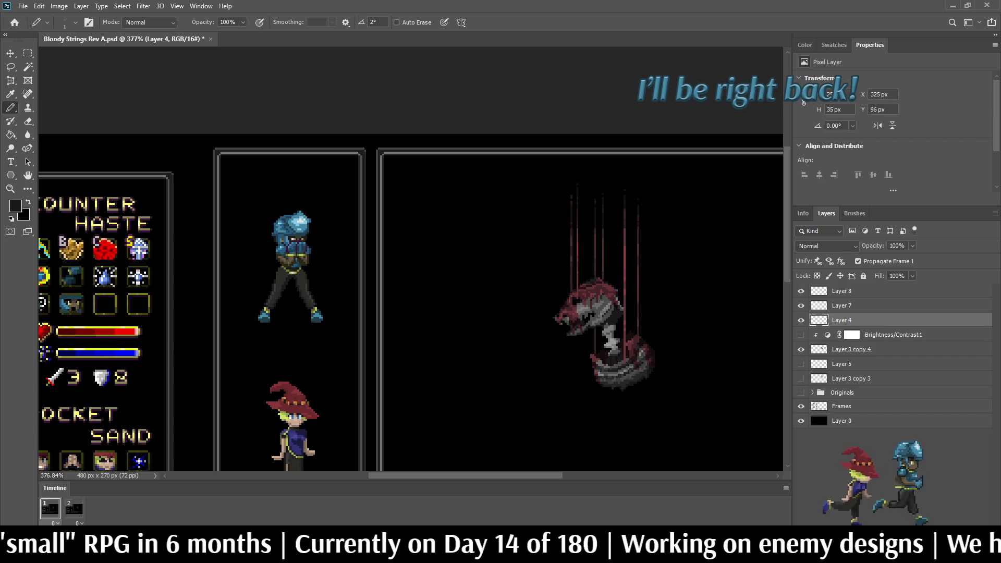
scroll(625, 360, "up", 10)
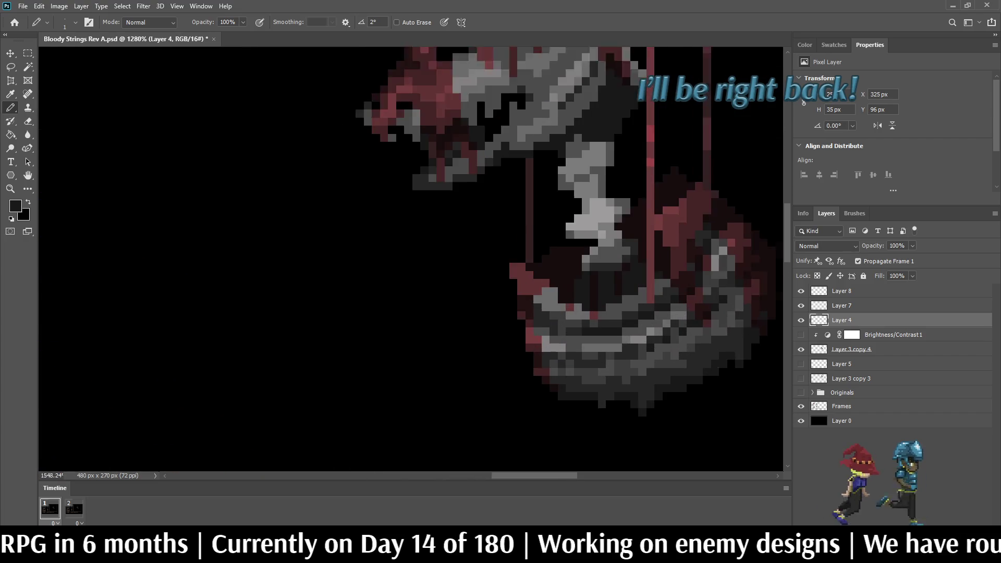
left_click(591, 341)
key("ctrl+z")
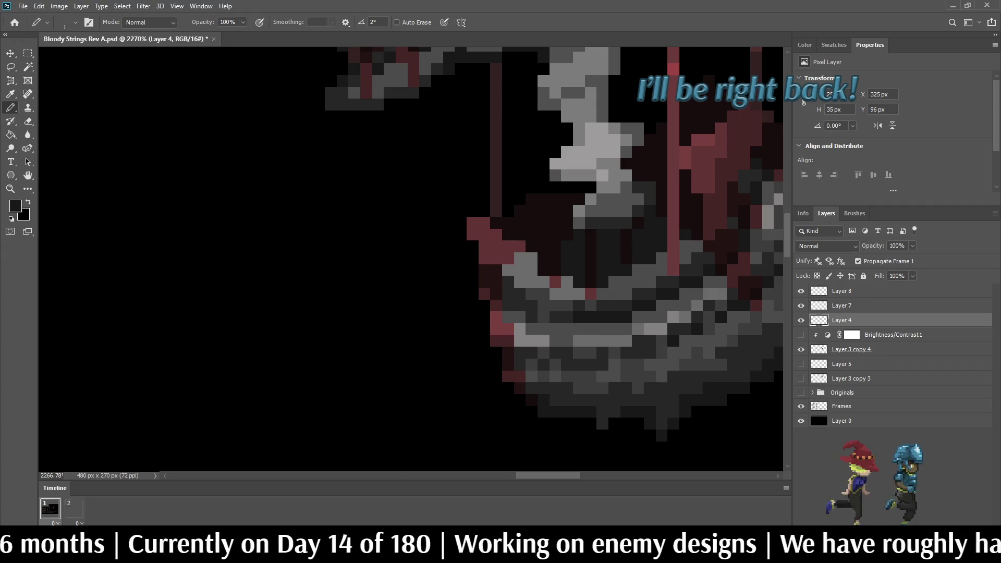
scroll(600, 365, "up", 2)
key("i")
left_click(599, 365)
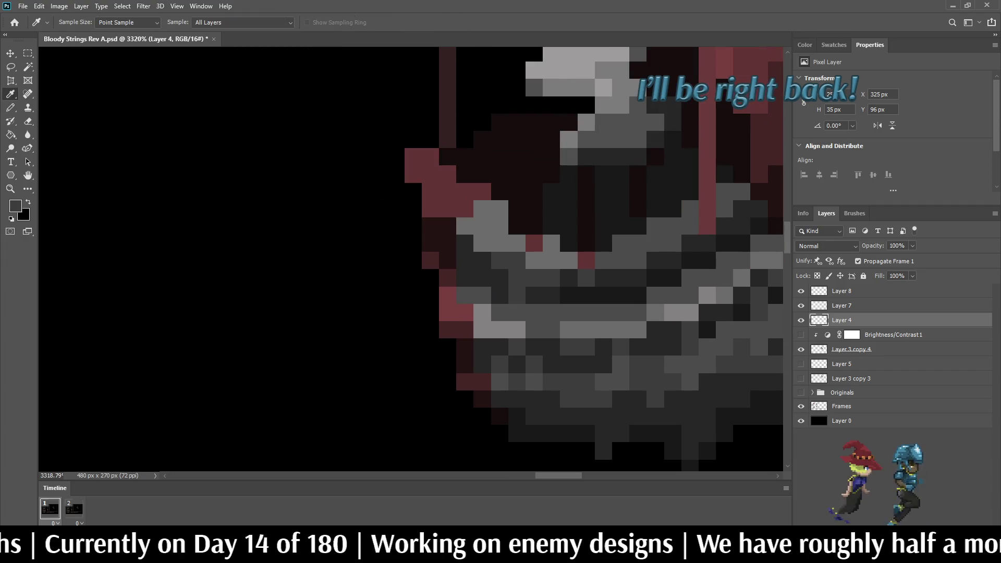
key("b")
left_click(586, 329)
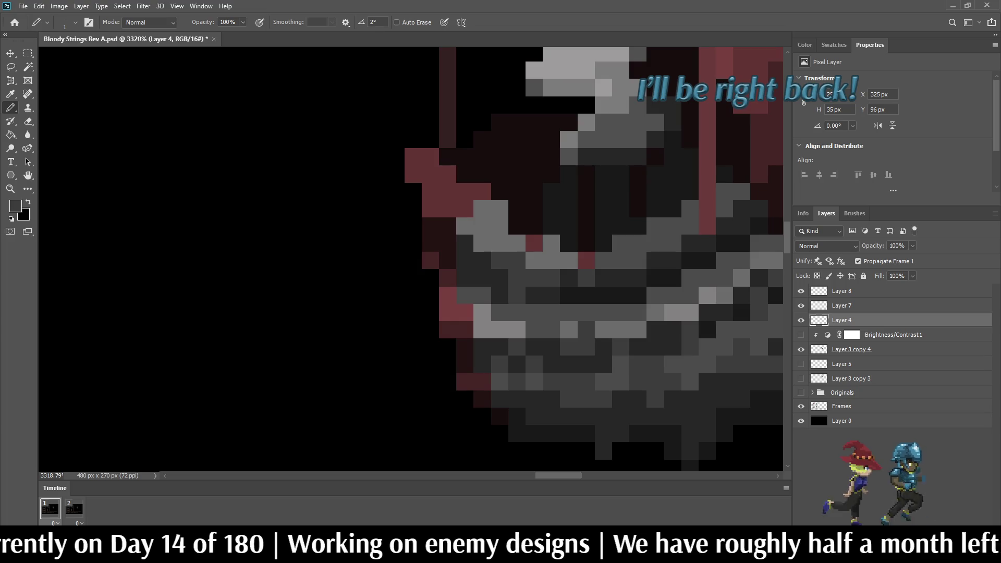
left_click(620, 312)
left_click(602, 311)
Sample a dark colour and darken two more pixels on the creature's lower body.
scroll(602, 312, "down", 5)
scroll(605, 323, "up", 5)
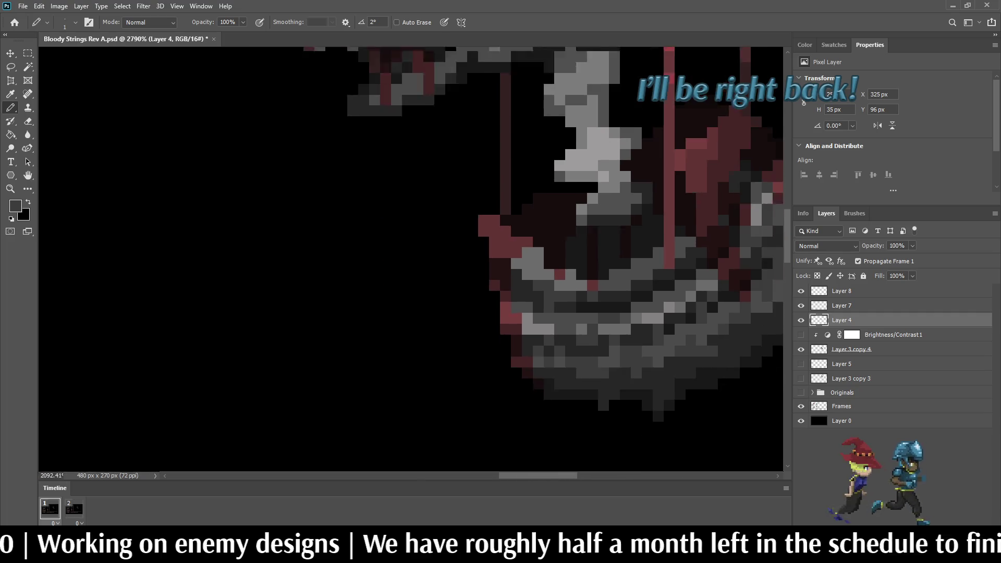
scroll(618, 322, "down", 3)
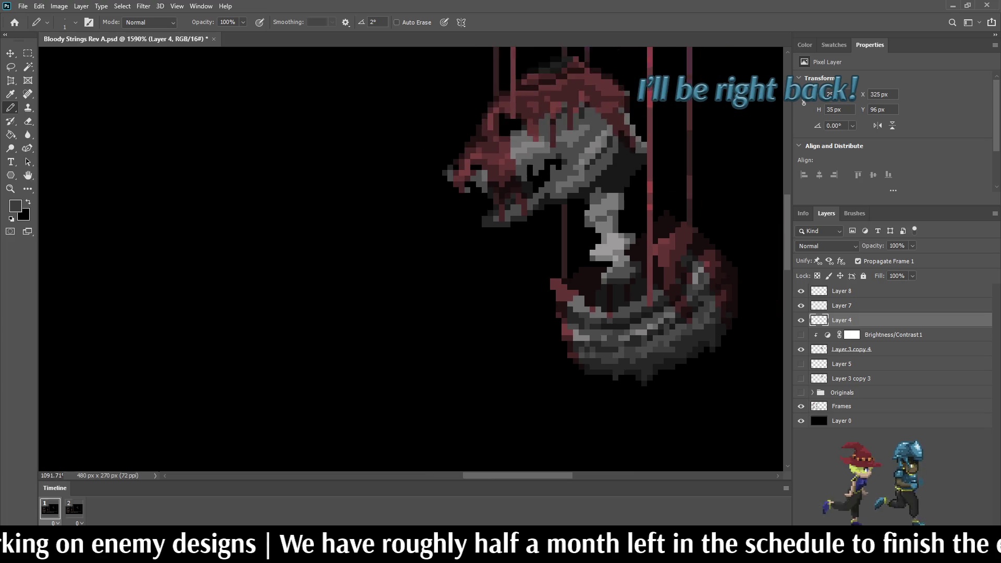
scroll(615, 323, "down", 5)
scroll(615, 323, "up", 3)
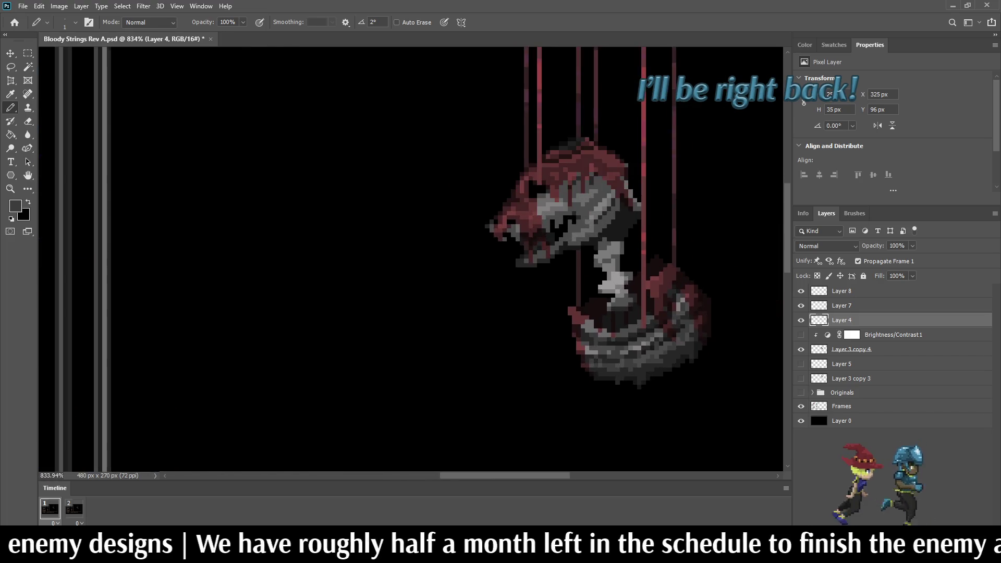
scroll(615, 323, "up", 5)
key("i")
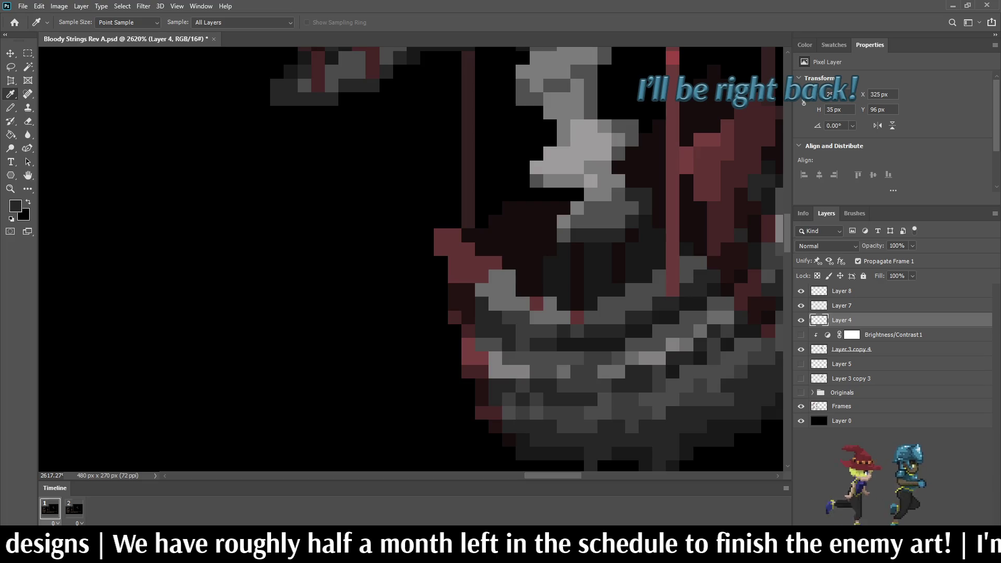
key("b")
left_click(590, 385)
left_click(577, 386)
Review the retouched creature sprite up close and save the file.
scroll(577, 386, "down", 3)
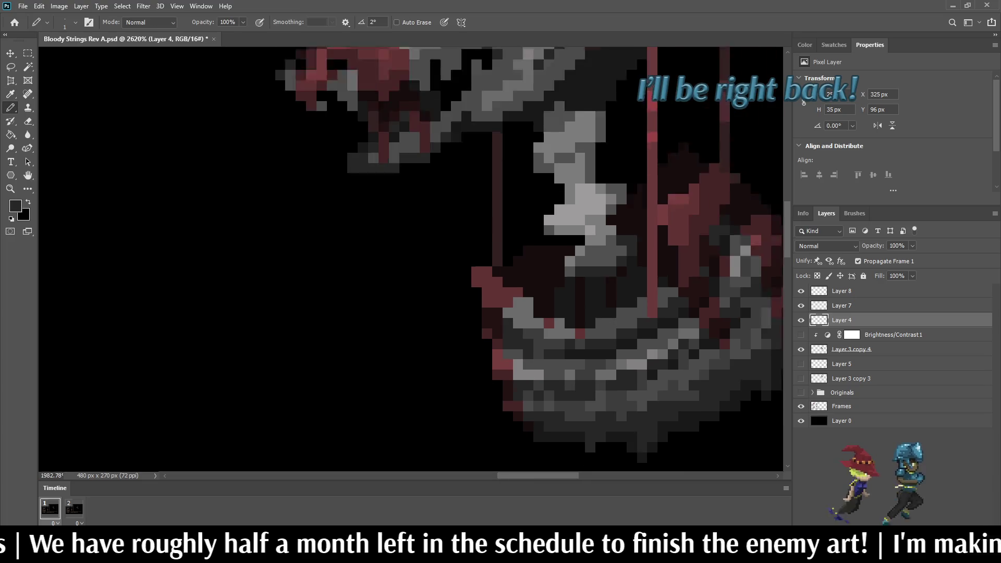
scroll(599, 261, "down", 3)
scroll(600, 261, "up", 3)
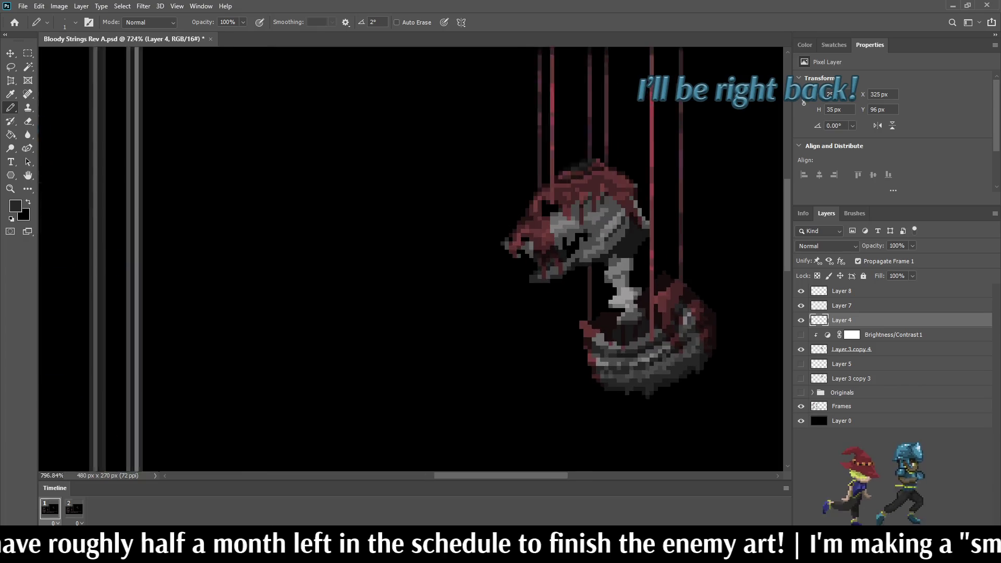
scroll(631, 409, "down", 3)
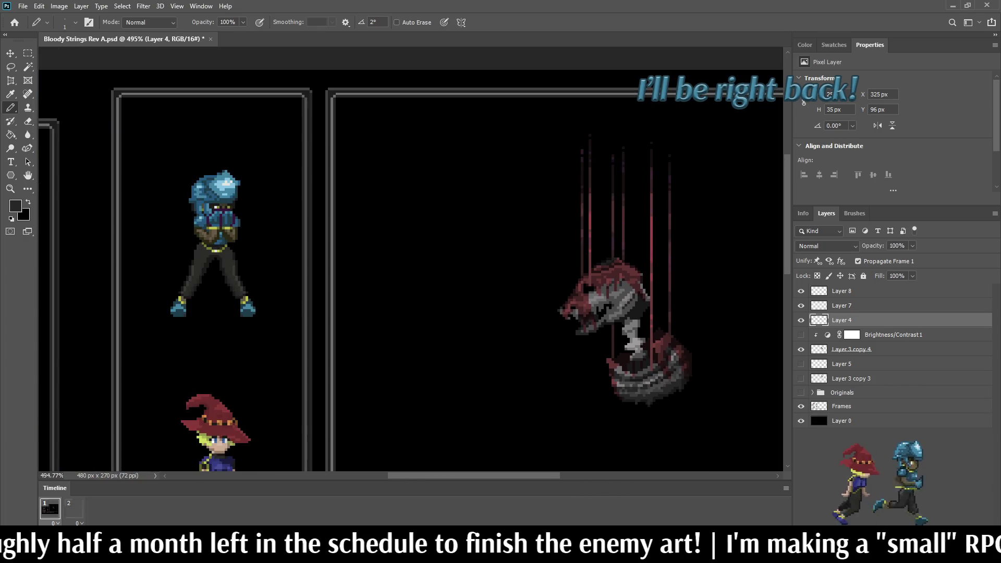
scroll(634, 385, "up", 5)
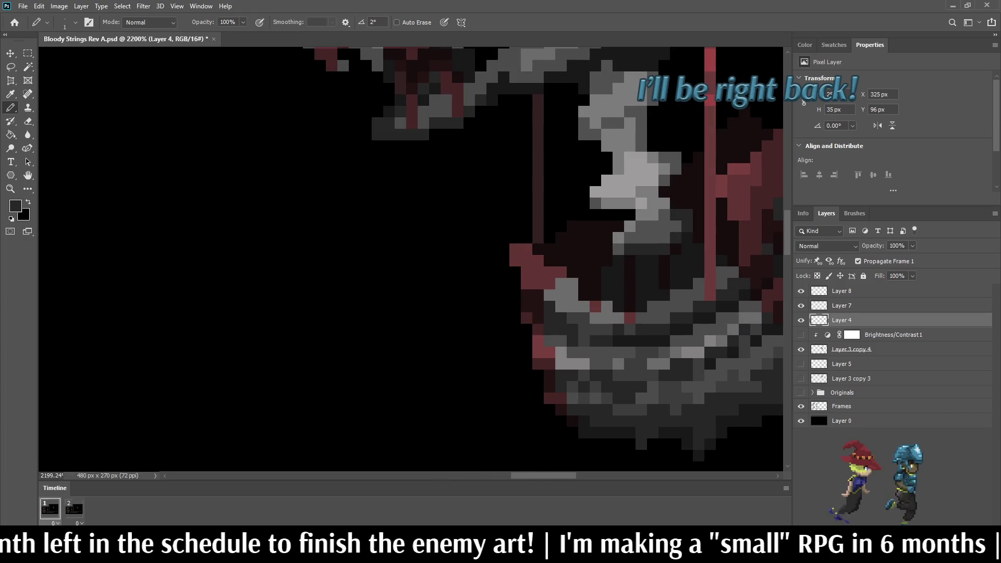
scroll(633, 365, "down", 2)
scroll(636, 347, "up", 1)
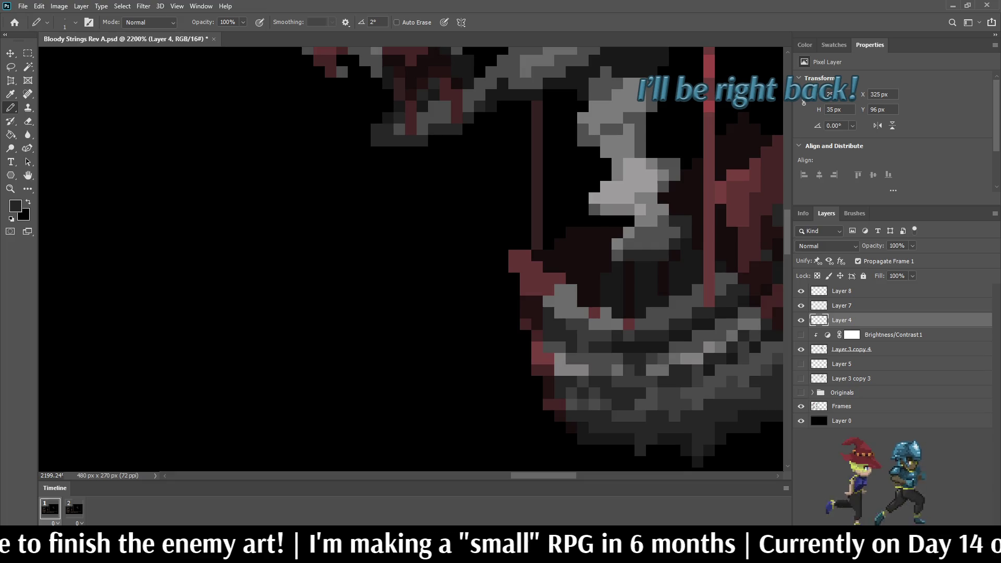
scroll(658, 314, "down", 10)
scroll(658, 313, "up", 4)
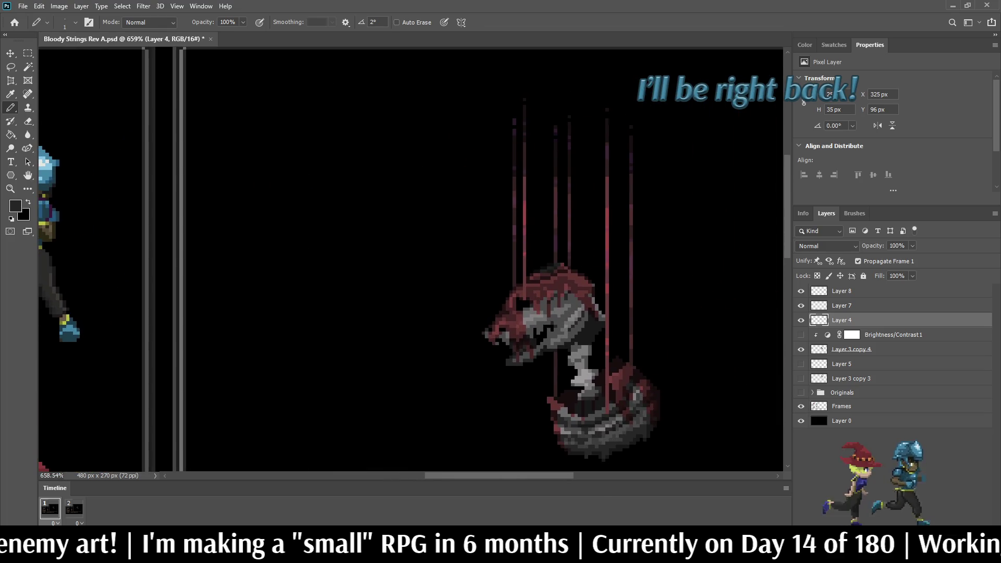
key("ctrl+s")
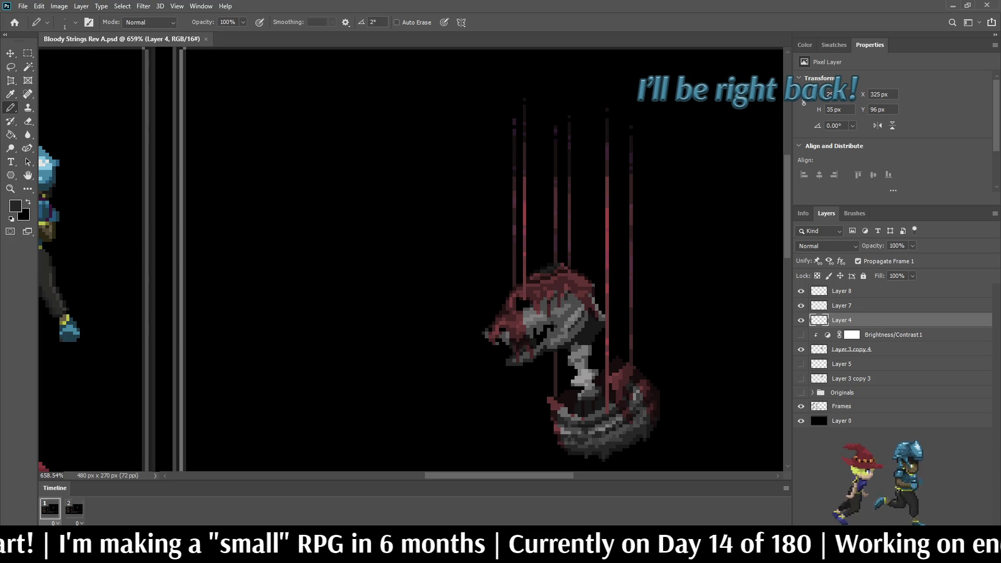
Inspect the creature again and sample another colour from it.
scroll(410, 260, "down", 1)
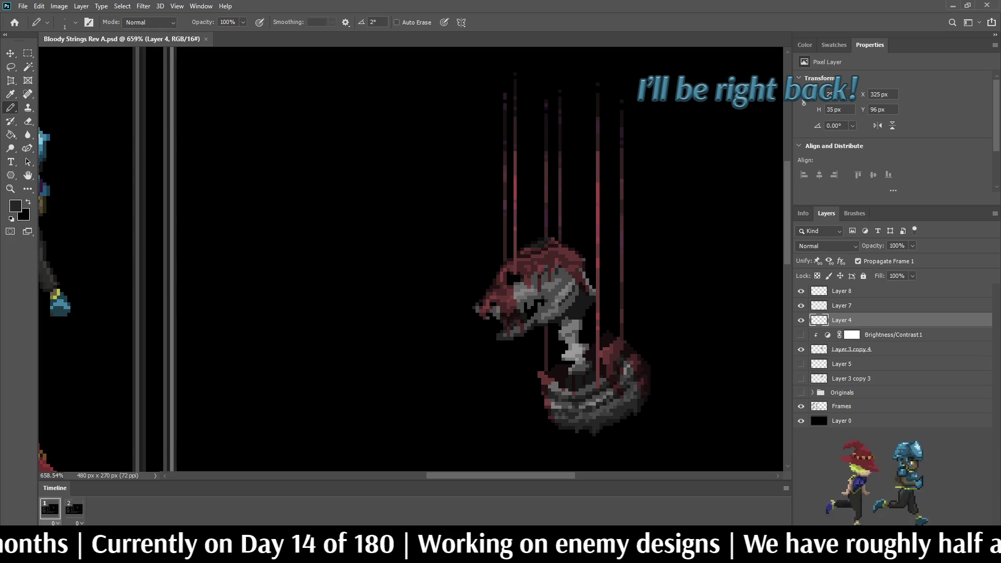
scroll(589, 319, "down", 3)
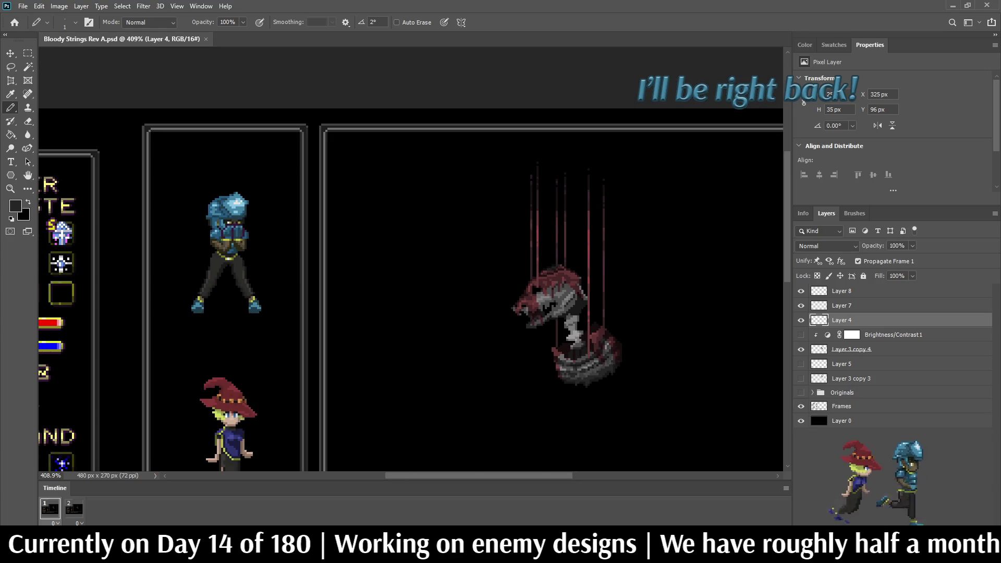
scroll(563, 317, "up", 2)
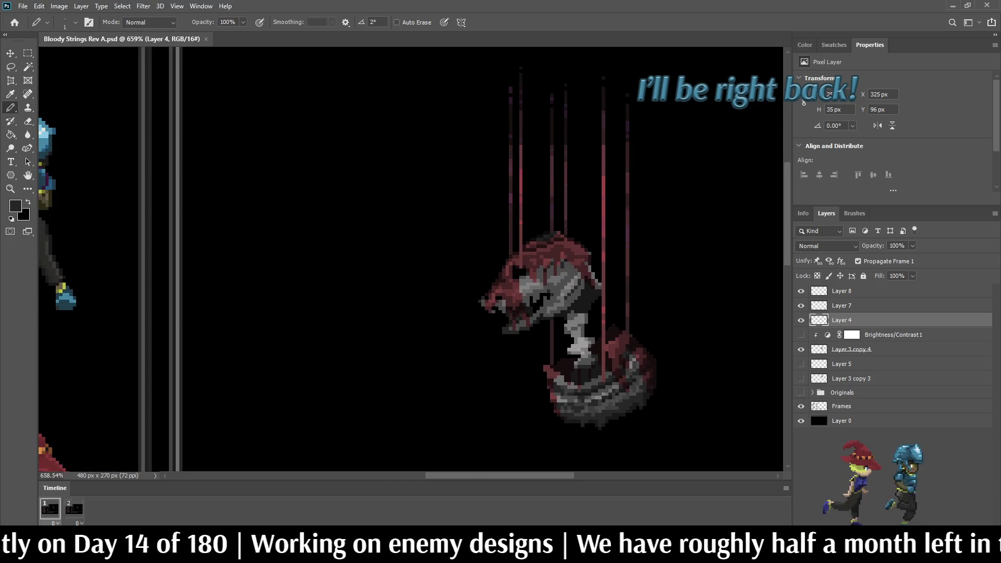
scroll(610, 411, "up", 4)
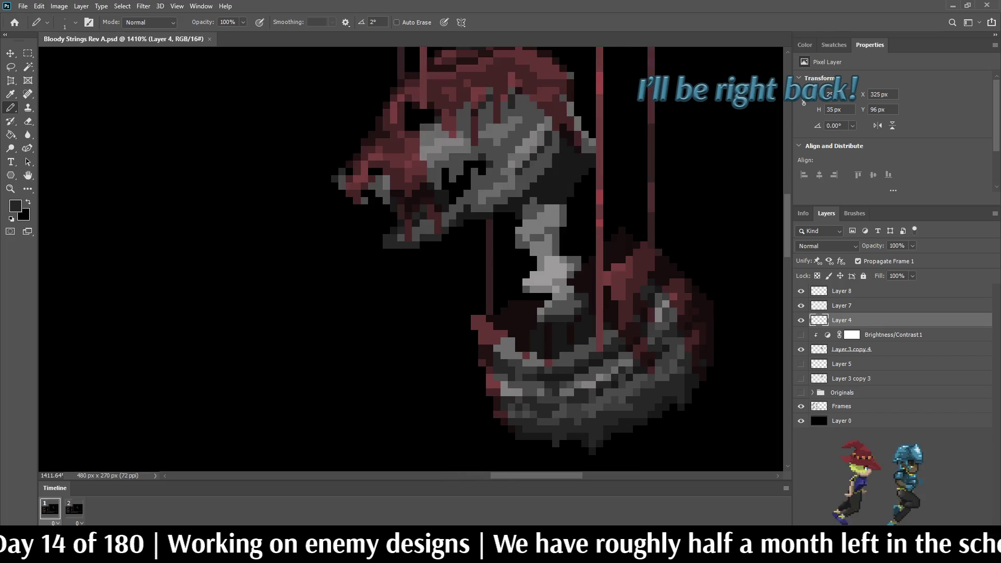
scroll(609, 438, "up", 1)
scroll(610, 396, "down", 1)
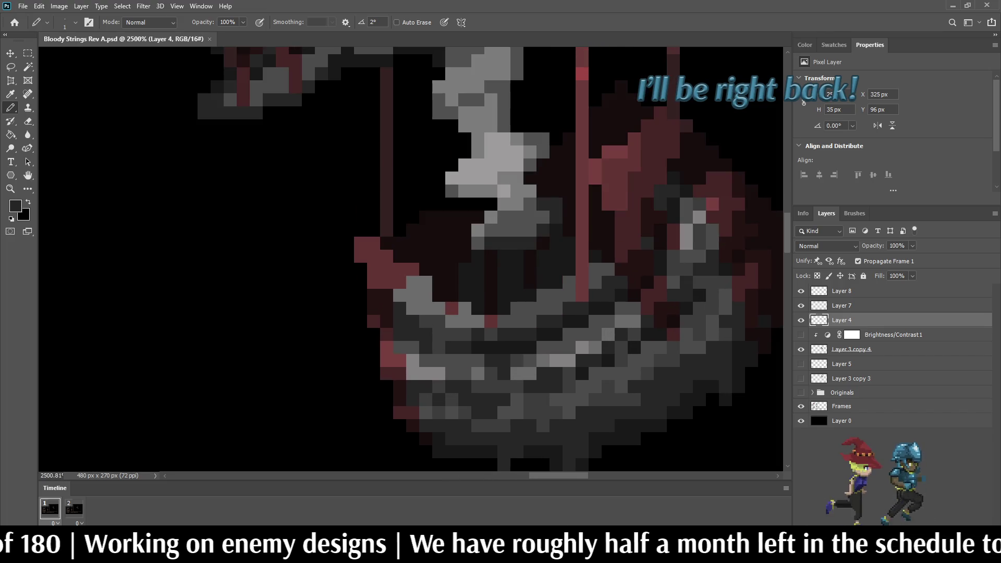
key("i")
scroll(469, 250, "down", 2)
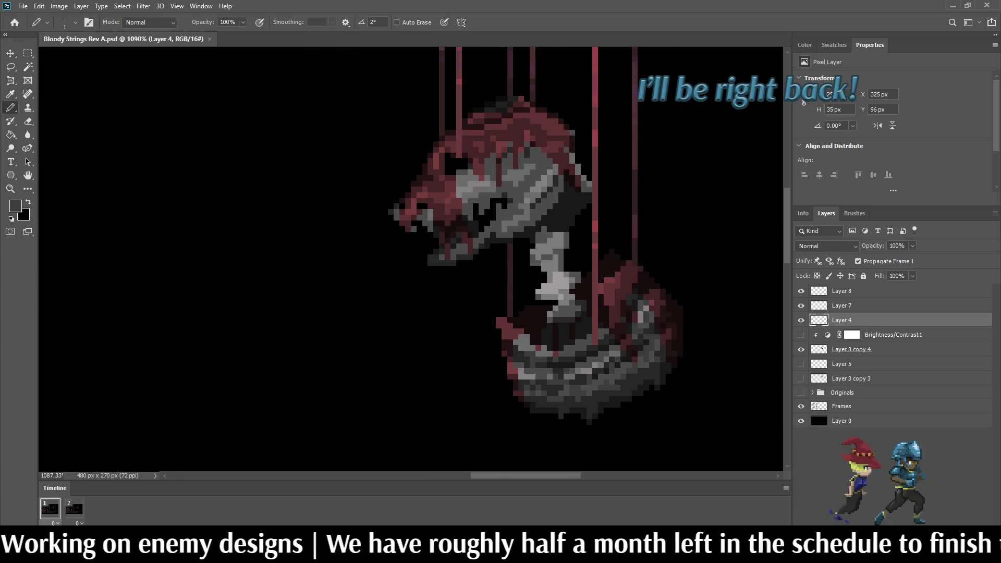
scroll(469, 250, "up", 3)
With the Pencil, darken five pixels on the string-hung creature's head.
key("b")
left_click(526, 185)
left_click(526, 196)
left_click(526, 207)
left_click(515, 196)
left_click(537, 185)
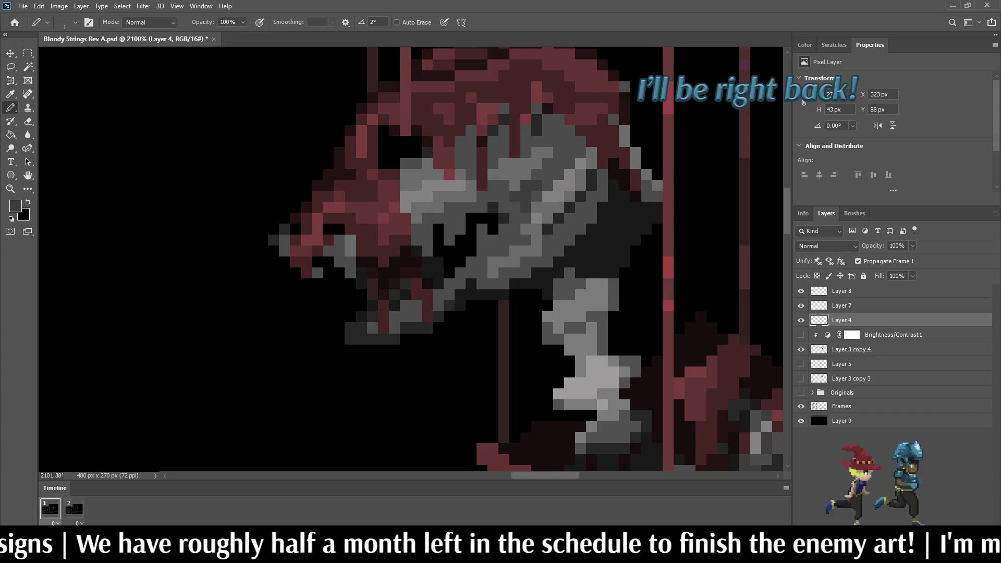
scroll(579, 177, "down", 5)
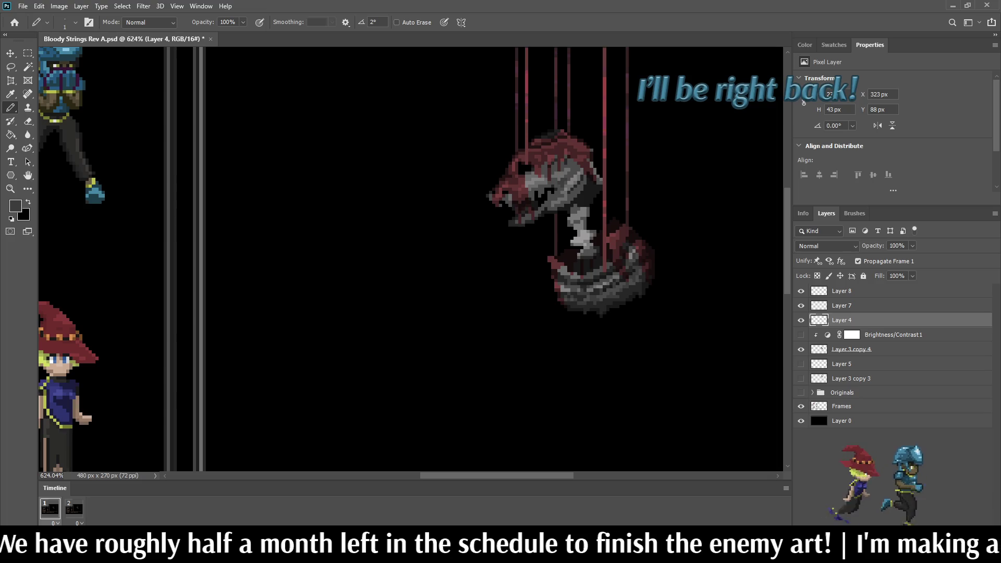
scroll(585, 150, "up", 2)
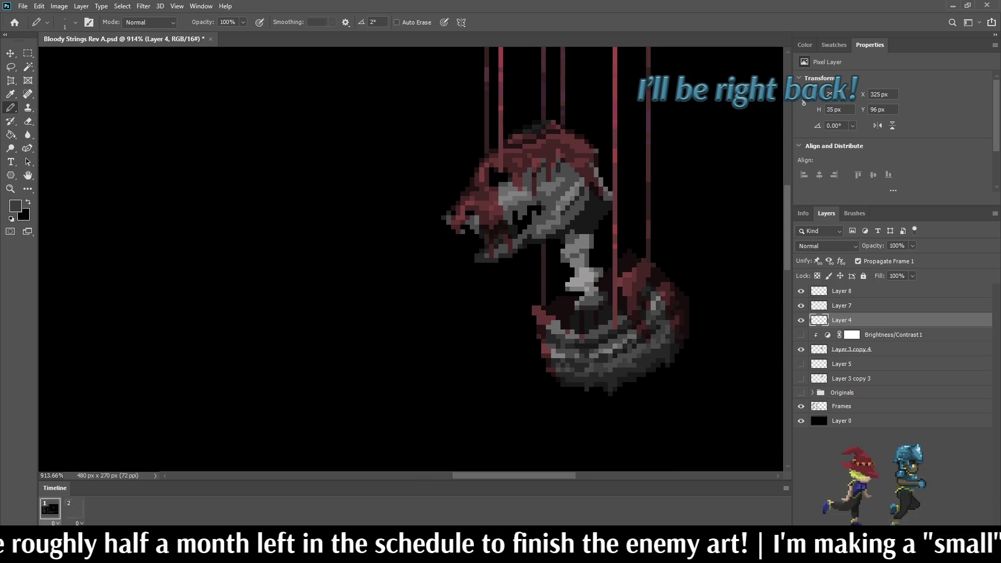
scroll(566, 175, "up", 4)
Darken pixels along the head's top and face, moving one misplaced pixel a row lower.
mouse_move(557, 145)
left_mouse_down()
mouse_move(571, 144)
mouse_move(571, 171)
left_mouse_up()
left_click(584, 158)
left_click(597, 171)
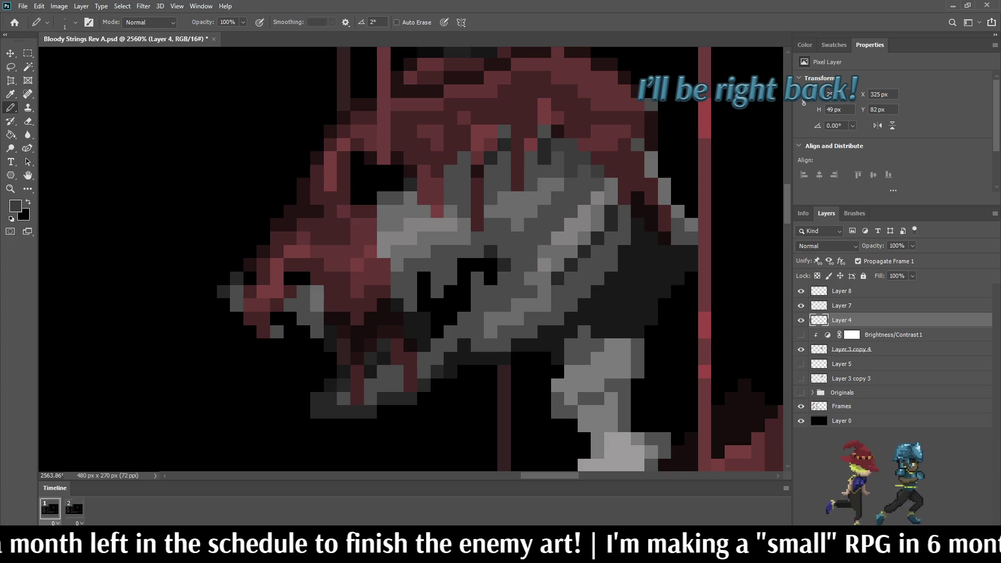
left_click(571, 185)
key("ctrl+z")
left_click(571, 198)
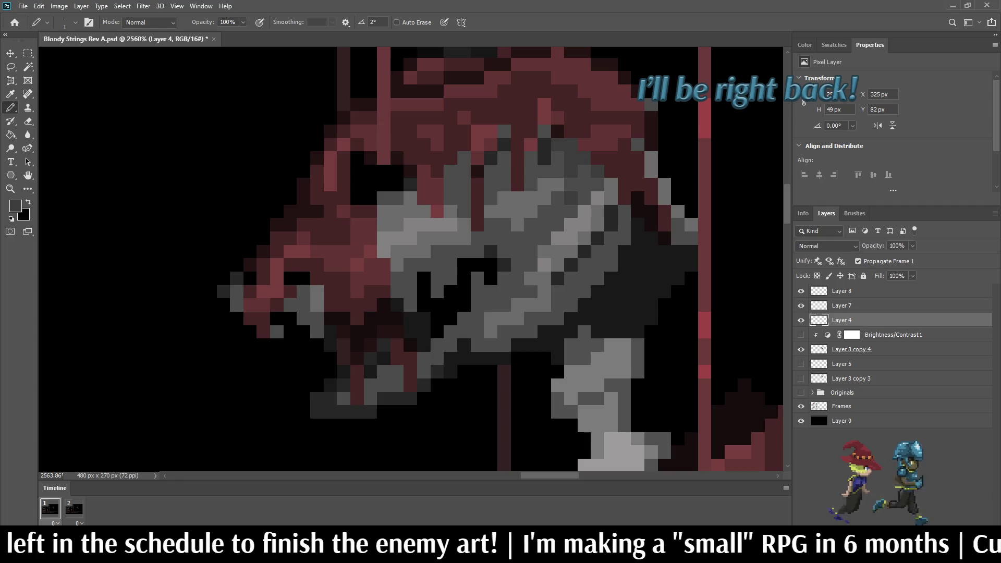
Darken pixels along the creature's jaw, snout edge and lower jaw.
left_click(504, 131)
left_click(544, 132)
left_click(464, 158)
left_click(463, 171)
left_click(450, 171)
left_click(450, 184)
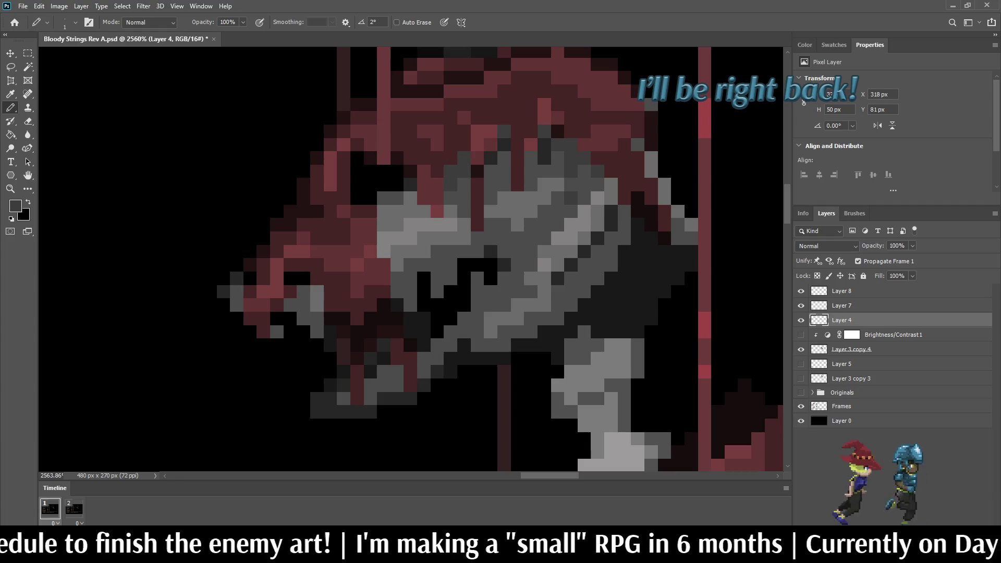
left_click(490, 184)
scroll(504, 232, "down", 5)
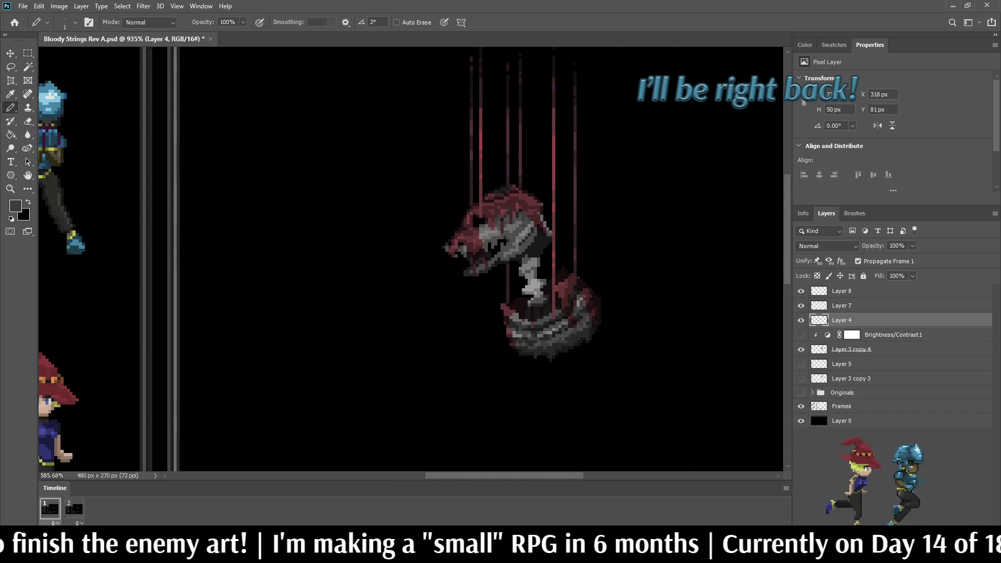
scroll(506, 232, "up", 3)
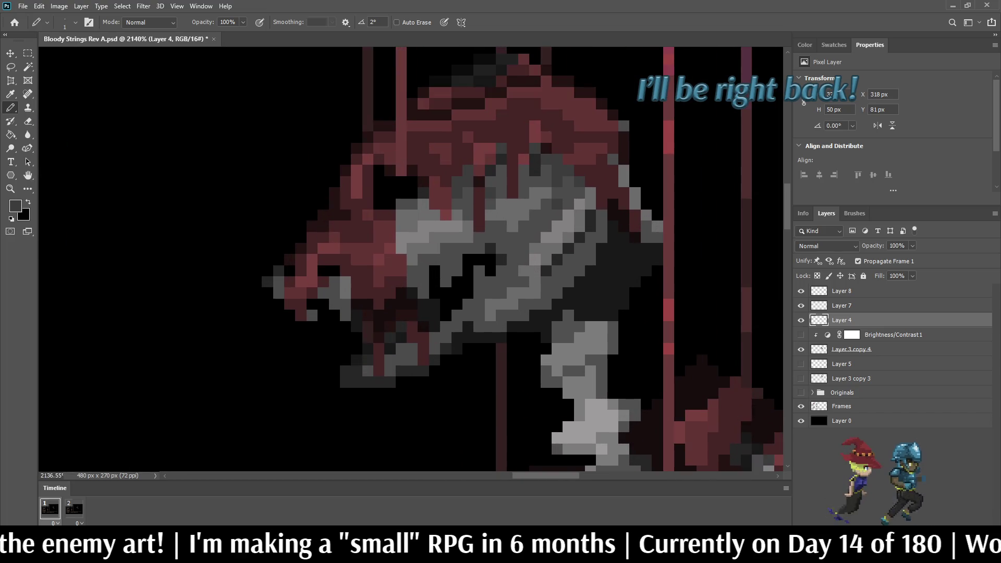
left_click(535, 225)
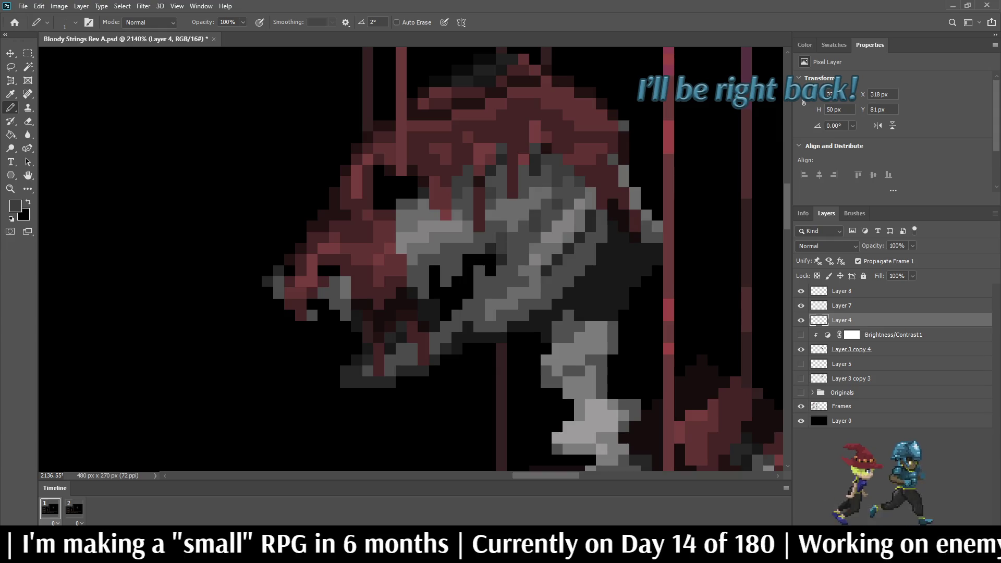
scroll(535, 258, "down", 5)
scroll(535, 224, "down", 2)
scroll(535, 224, "up", 7)
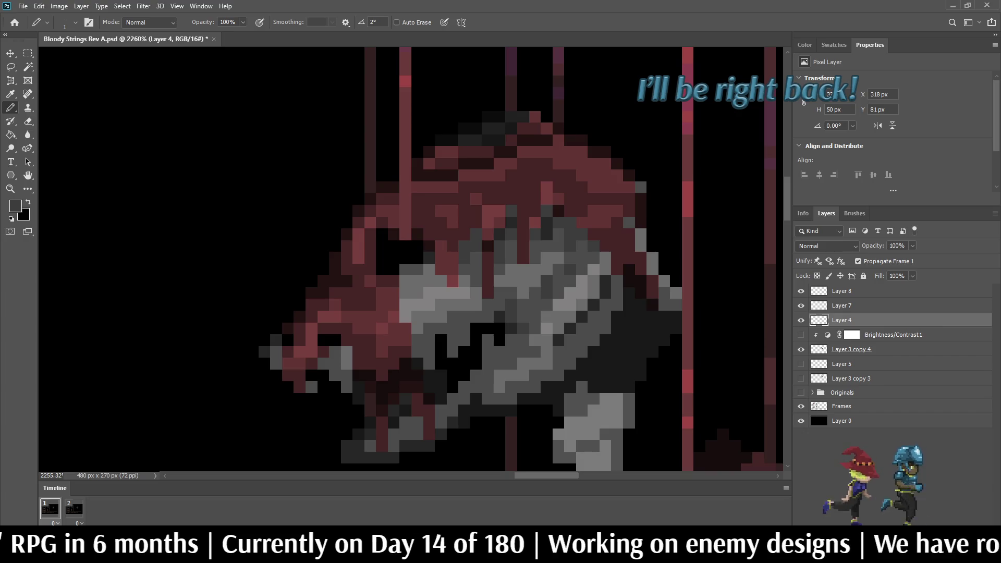
scroll(331, 323, "down", 4)
Save Bloody Strings Rev A.psd.
key("ctrl+s")
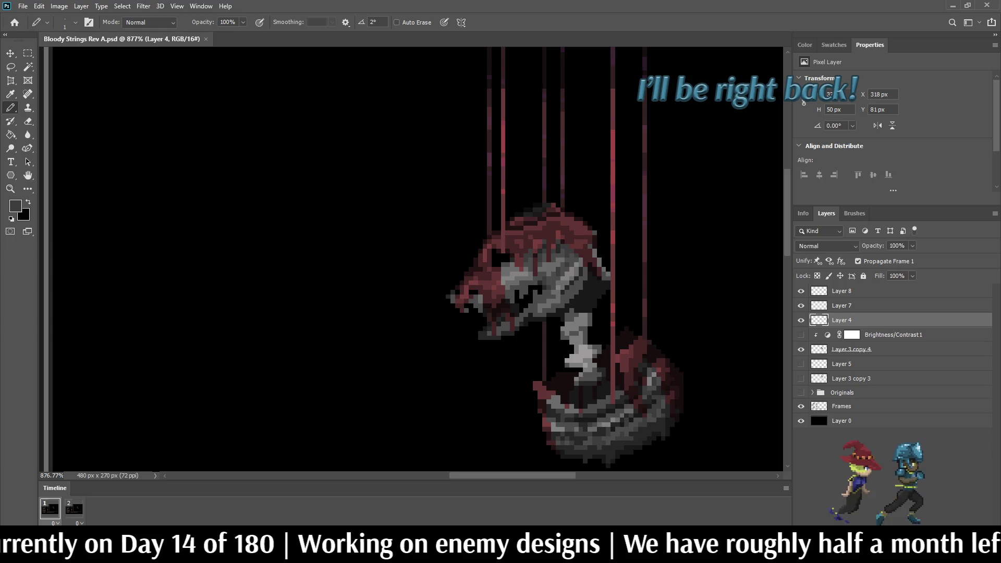
scroll(589, 256, "down", 1)
scroll(586, 269, "down", 1)
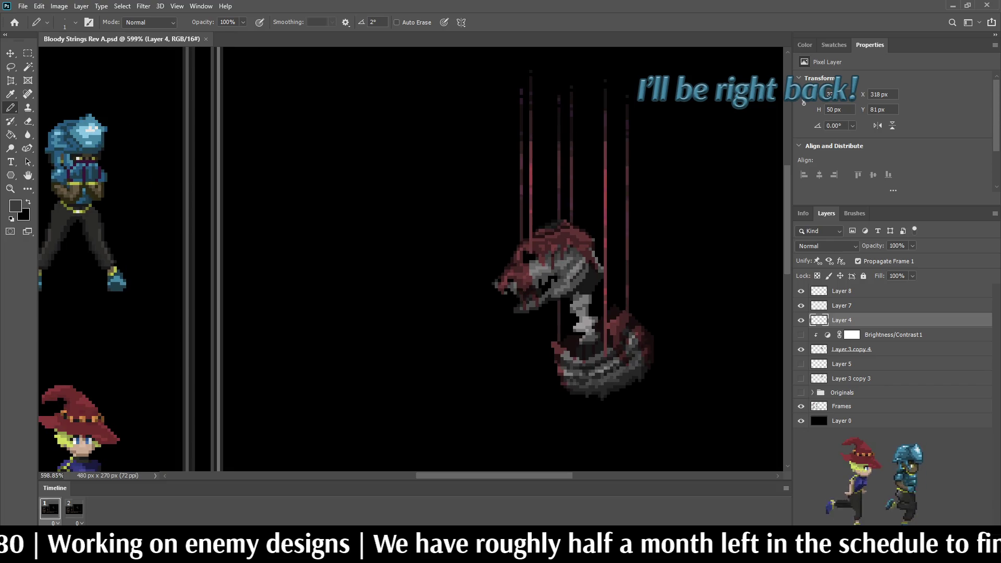
scroll(537, 258, "up", 1)
scroll(638, 354, "up", 3)
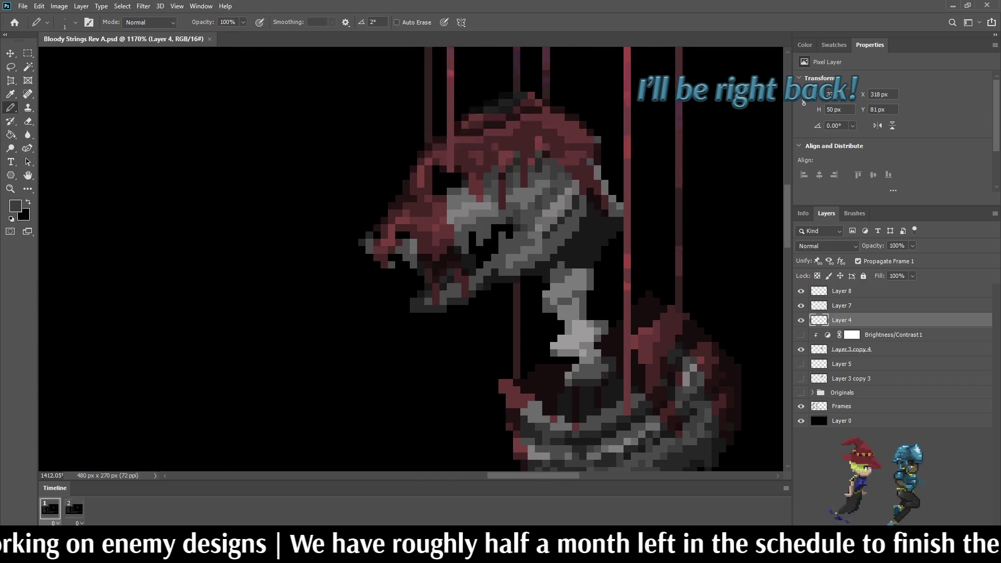
Sample dark maroon from the head and paint a diagonal plus an edge pixel with it.
left_click(637, 354, "alt")
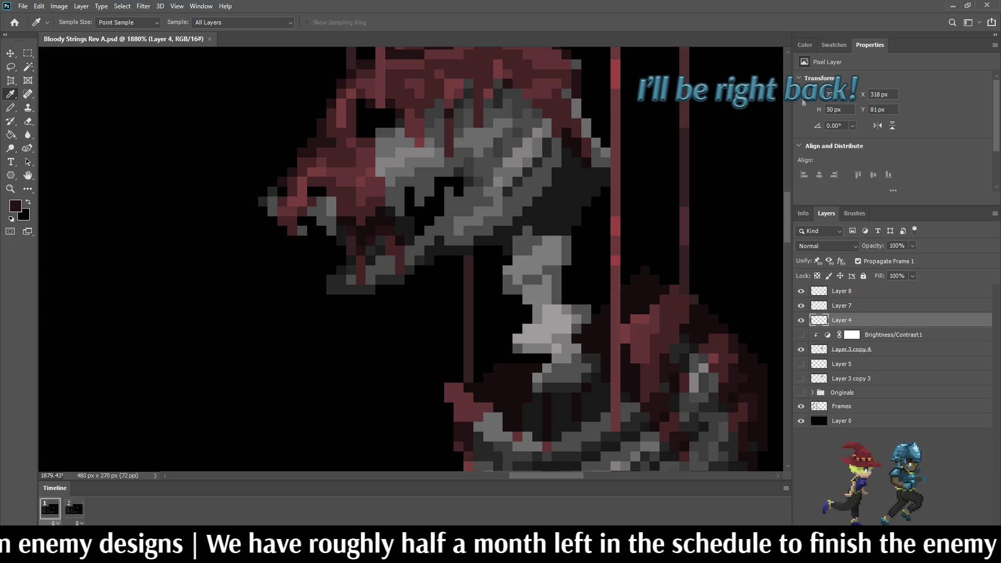
scroll(347, 151, "up", 4)
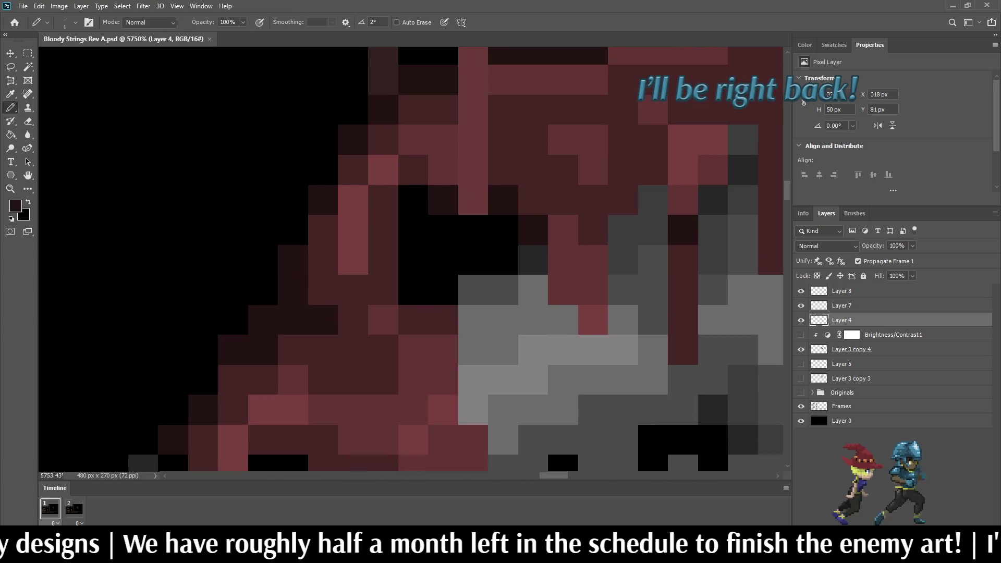
scroll(446, 214, "up", 1)
mouse_move(479, 233)
left_mouse_down()
mouse_move(417, 250)
mouse_move(405, 306)
mouse_move(405, 197)
left_mouse_up()
left_click(515, 234)
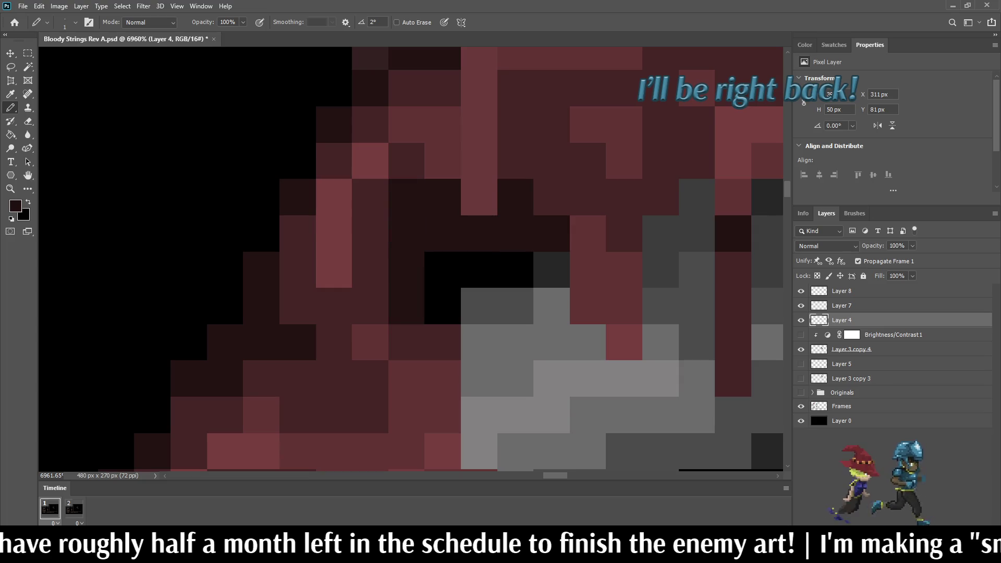
scroll(492, 219, "down", 2)
Recolour four black pixels along the head's outline to maroon.
key("i")
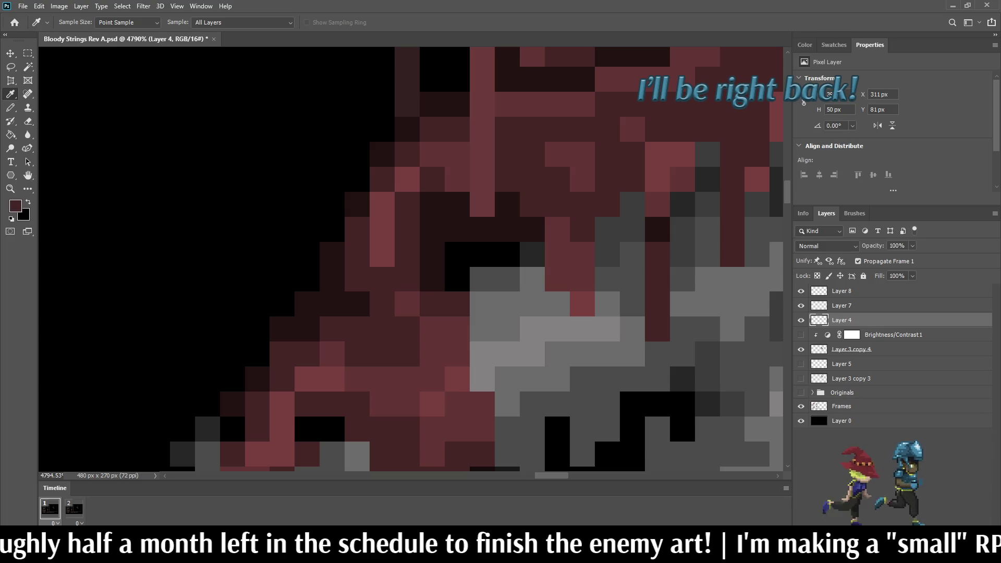
key("b")
mouse_move(507, 253)
left_mouse_down()
mouse_move(457, 253)
mouse_move(457, 279)
left_mouse_up()
scroll(457, 279, "down", 2)
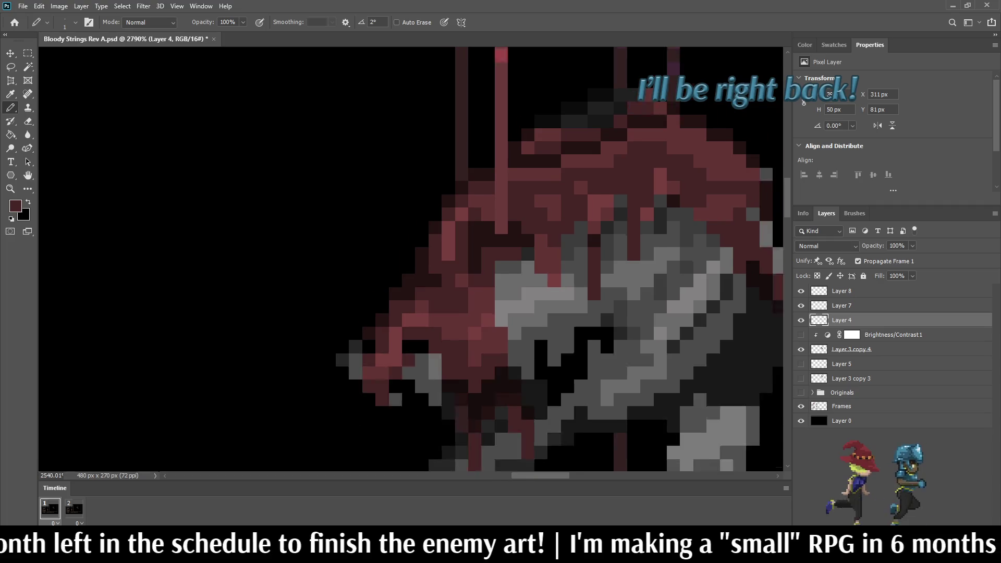
scroll(472, 254, "down", 2)
scroll(473, 254, "up", 4)
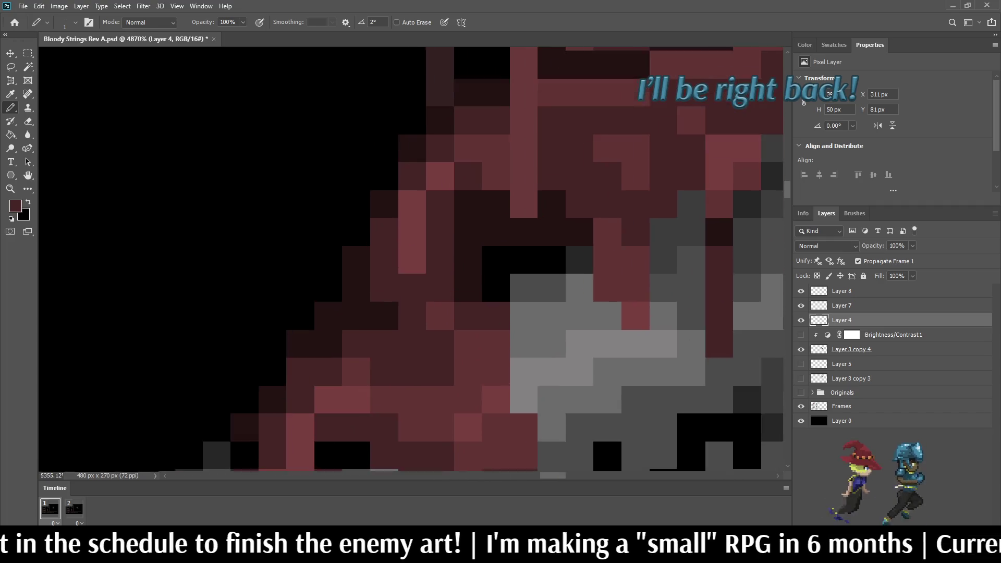
scroll(490, 243, "up", 2)
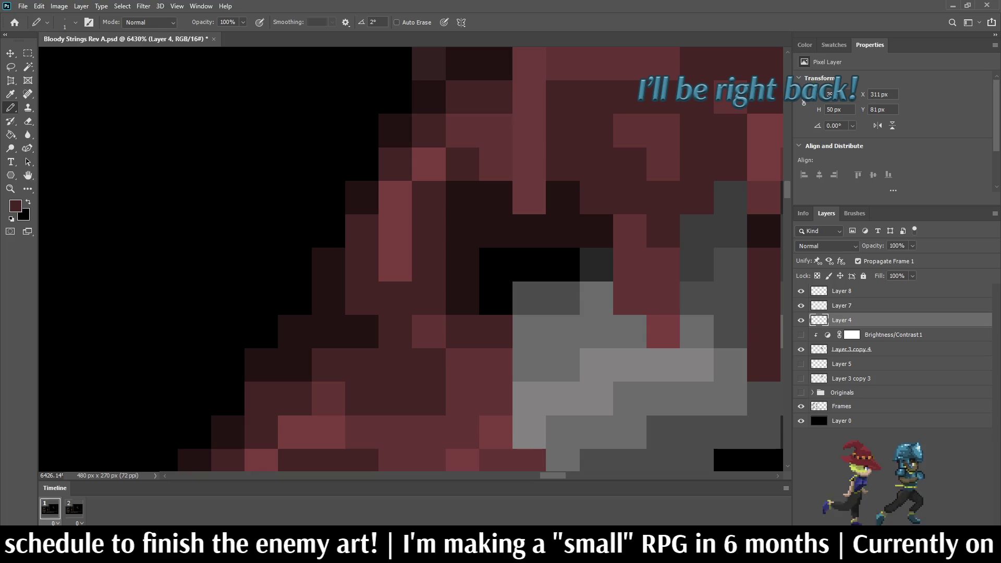
Try filling two pixels in the gap under the head with near-black, then undo them.
key("i")
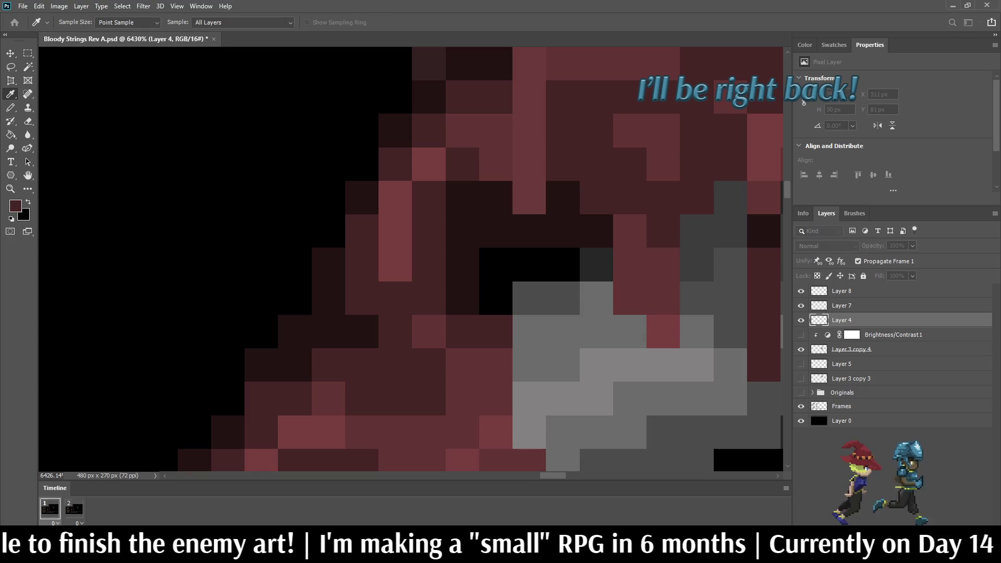
left_click(561, 231)
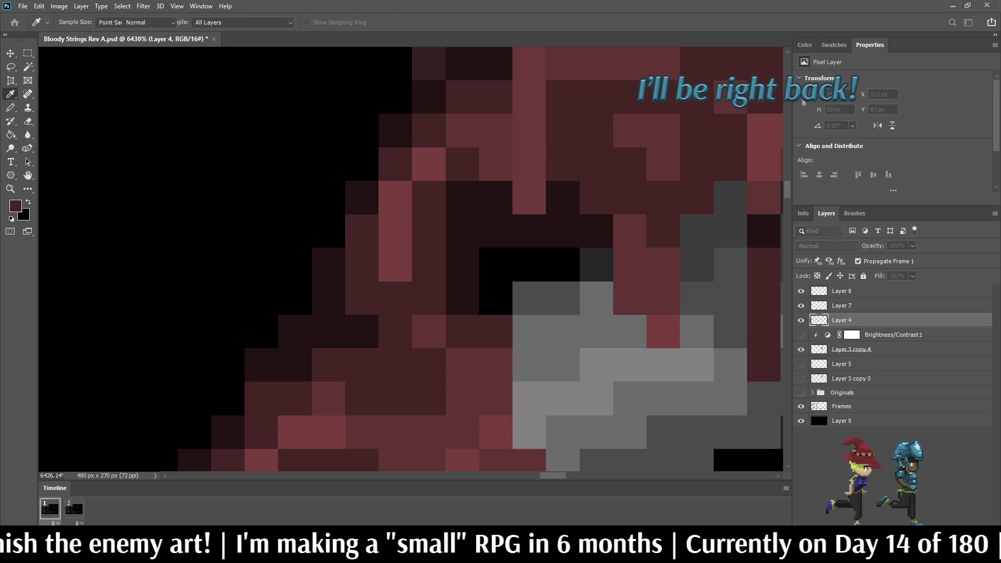
key("b")
left_click(562, 264)
left_click(495, 297)
key("ctrl+z")
key("ctrl+z")
scroll(520, 288, "down", 5)
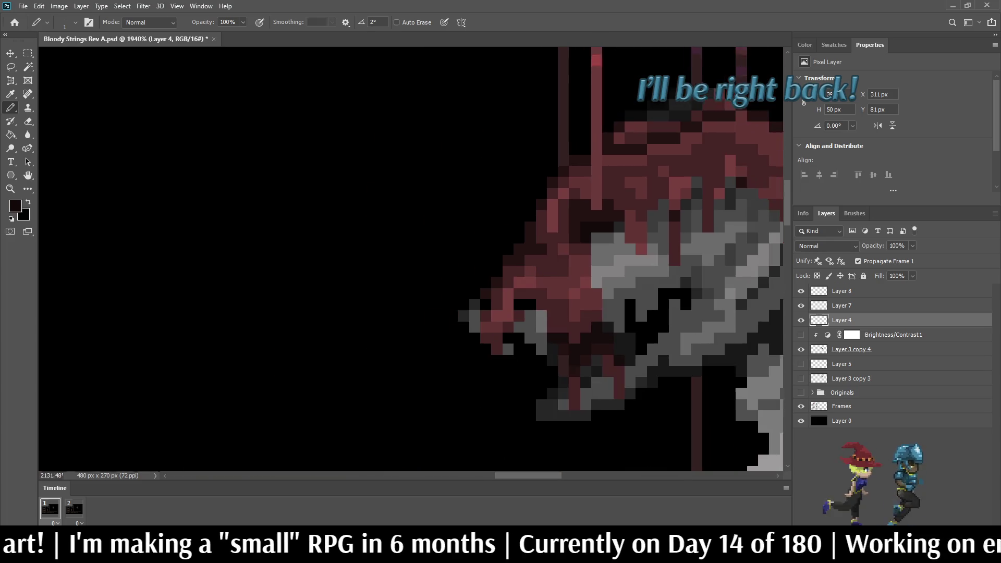
scroll(584, 242, "up", 3)
Darken two adjacent pixels on the creature's head.
key("i")
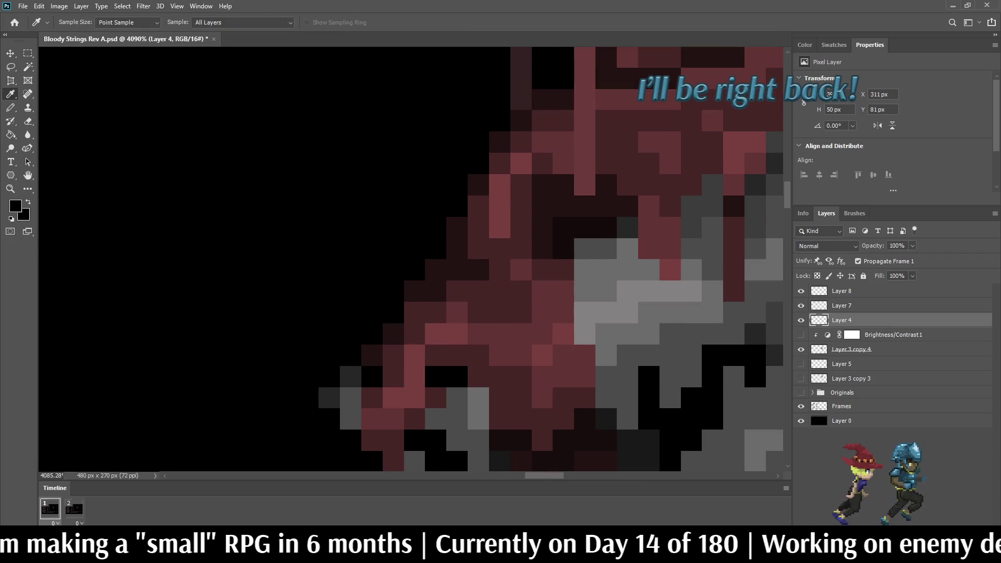
key("b")
left_click(585, 248)
left_click(605, 249)
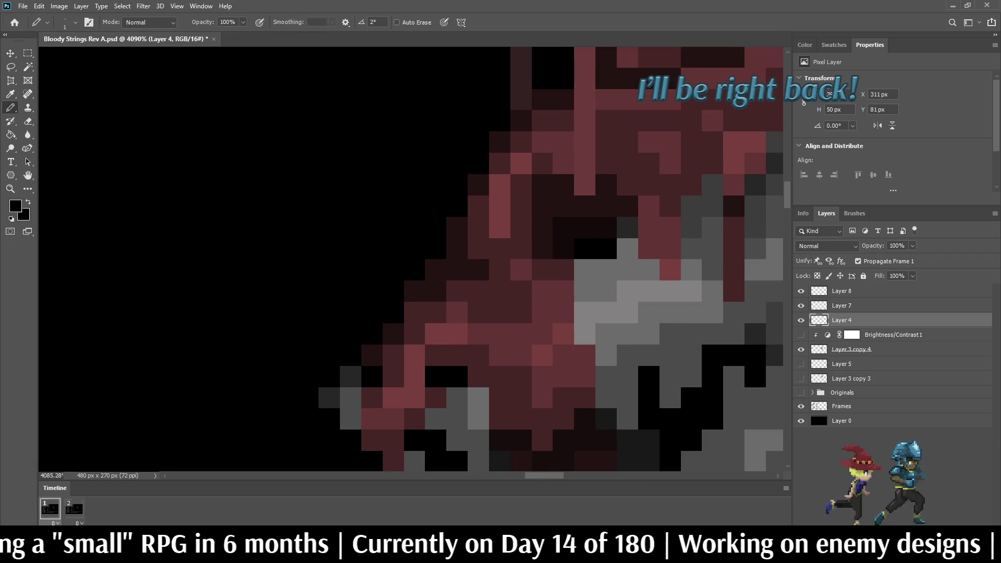
scroll(599, 307, "down", 3)
scroll(625, 308, "down", 2)
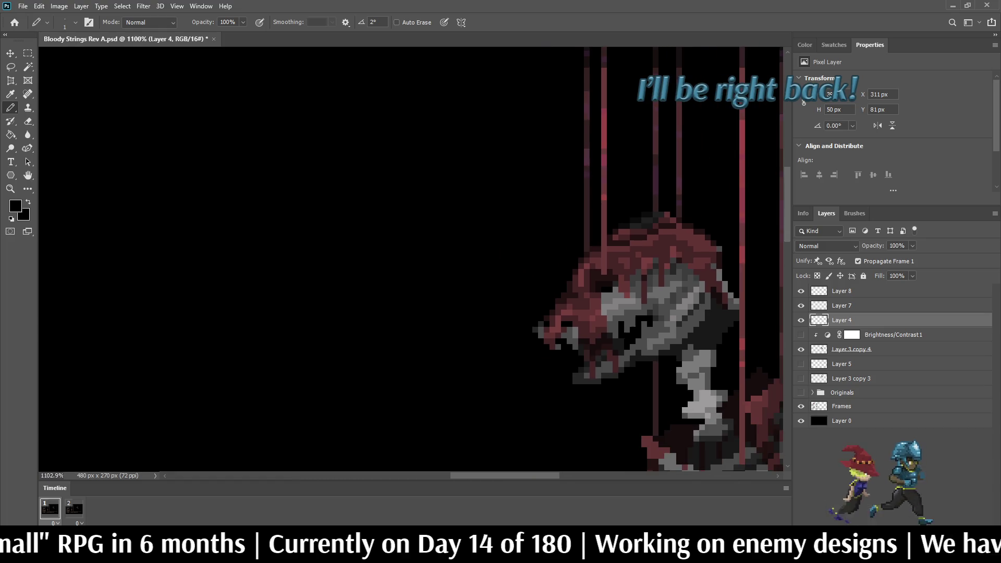
scroll(626, 307, "up", 3)
scroll(617, 282, "up", 2)
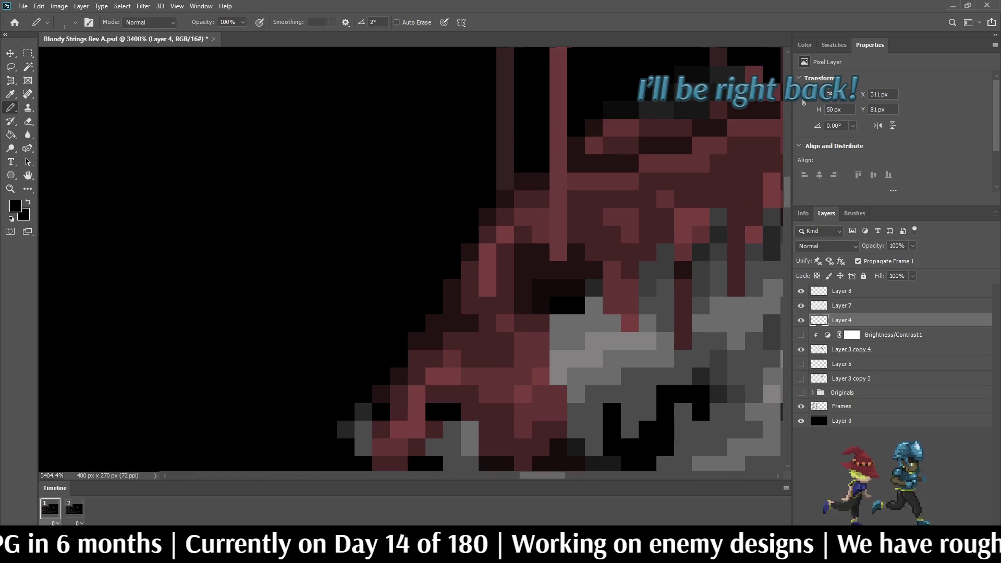
scroll(486, 443, "down", 5)
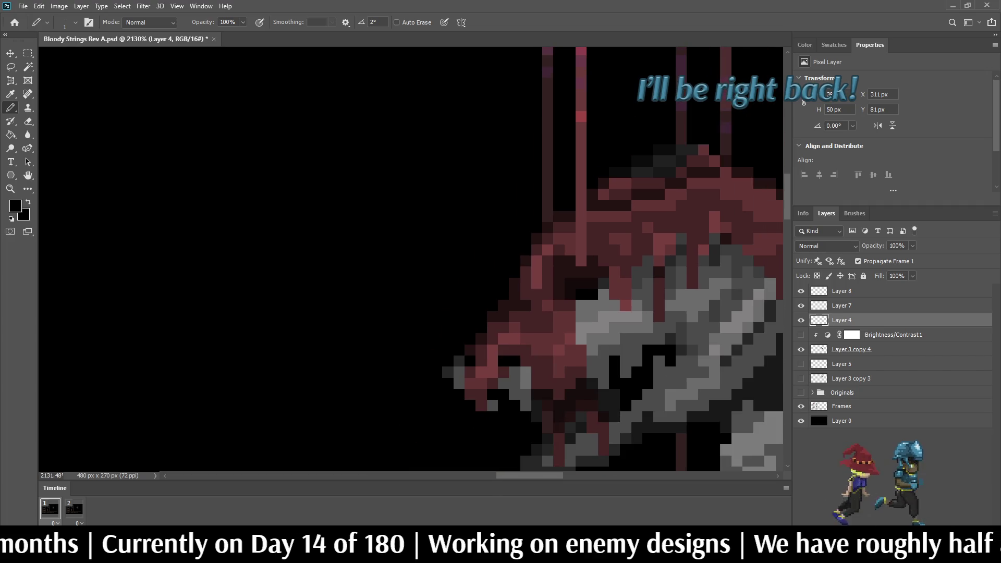
scroll(641, 307, "down", 2)
scroll(640, 307, "up", 5)
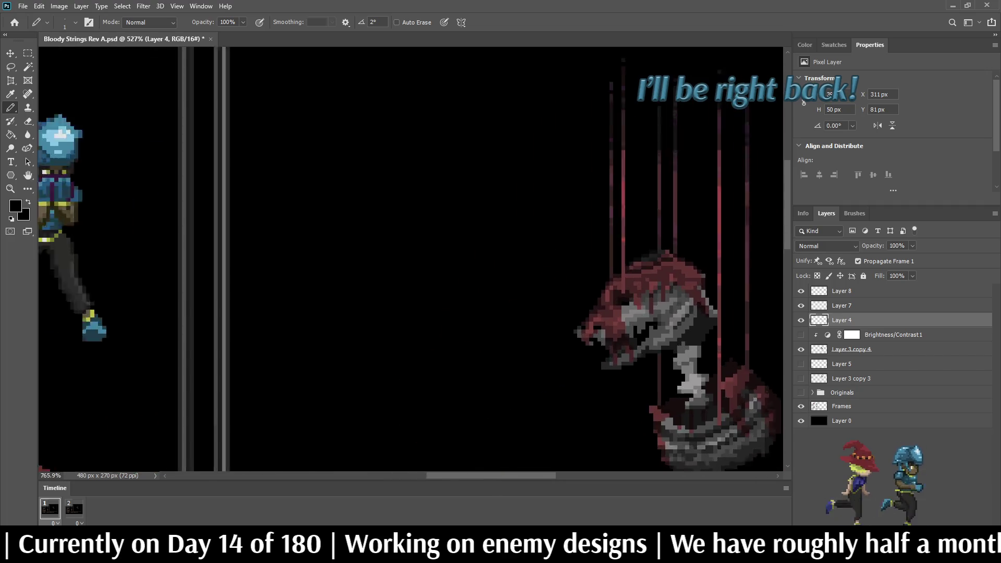
scroll(633, 313, "up", 1)
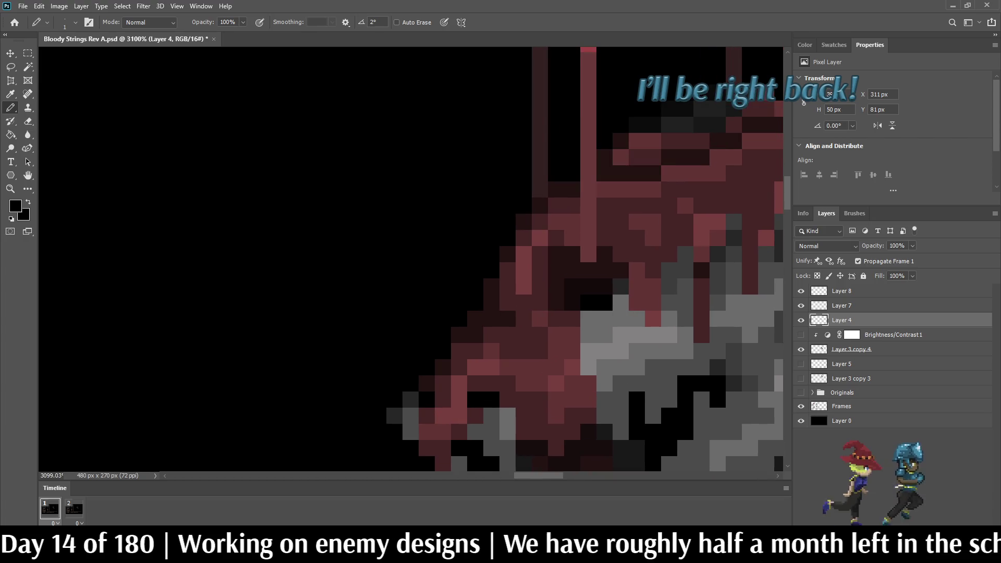
scroll(677, 313, "down", 5)
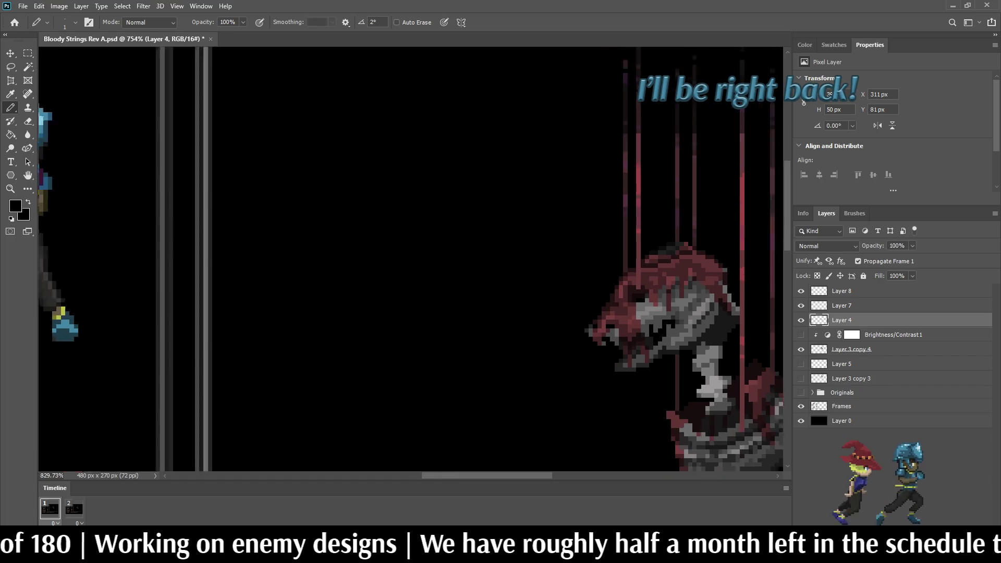
scroll(638, 261, "up", 10)
Repaint three grey pixels beside the eye in sampled dark maroon.
left_click(563, 302, "alt")
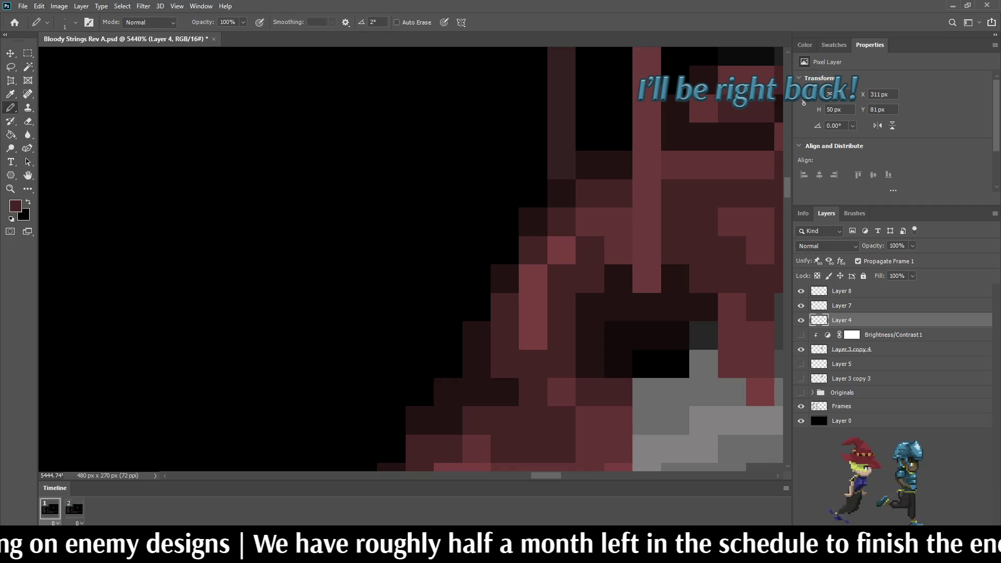
scroll(651, 260, "down", 6)
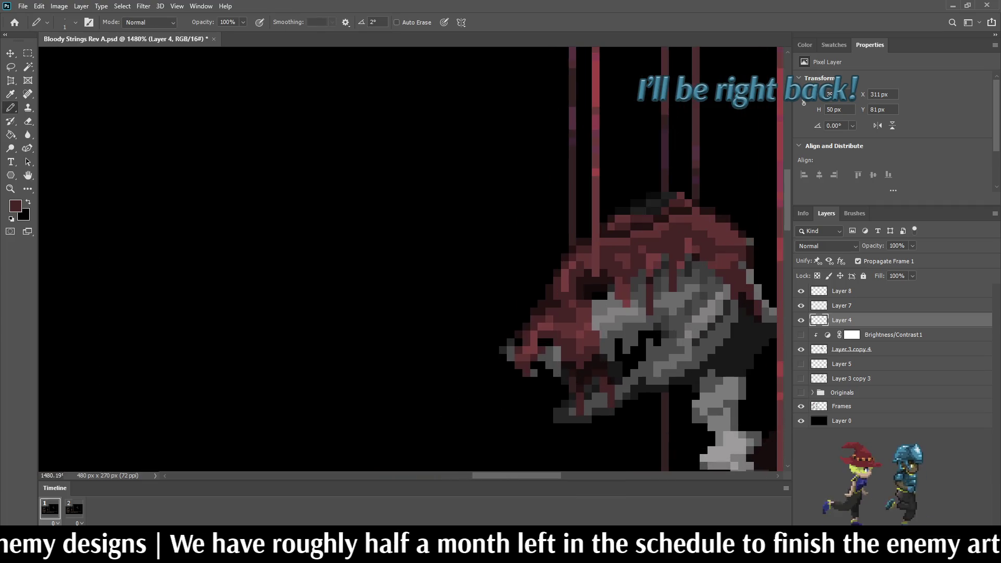
scroll(591, 284, "up", 4)
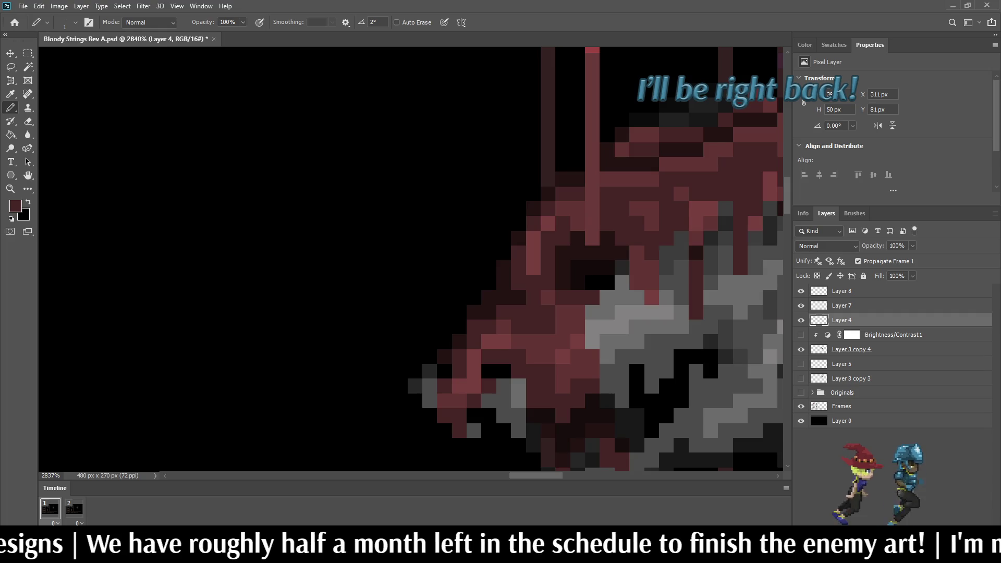
left_click(607, 297)
left_click(607, 313)
left_click(622, 283)
scroll(622, 283, "down", 5)
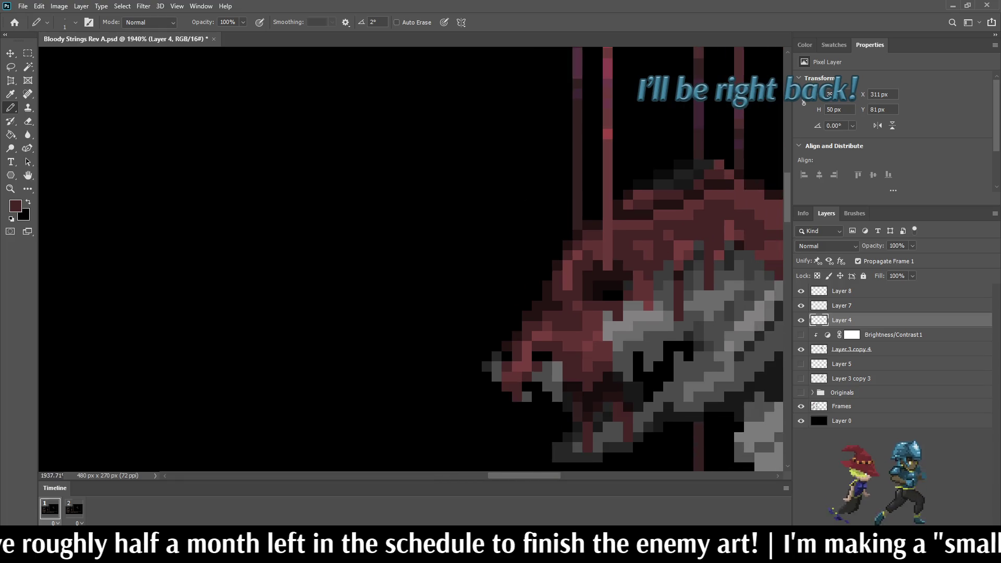
scroll(662, 305, "up", 2)
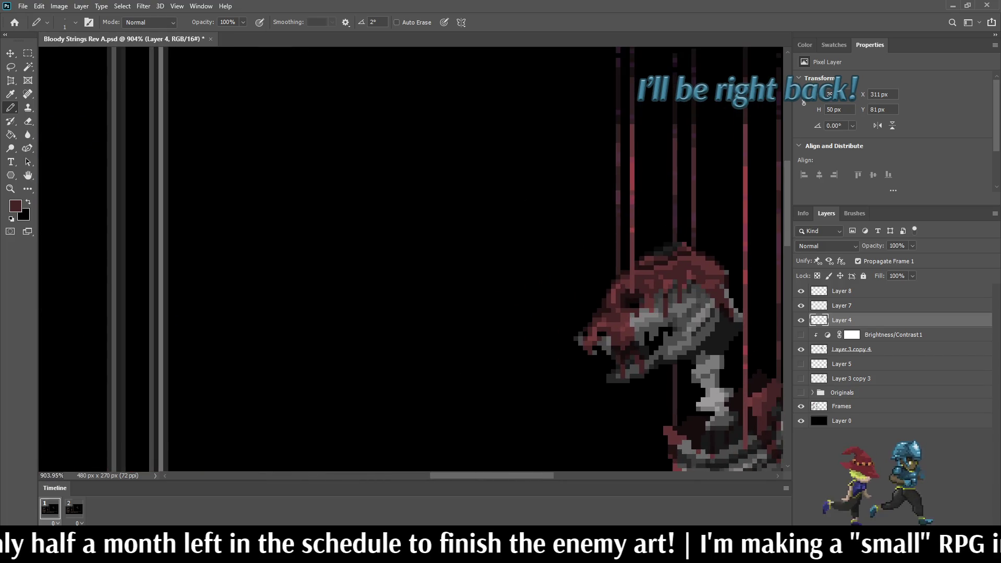
scroll(639, 324, "up", 5)
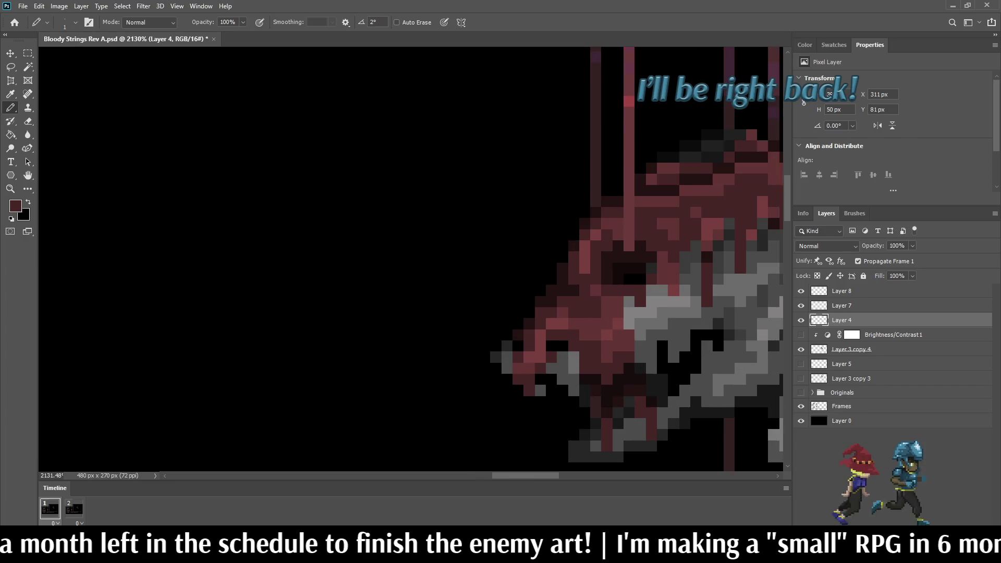
scroll(632, 308, "down", 2)
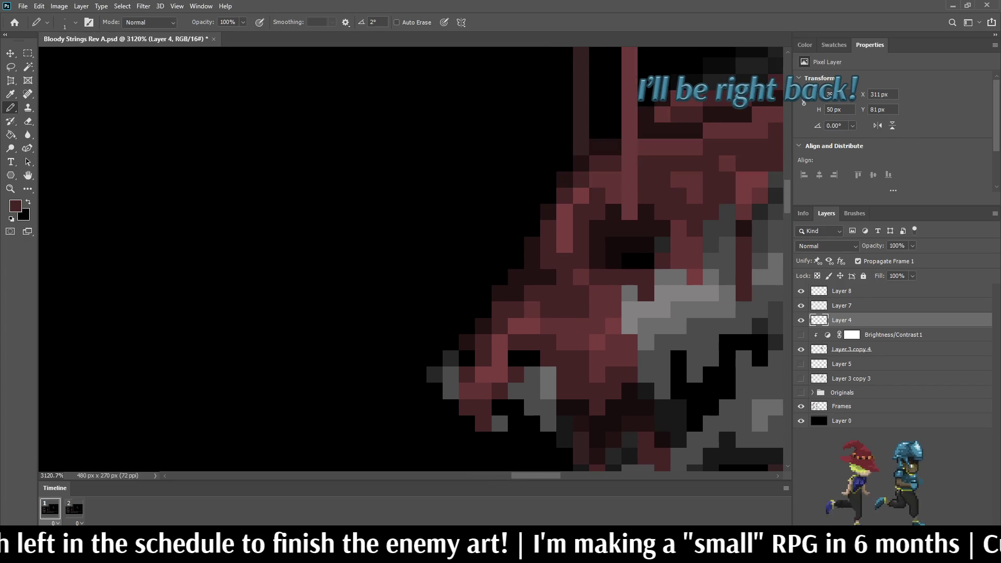
scroll(659, 300, "down", 4)
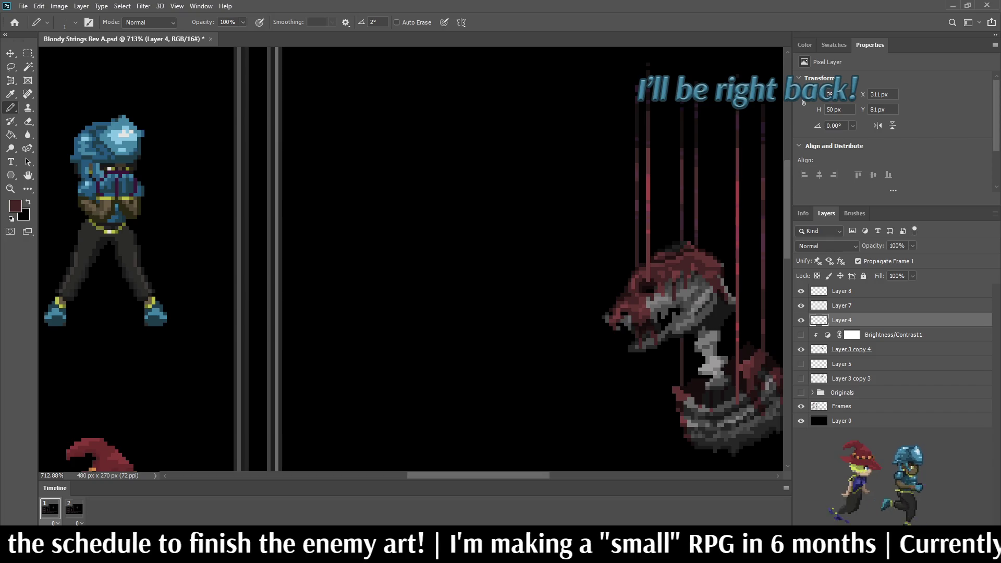
scroll(729, 287, "down", 1)
scroll(729, 286, "up", 2)
scroll(729, 286, "up", 1)
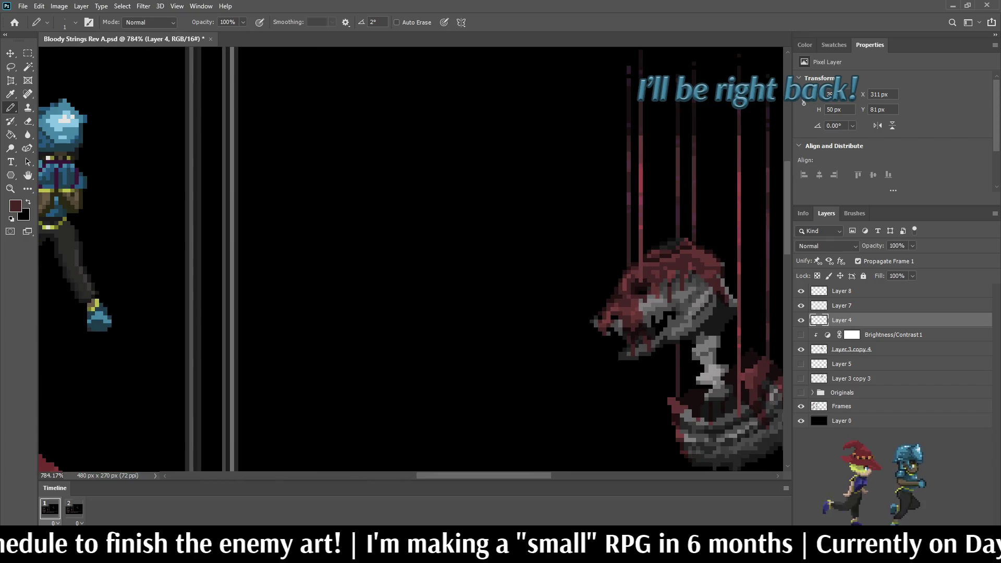
scroll(667, 266, "up", 5)
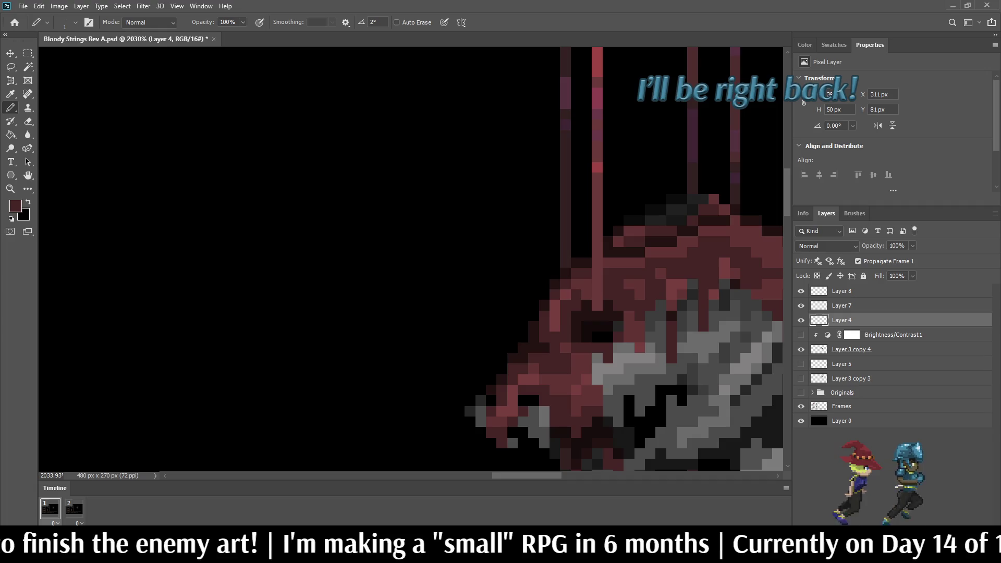
scroll(452, 437, "up", 3)
Sample the brighter red and add highlight pixels on the head top and near the eye.
left_click(452, 437, "alt")
left_click(653, 235)
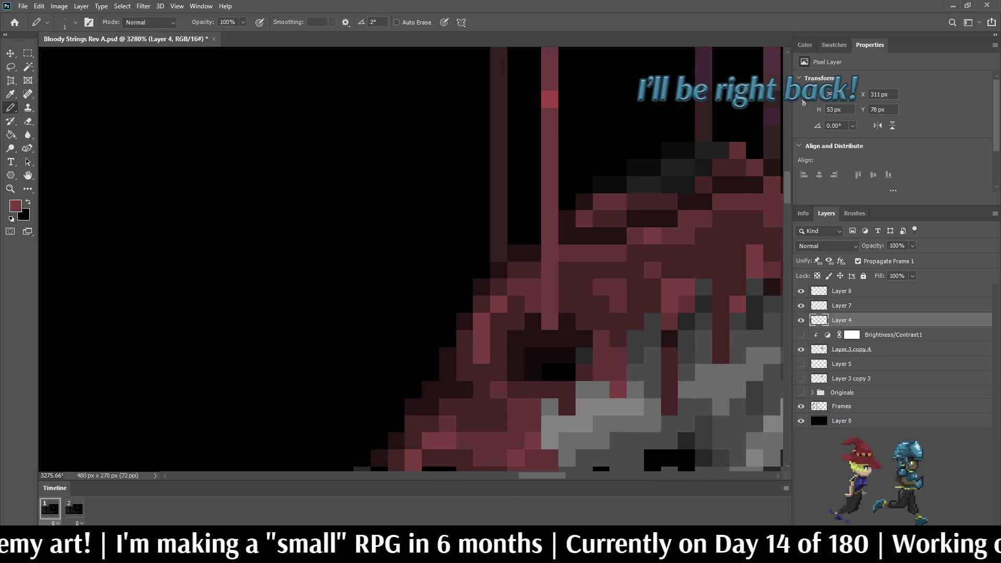
left_click(686, 217)
left_click(583, 254)
left_click(601, 254)
left_click(516, 270)
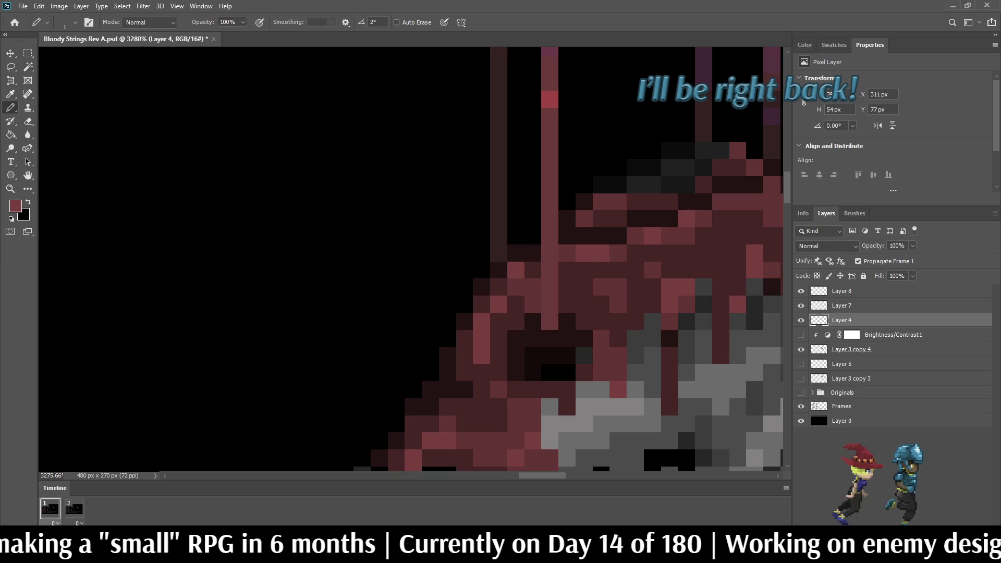
scroll(619, 253, "down", 5)
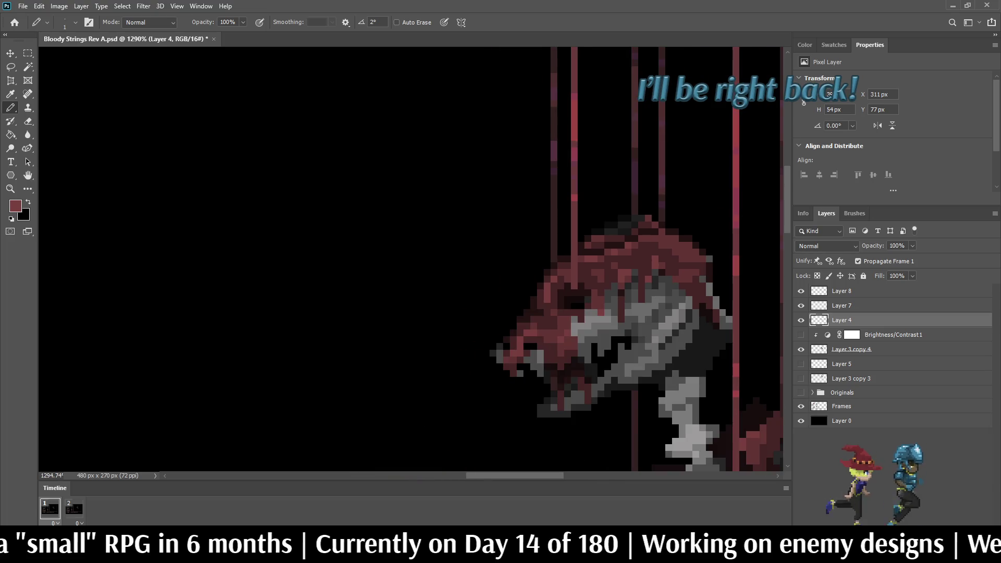
scroll(619, 253, "down", 1)
scroll(641, 243, "up", 5)
Add five more bright red highlight pixels across the head.
left_click(675, 242)
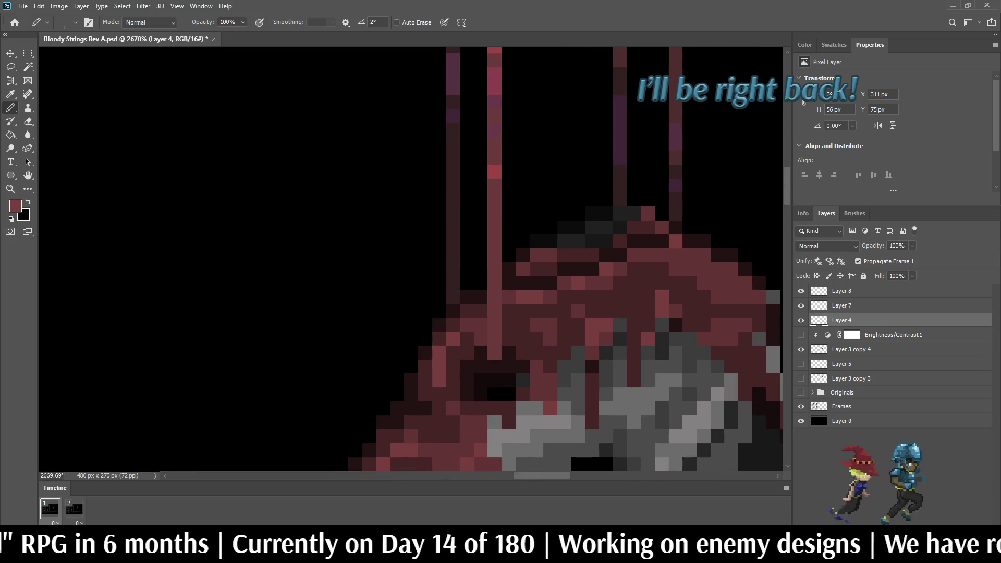
left_click(648, 255)
left_click(633, 255)
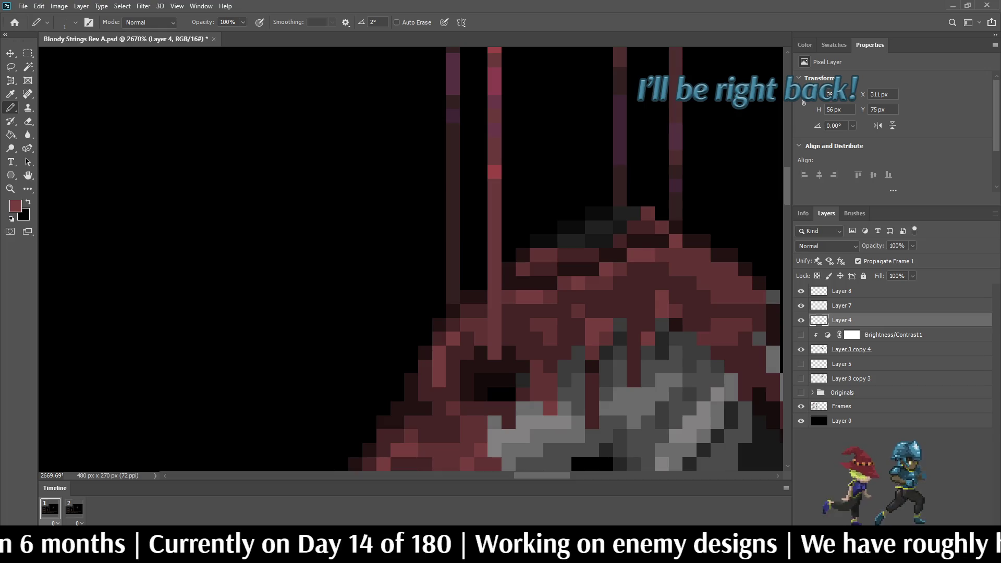
scroll(573, 299, "down", 4)
scroll(613, 285, "down", 1)
scroll(613, 285, "up", 5)
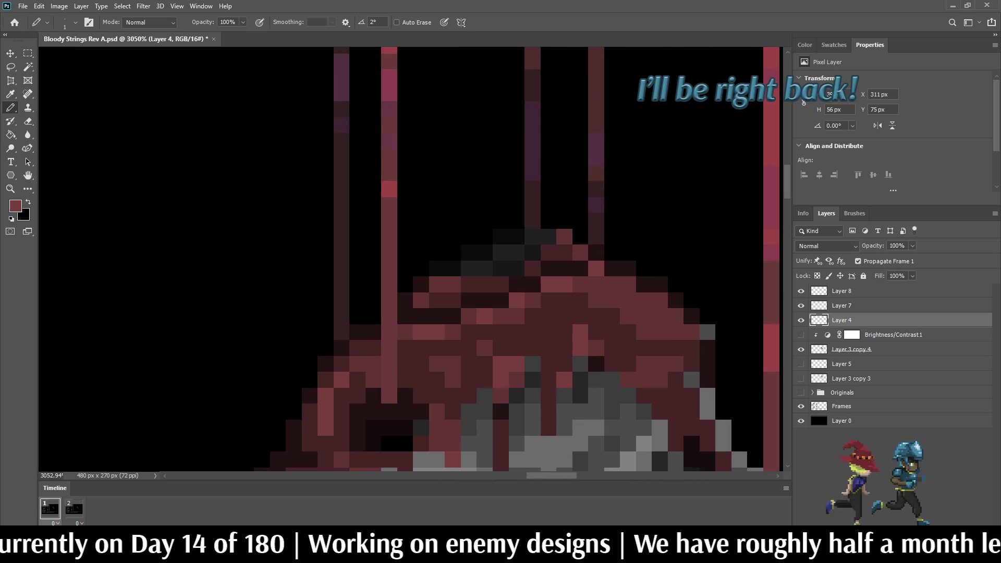
left_click(611, 301)
left_click(660, 316)
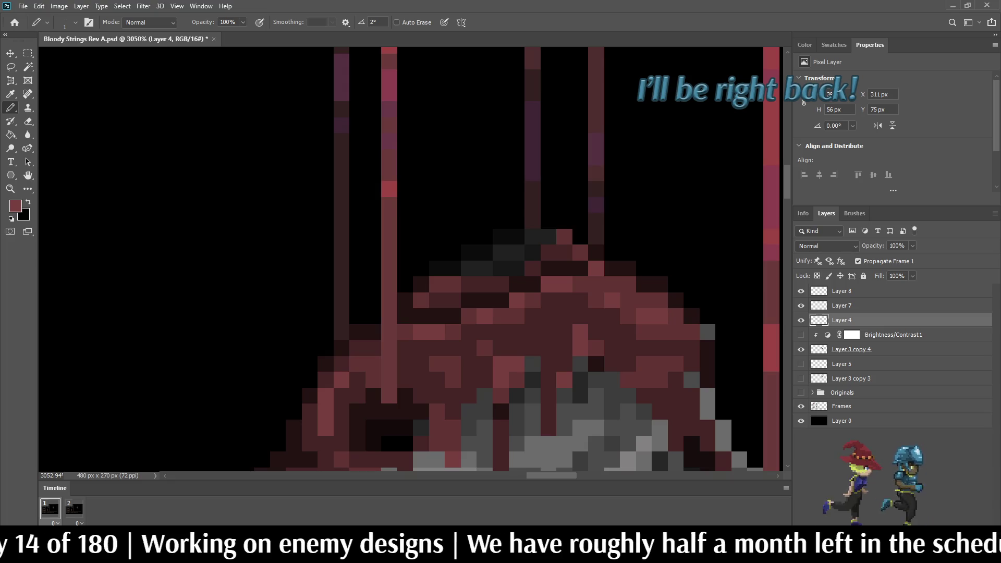
scroll(703, 339, "down", 6)
scroll(704, 338, "up", 3)
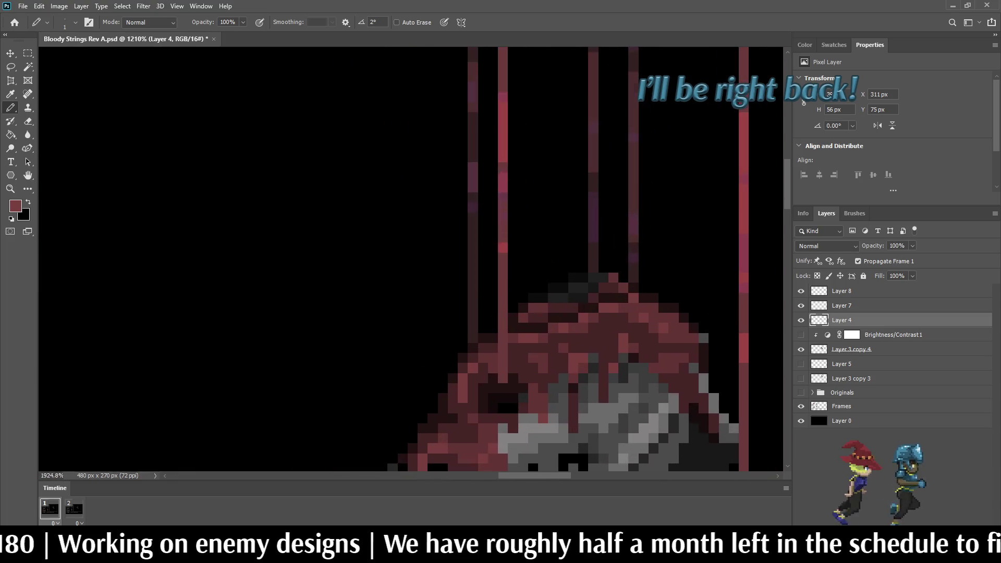
scroll(680, 314, "up", 2)
Brighten three further pixels on the lower part of the head.
left_click(672, 332)
left_click(699, 345)
left_click(658, 319)
scroll(672, 307, "down", 8)
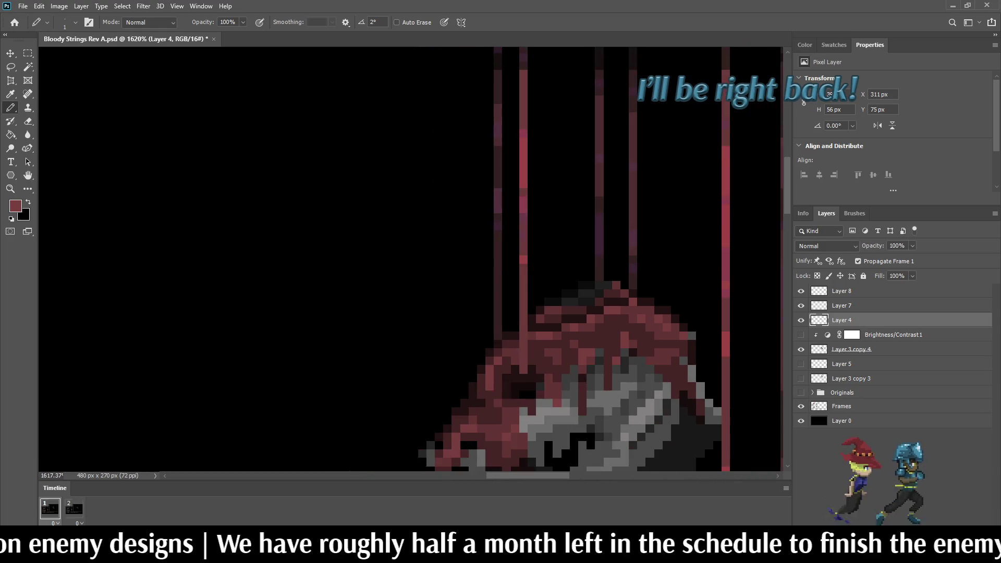
scroll(672, 313, "down", 3)
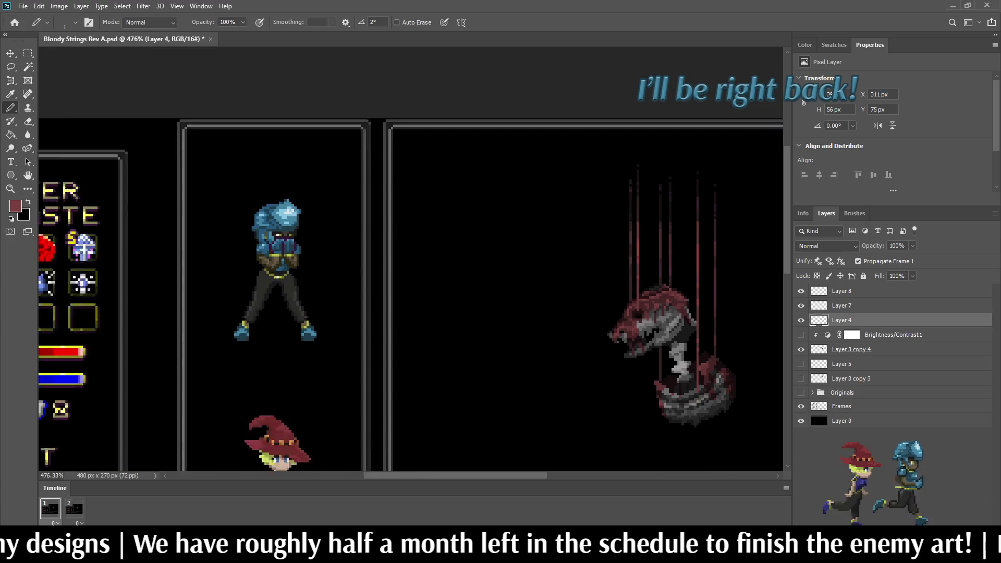
scroll(672, 313, "up", 3)
scroll(677, 325, "up", 4)
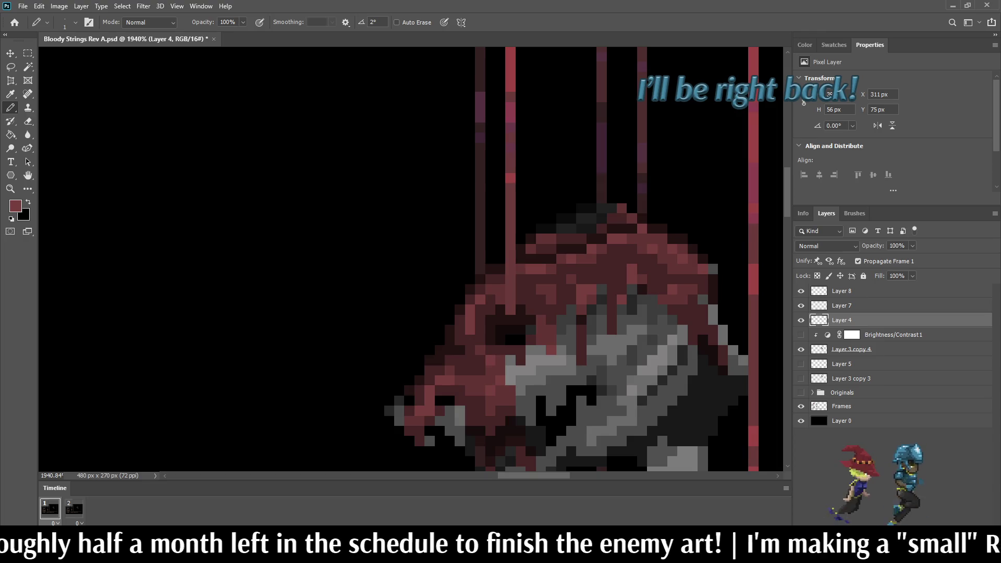
Brighten a snout pixel, then sample a darker red and paint one dark head pixel.
left_click(480, 380)
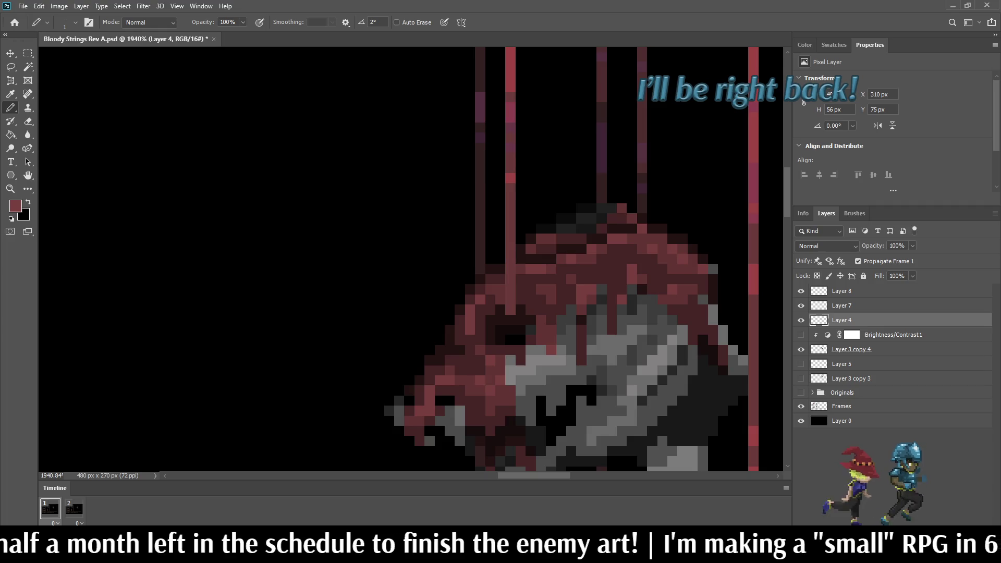
scroll(474, 372, "up", 3)
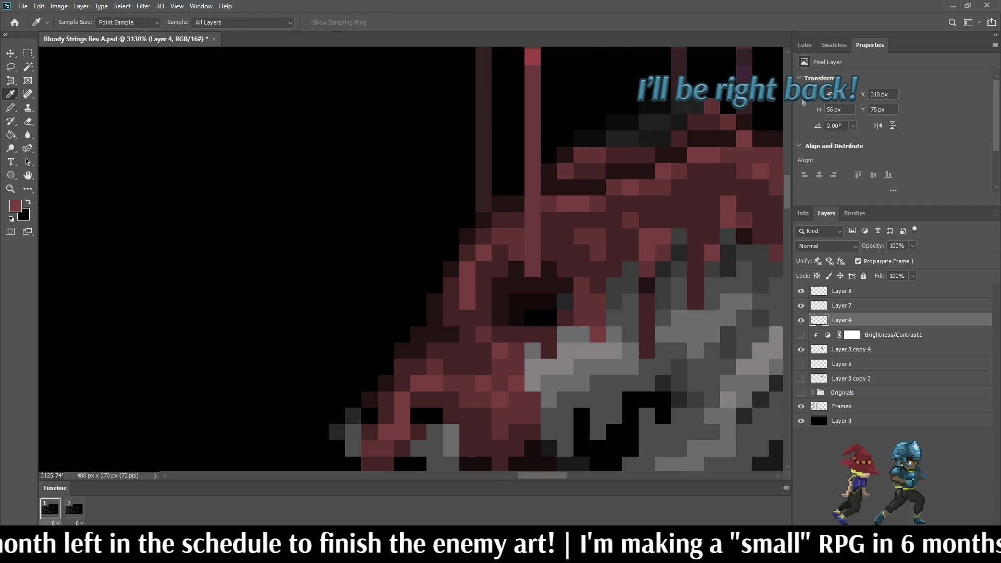
left_click(467, 350, "alt")
left_click(468, 350)
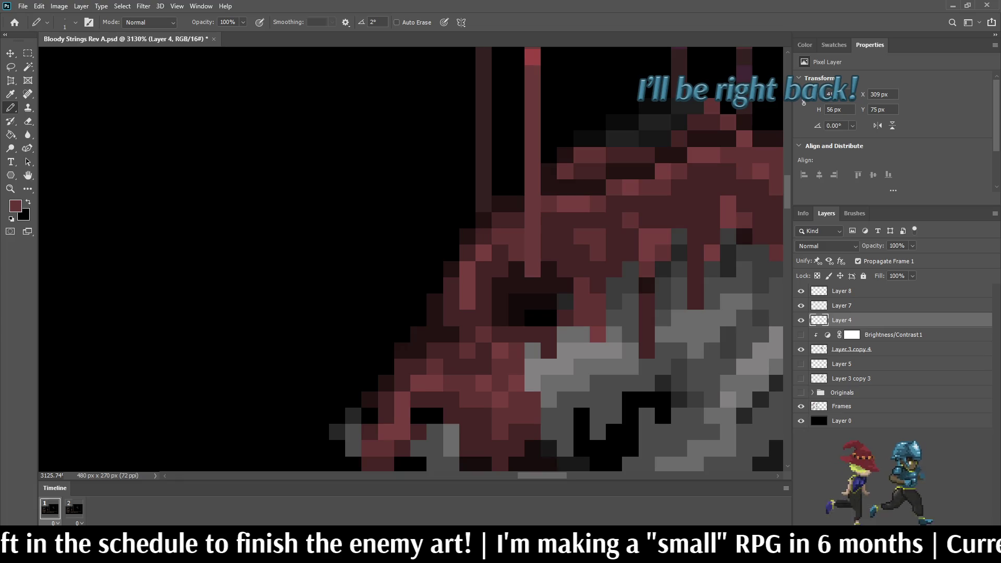
scroll(456, 341, "down", 2, "alt")
scroll(495, 289, "down", 5)
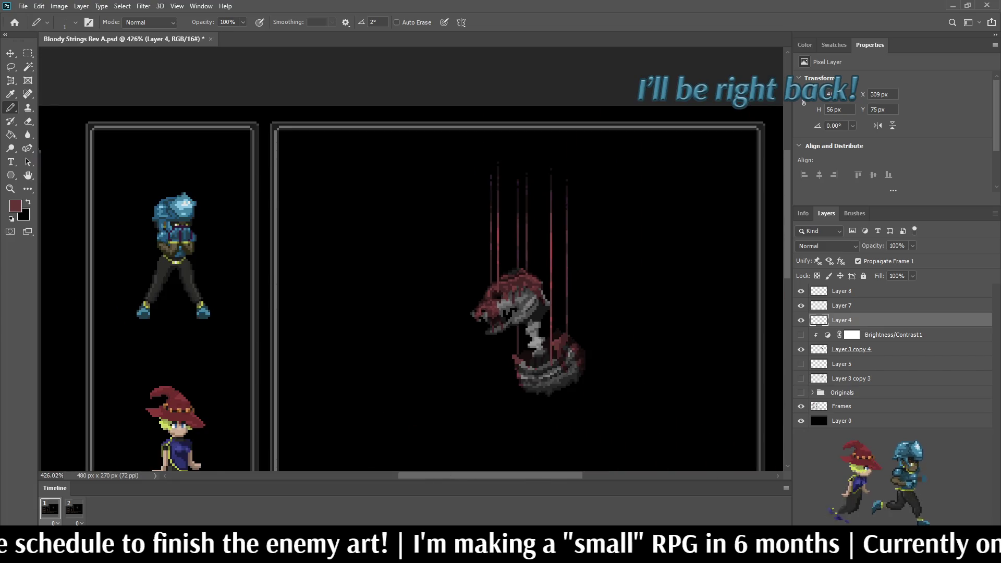
Add a dark-red pixel to the creature's head on Layer 4.
scroll(491, 308, "up", 5)
left_click(486, 303)
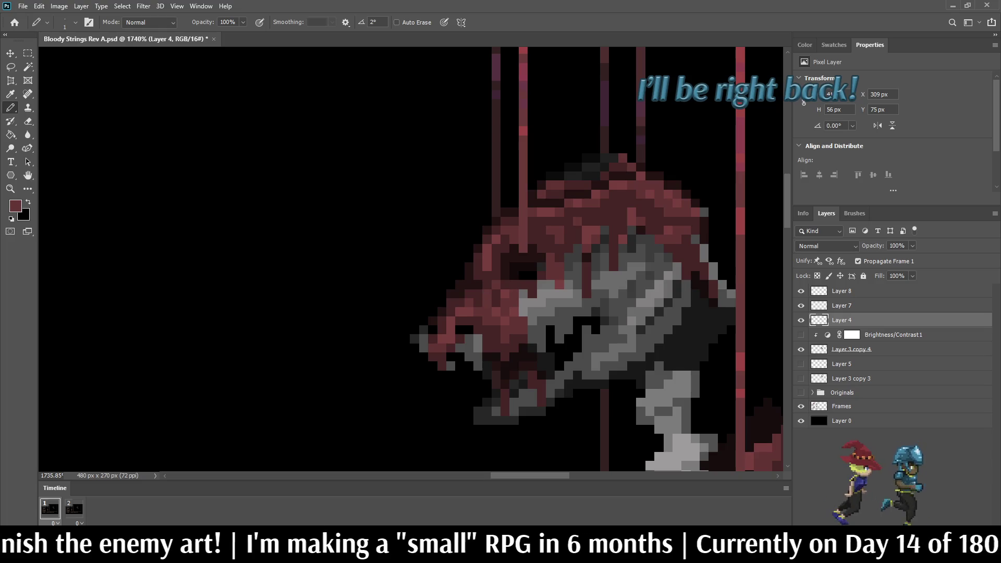
scroll(544, 310, "down", 3)
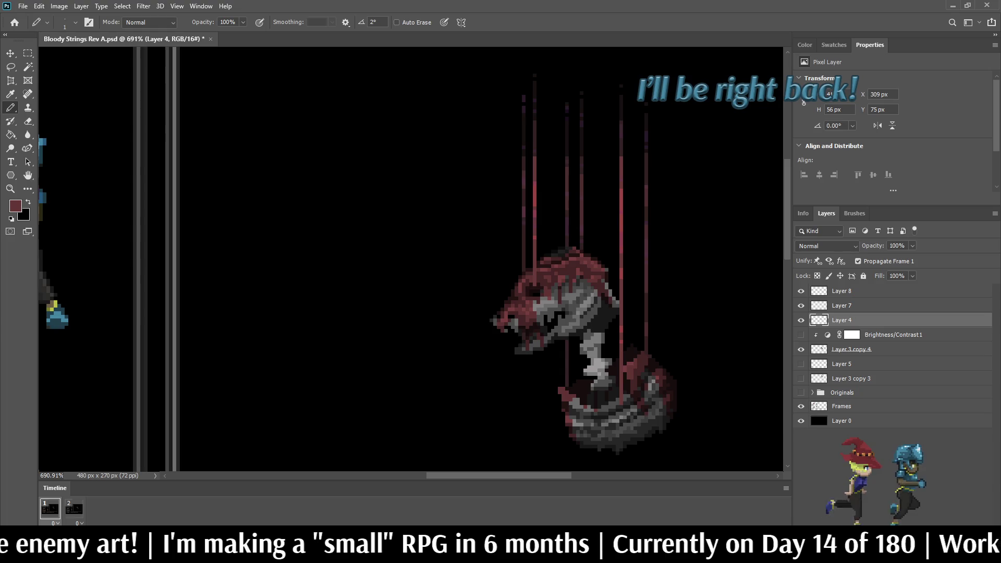
scroll(540, 321, "down", 2)
scroll(540, 321, "up", 5)
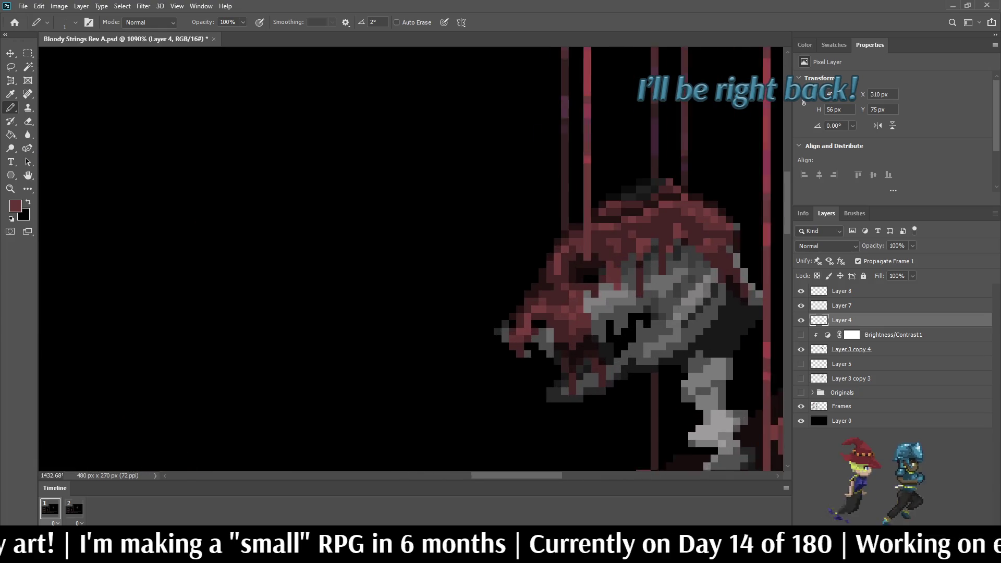
scroll(540, 321, "up", 3)
Sample a darker red from the head and darken four pixels along its edge.
key("i")
left_click(539, 334)
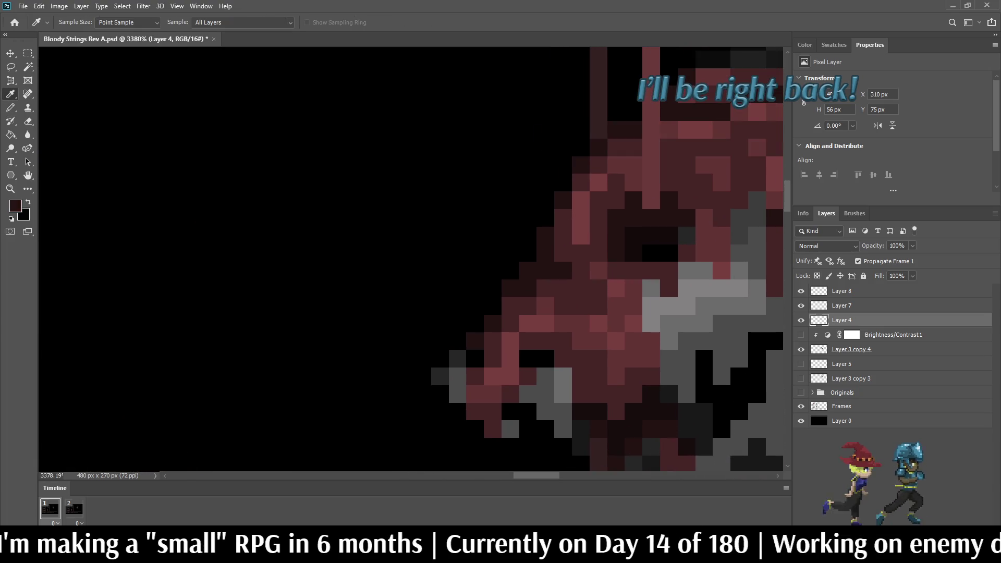
key("b")
left_click(580, 288)
left_click(580, 307)
left_click(545, 289)
left_click(563, 288)
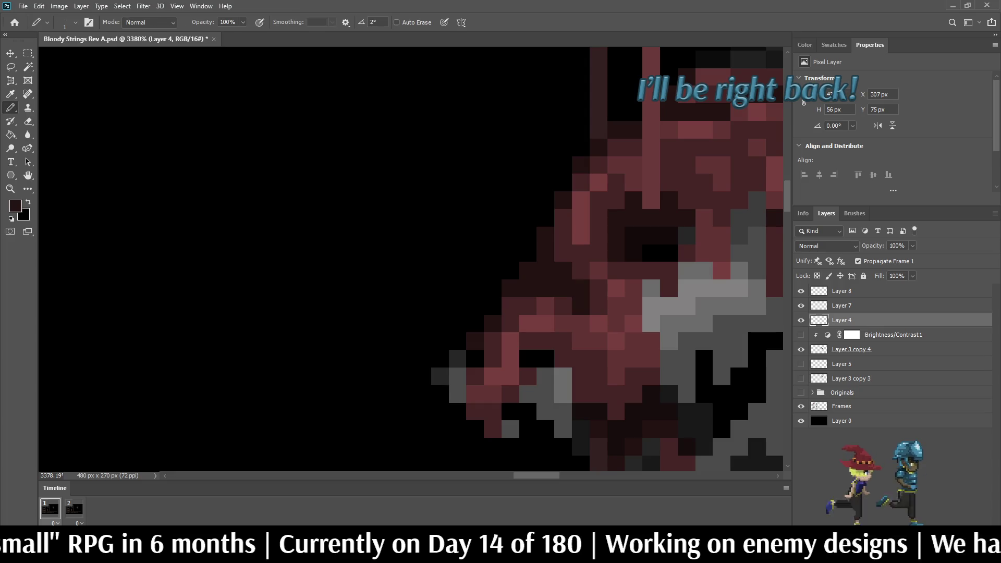
scroll(619, 279, "down", 4)
scroll(633, 276, "down", 2)
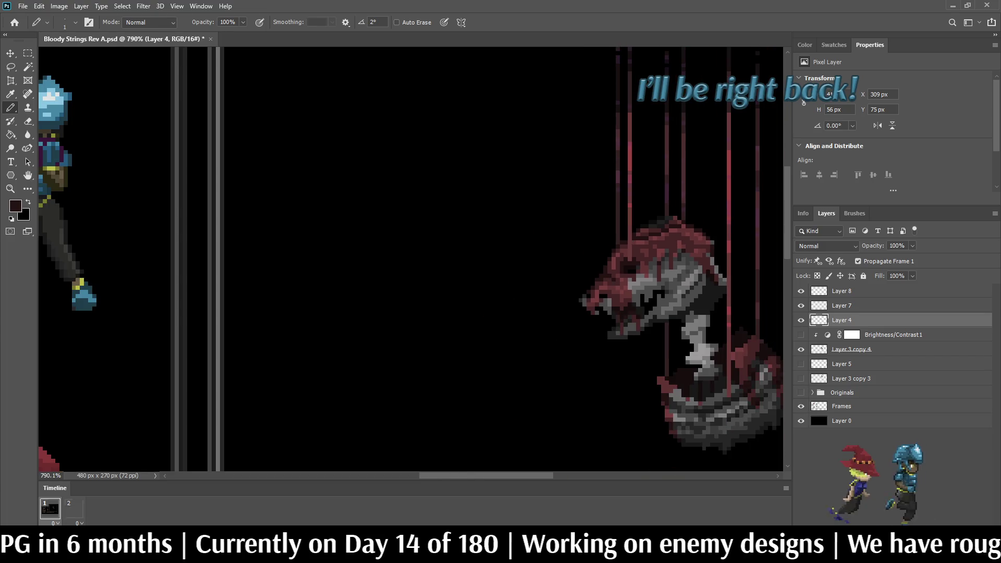
scroll(615, 291, "down", 1)
scroll(615, 291, "up", 5)
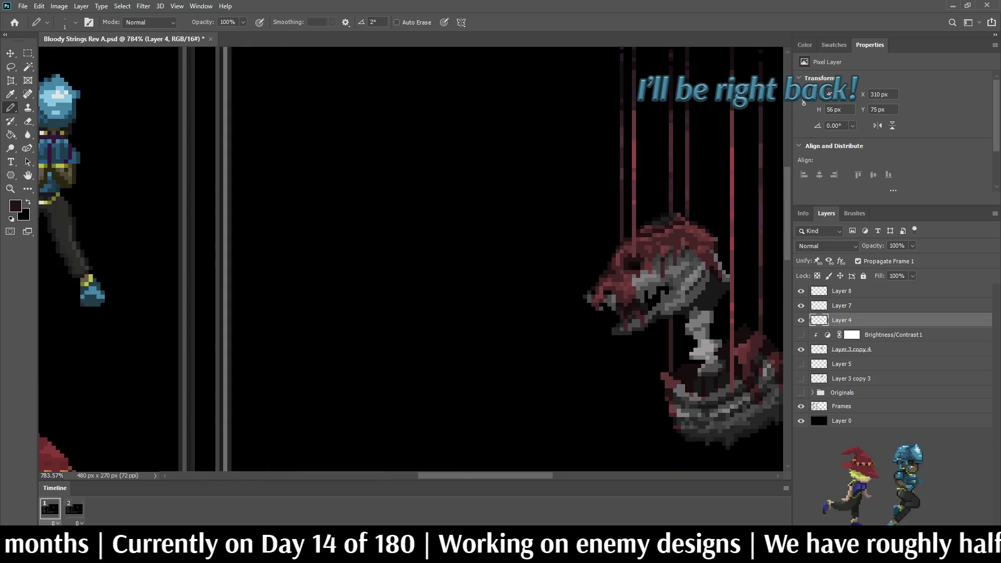
scroll(607, 281, "up", 2)
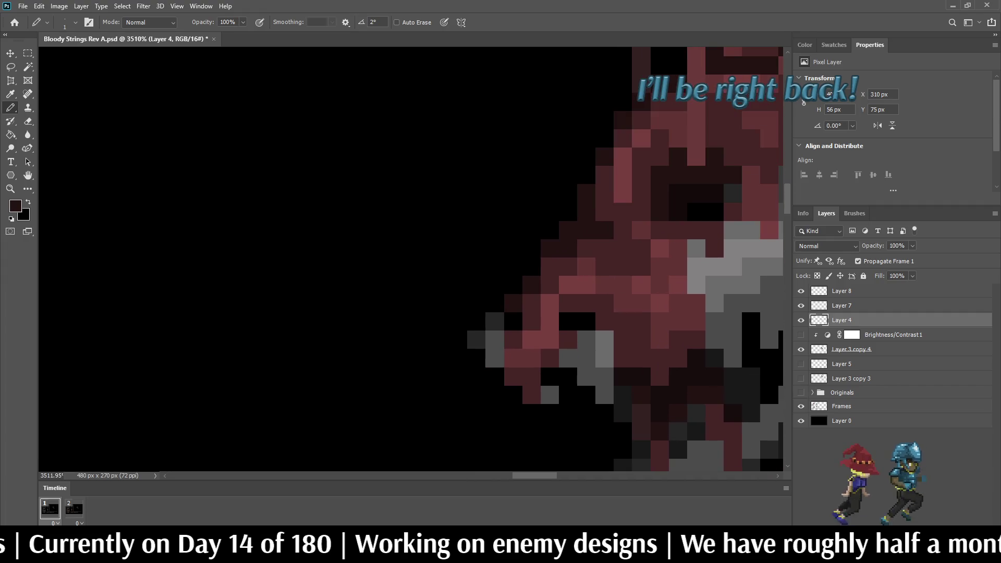
Sample a medium red and paint a lighter red highlight pixel on the snout.
key("i")
left_click(607, 284)
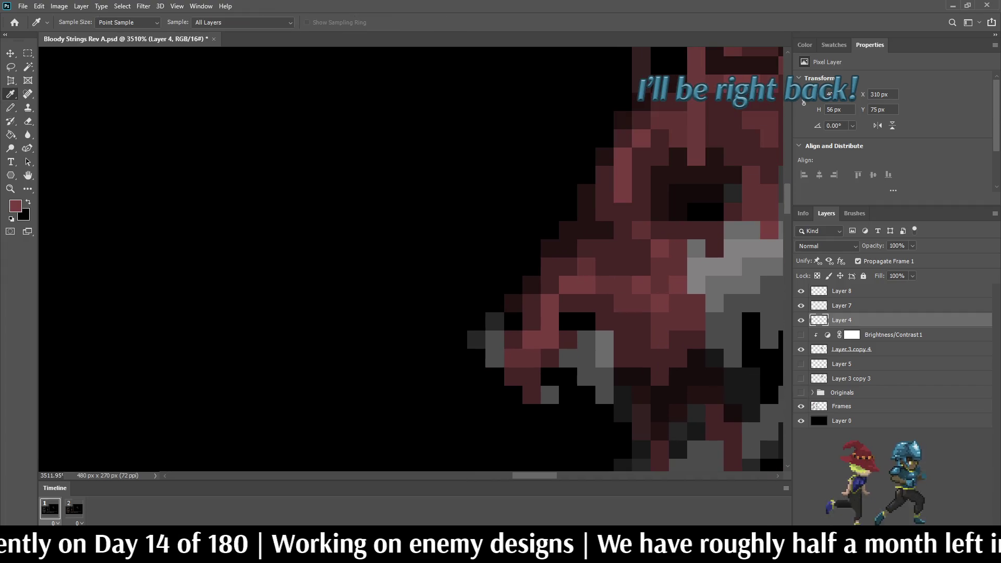
key("b")
left_click(622, 266)
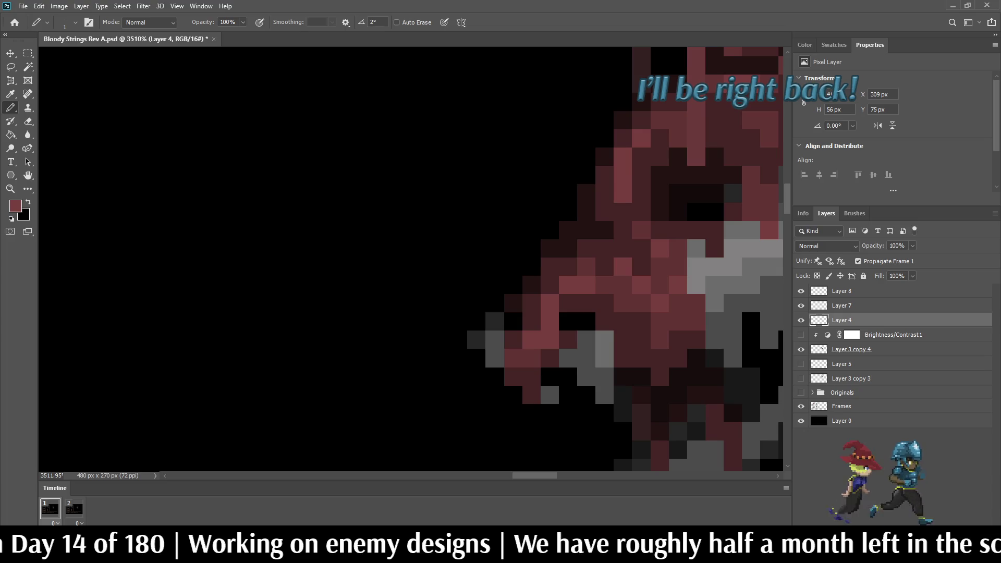
scroll(616, 259, "down", 5)
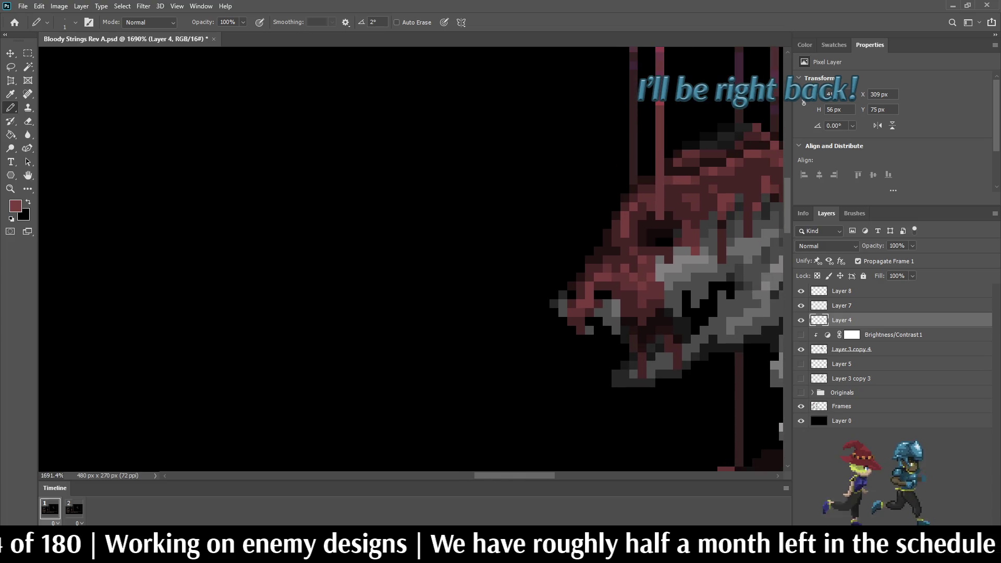
scroll(657, 292, "down", 7)
scroll(659, 293, "up", 8)
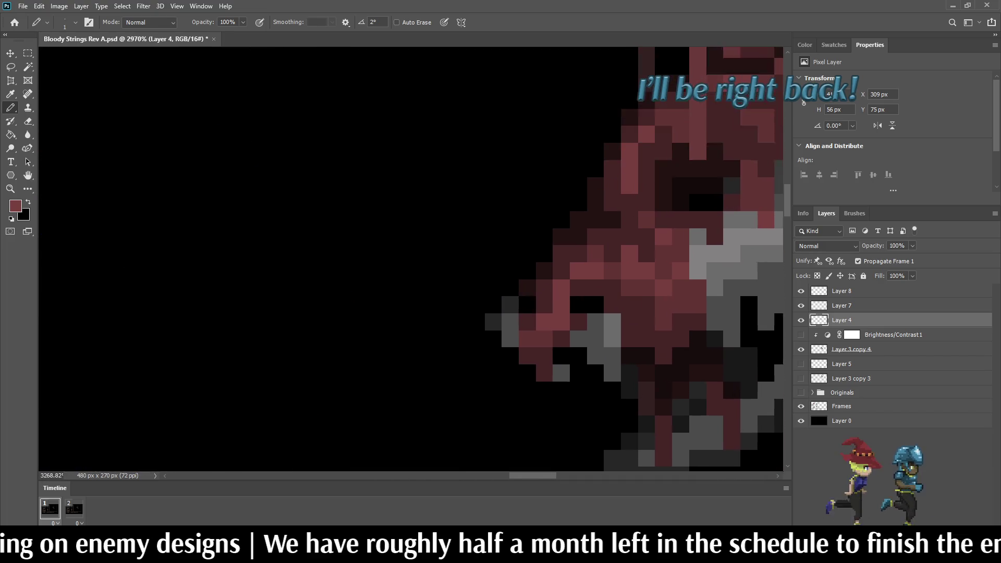
scroll(589, 299, "up", 2)
scroll(656, 277, "down", 9)
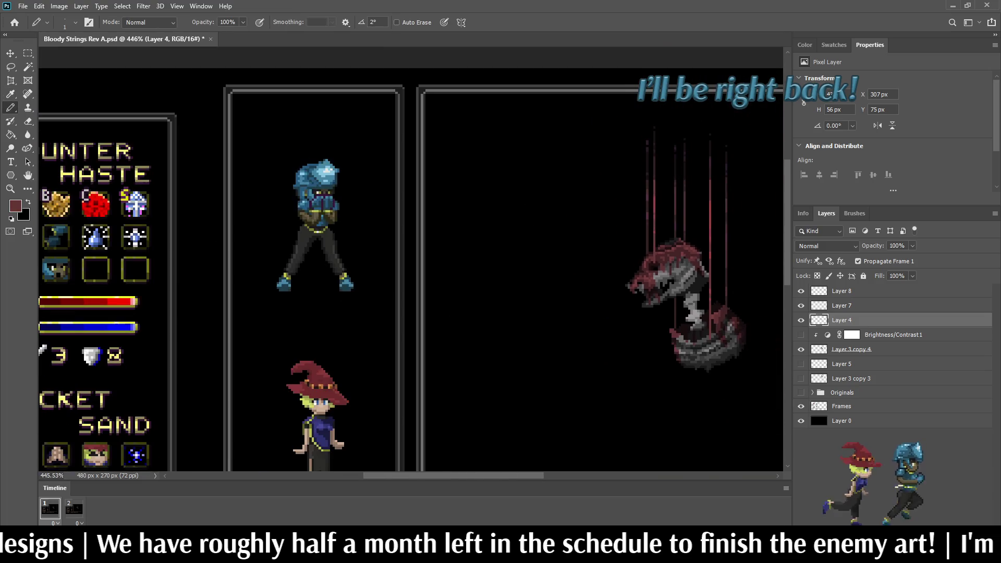
scroll(649, 277, "up", 5)
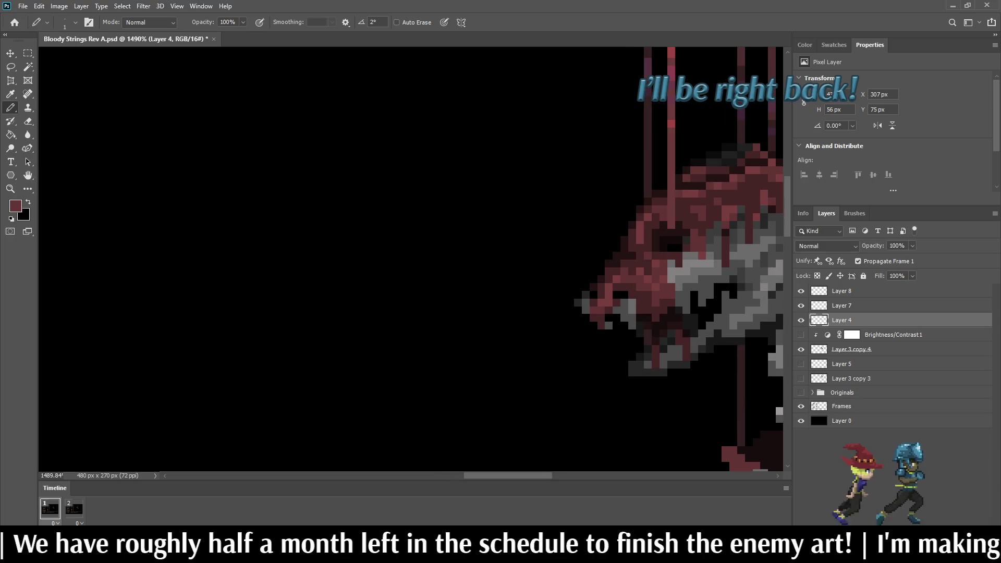
scroll(655, 287, "down", 3)
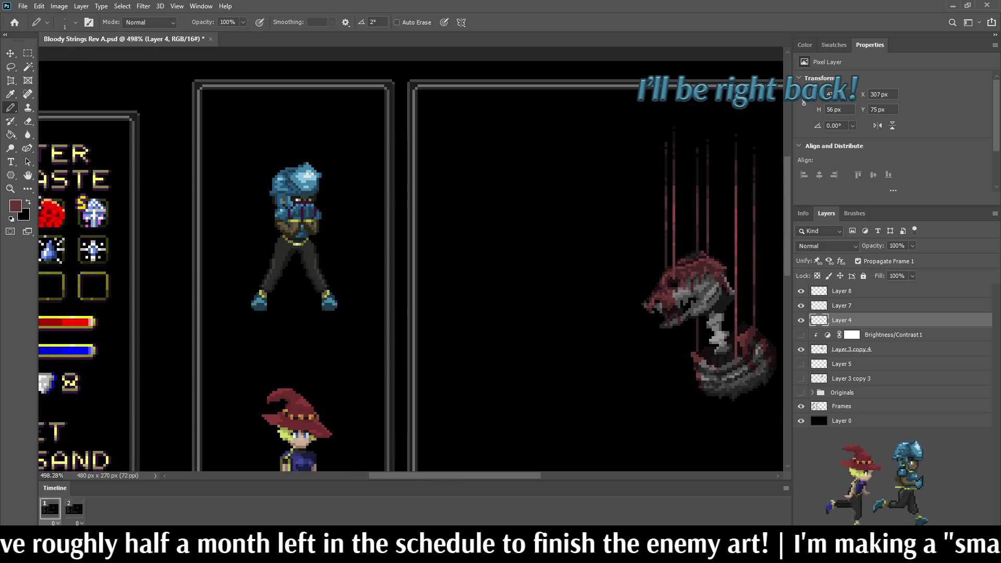
scroll(657, 307, "up", 3)
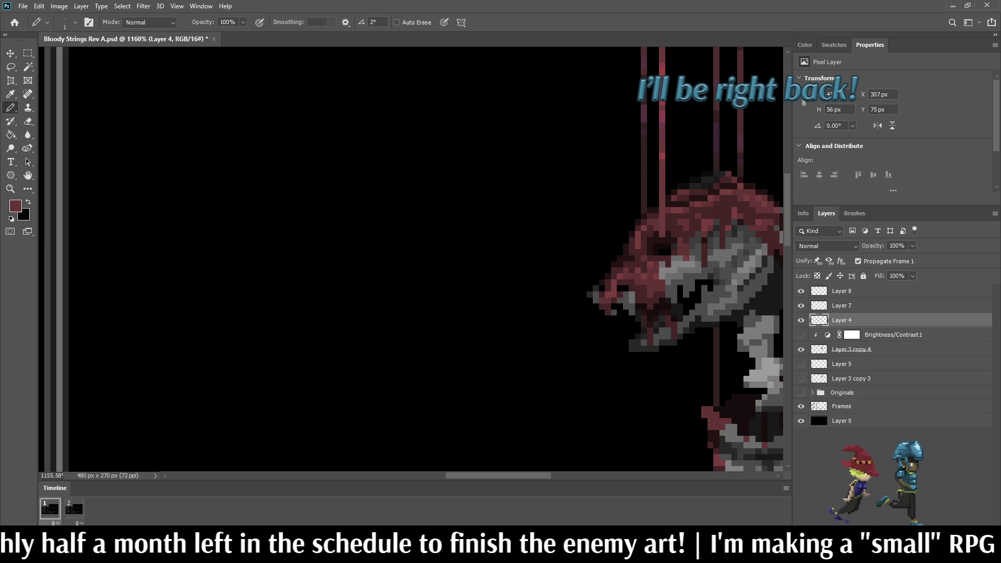
scroll(465, 163, "down", 4)
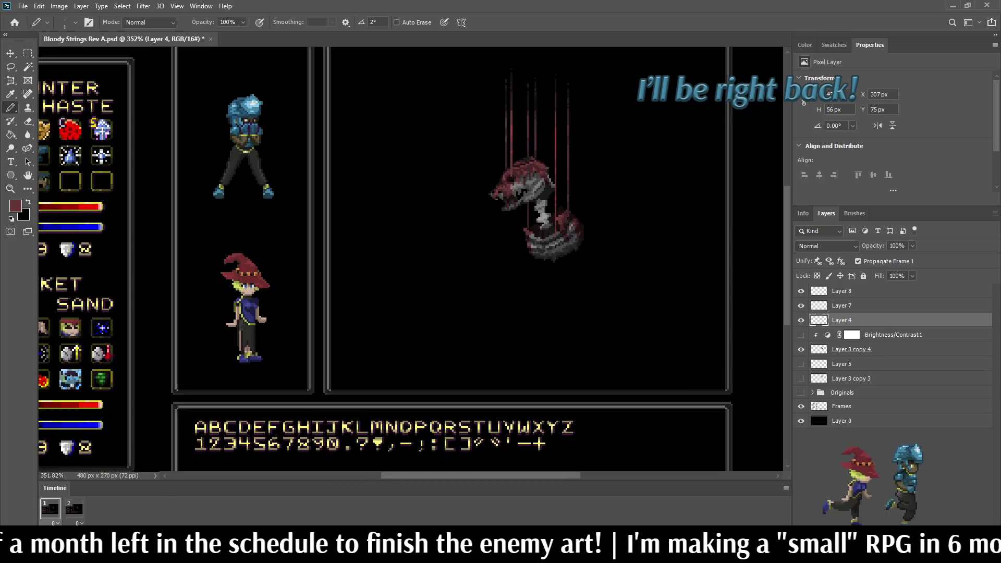
scroll(538, 184, "up", 4)
Save the mockup and preview the two-frame animation, returning to Layer 7.
key("ctrl+s")
key("space")
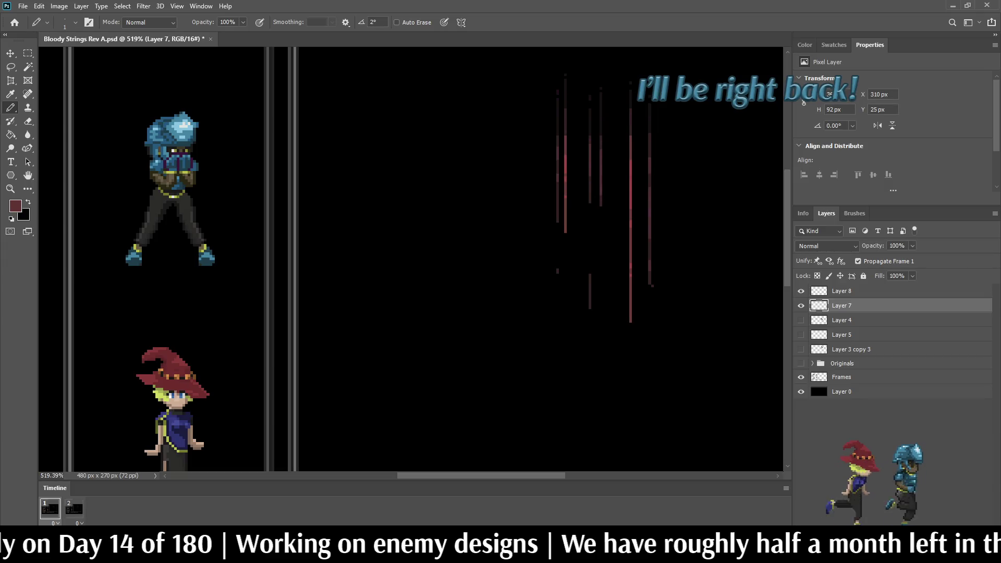
key("alt+bracketright")
key("alt+bracketleft")
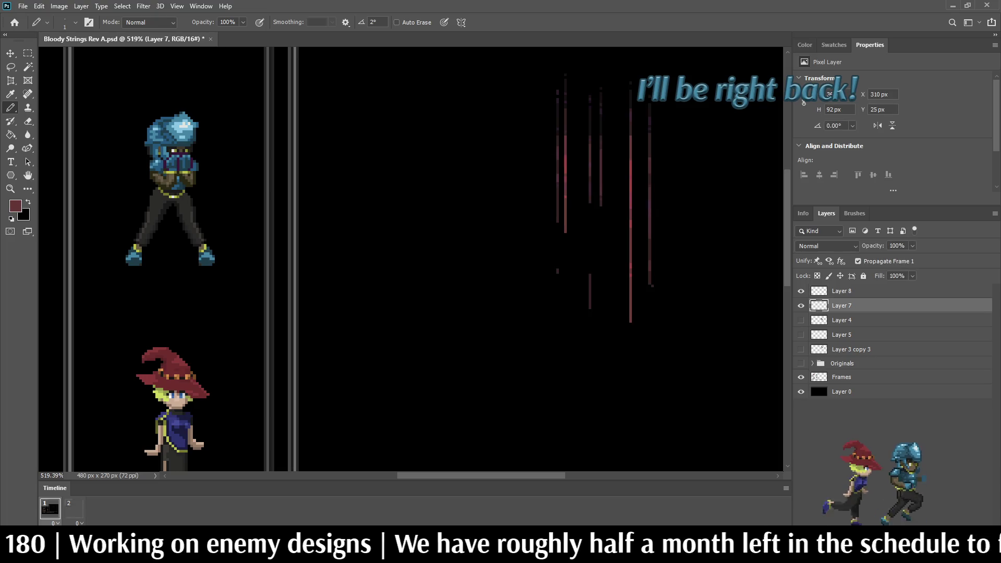
Erase the stray dark pixel and dark-red block on the left string, then fit the mockup on screen.
scroll(693, 310, "up", 3)
key("e")
left_click(615, 262)
left_click_drag(433, 238, 433, 232)
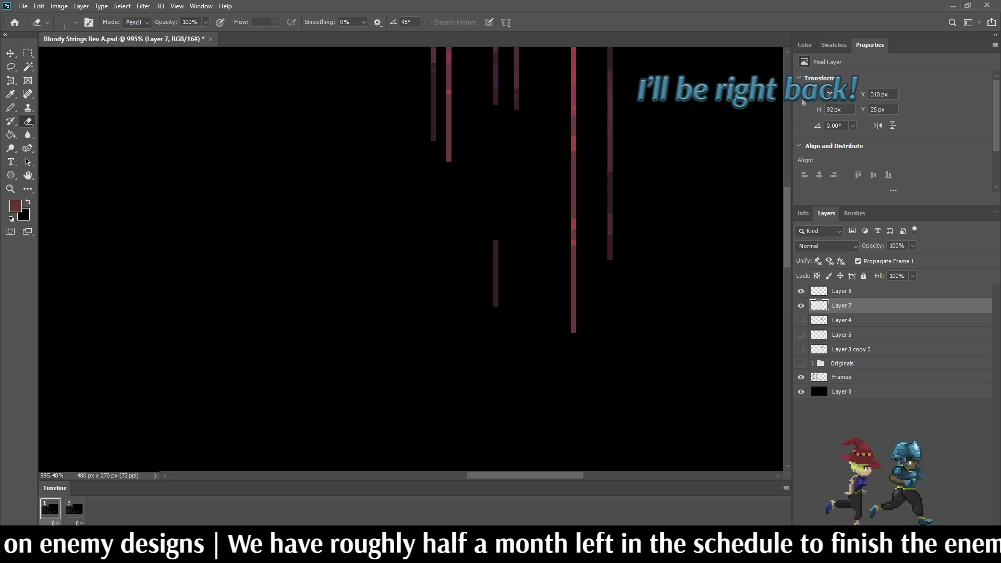
left_click(801, 320)
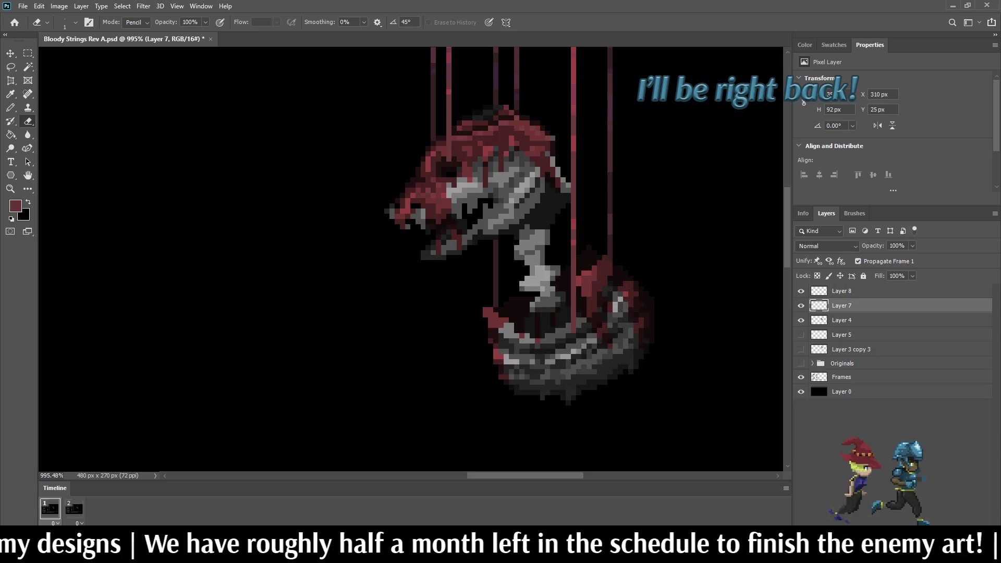
key("ctrl+0")
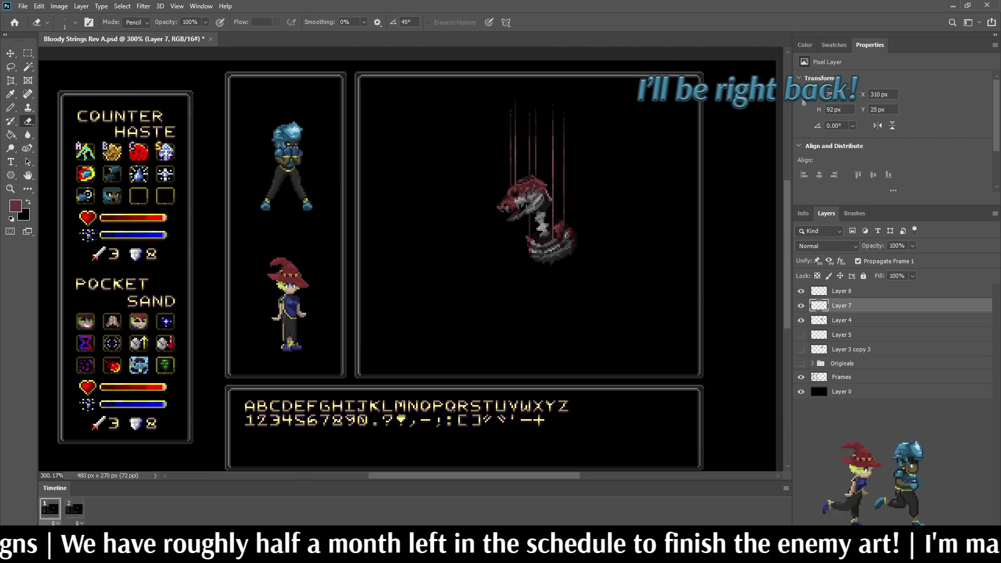
scroll(545, 107, "up", 3)
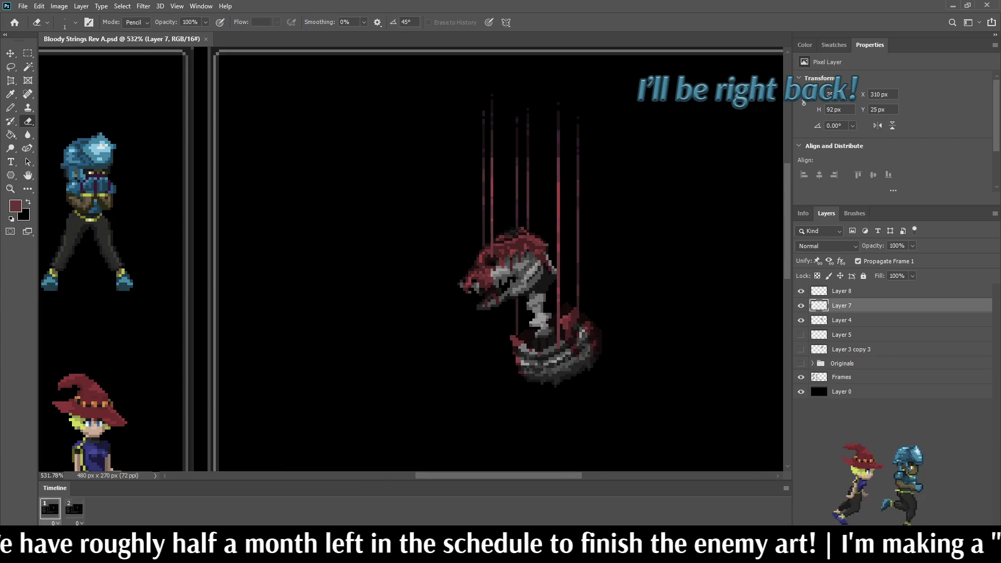
Erase a stray pixel near the creature's head on Layer 7, then return to Layer 4.
key("alt+bracketleft")
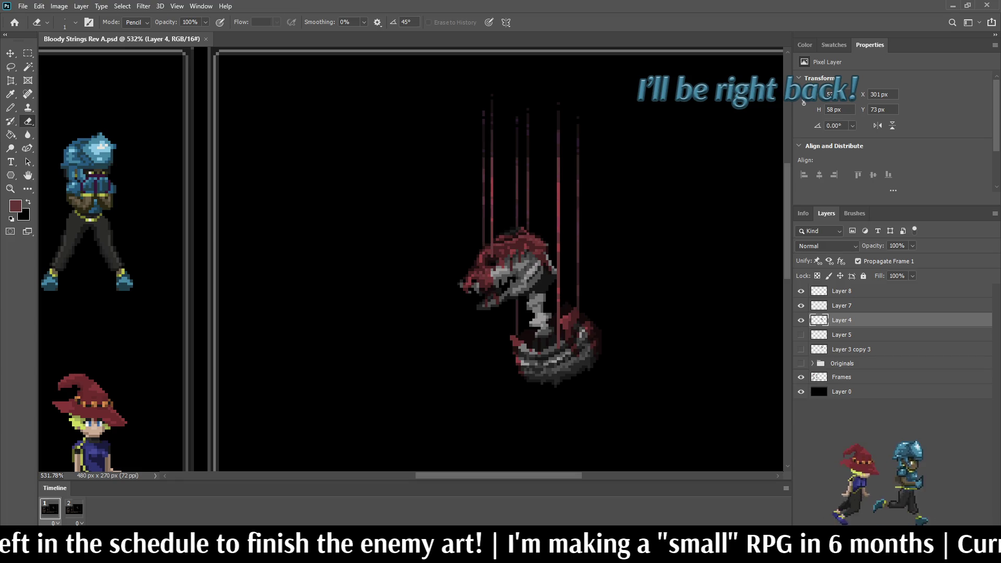
scroll(514, 271, "down", 2)
scroll(514, 270, "up", 5)
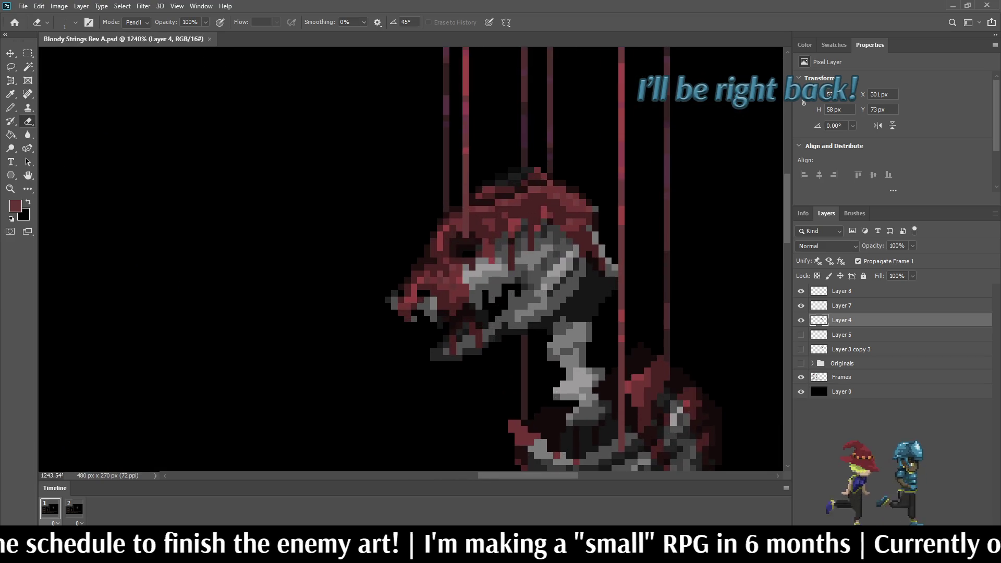
key("alt+period")
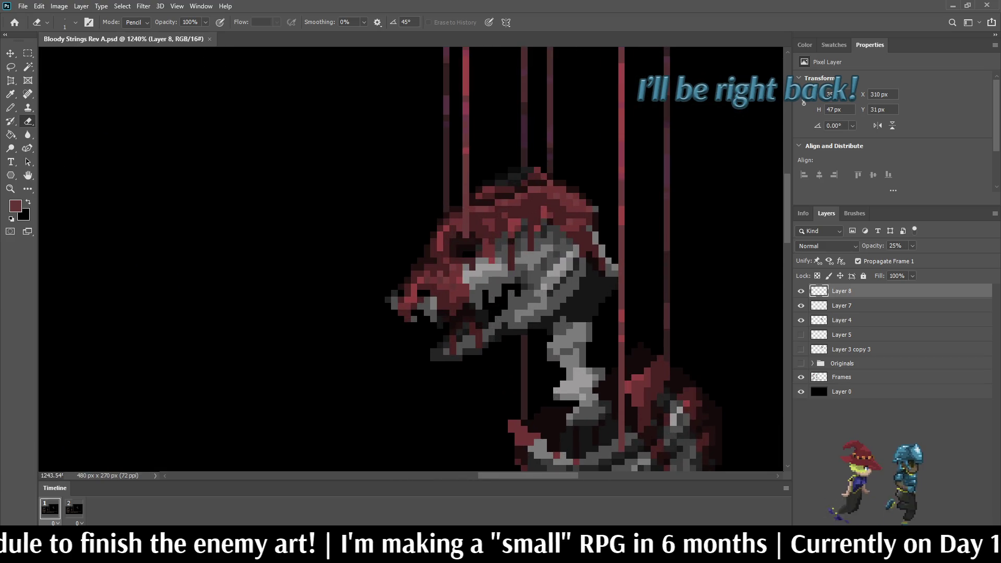
key("alt+bracketleft")
scroll(510, 241, "up", 2)
left_click(435, 223)
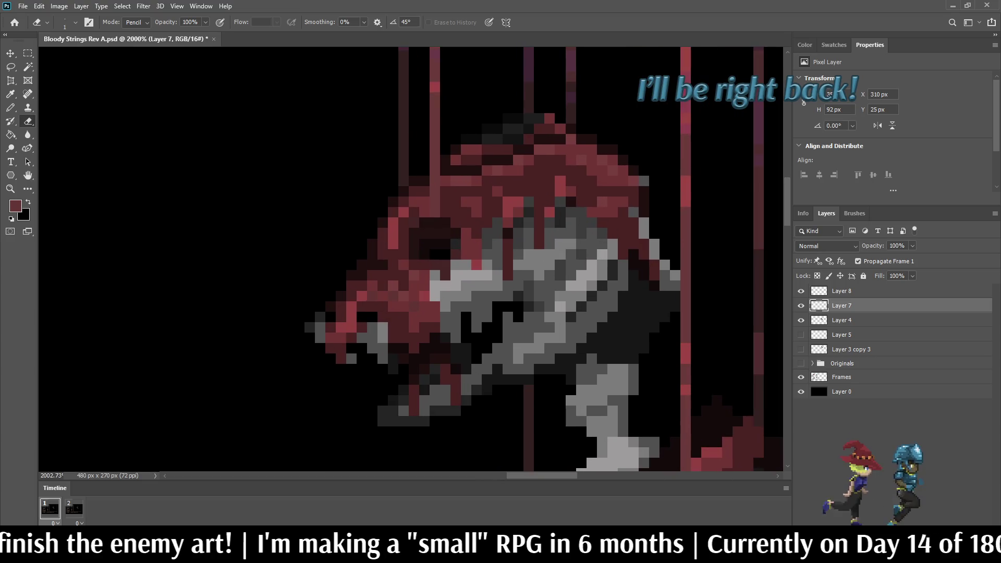
scroll(510, 274, "down", 6)
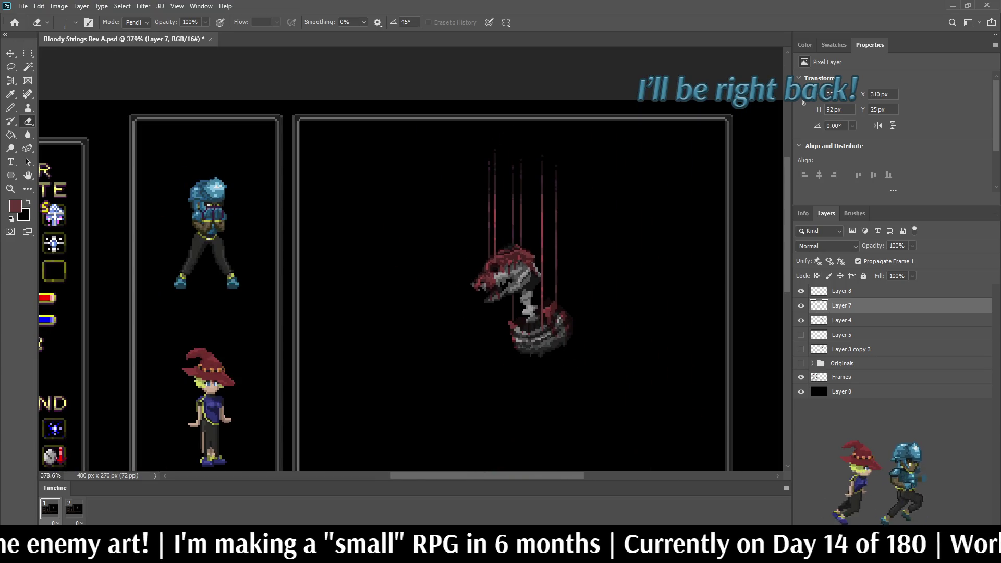
scroll(491, 261, "up", 7)
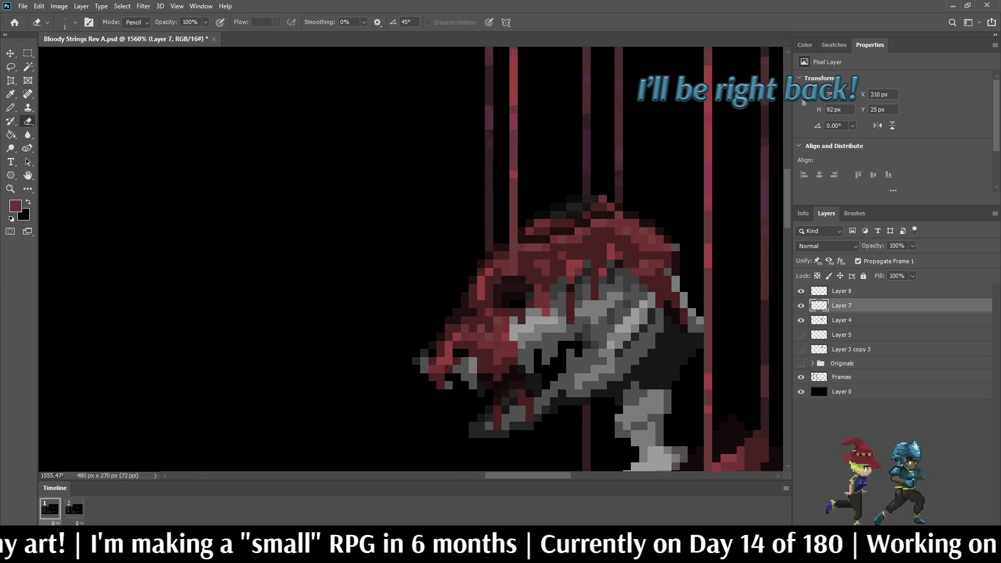
scroll(514, 263, "up", 2)
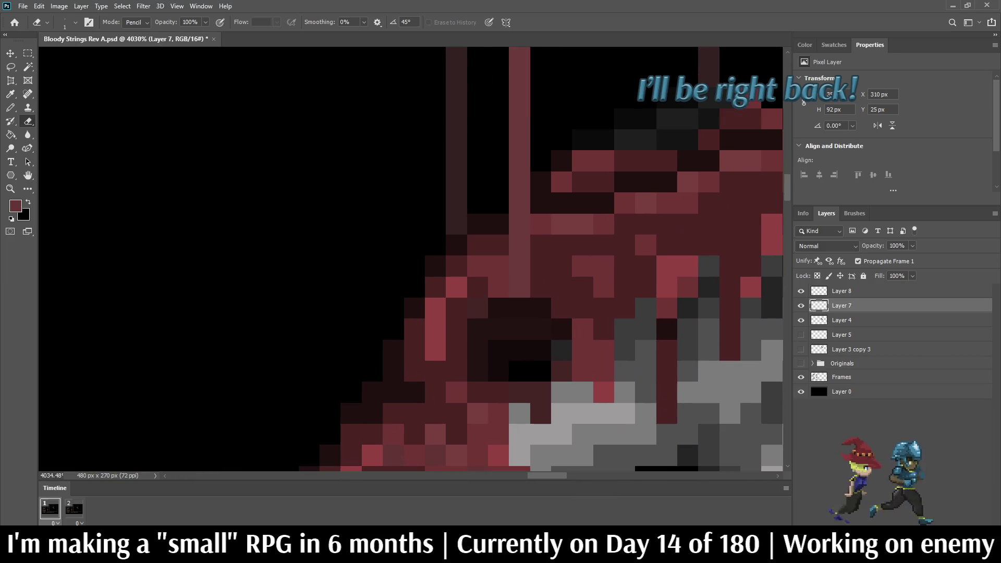
key("alt+bracketleft")
Zoom in on the hanging creature's lower coiled body on Layer 4.
key("i")
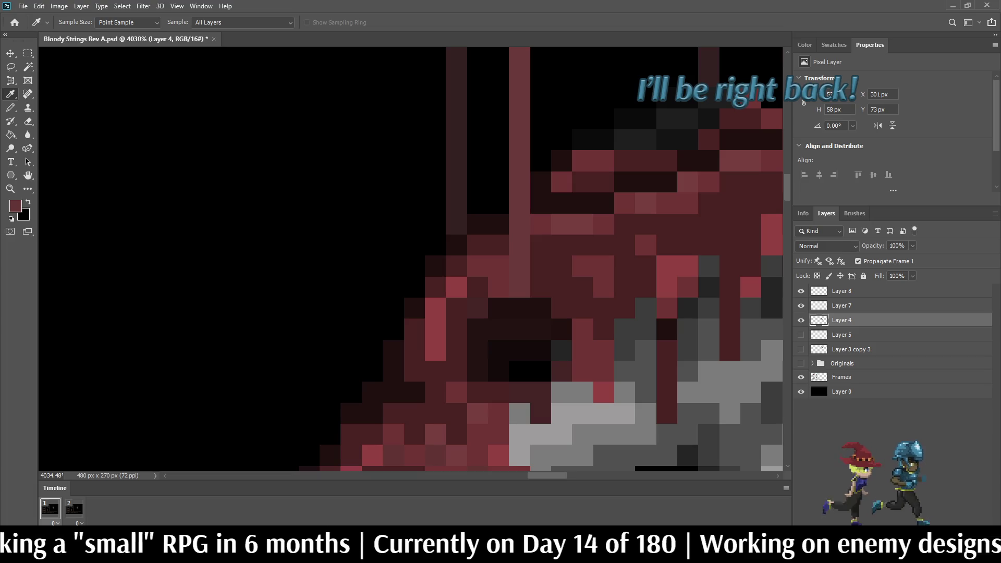
key("b")
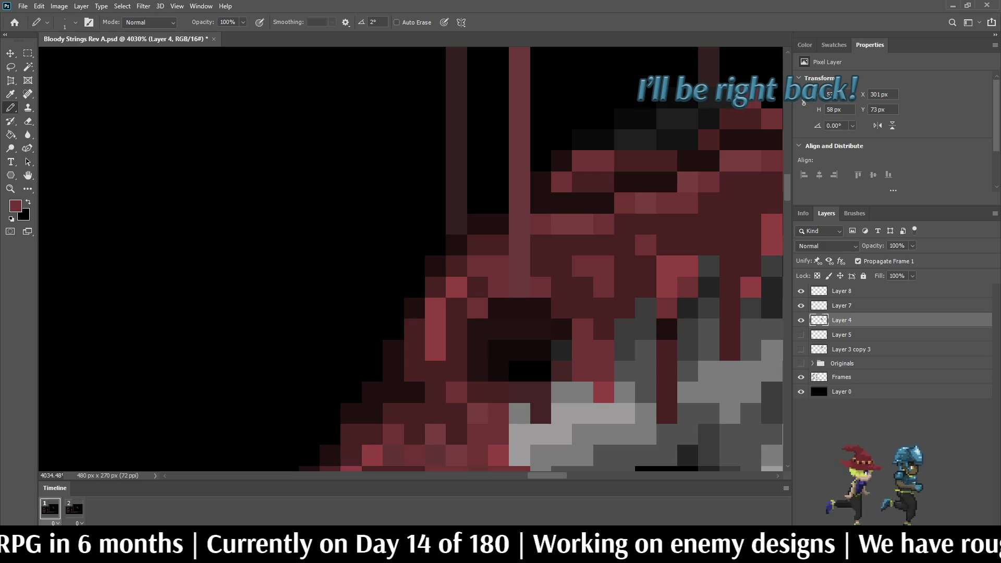
scroll(561, 308, "down", 6)
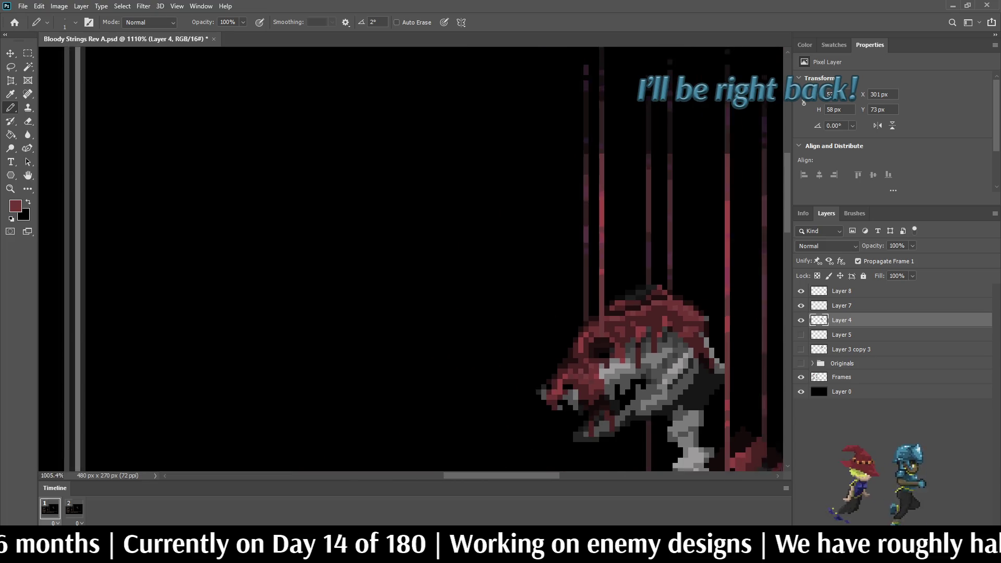
scroll(562, 308, "down", 5)
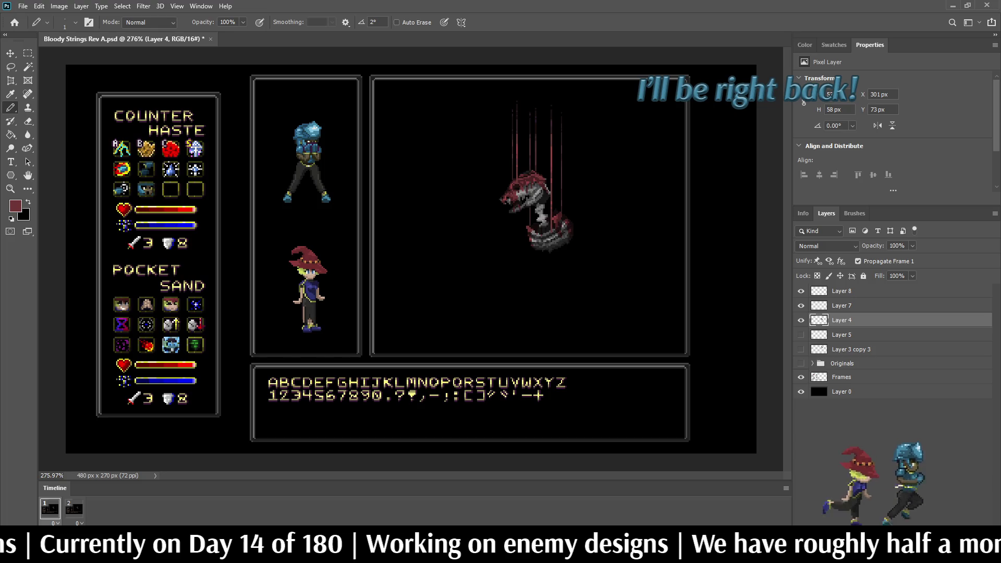
scroll(538, 151, "up", 3)
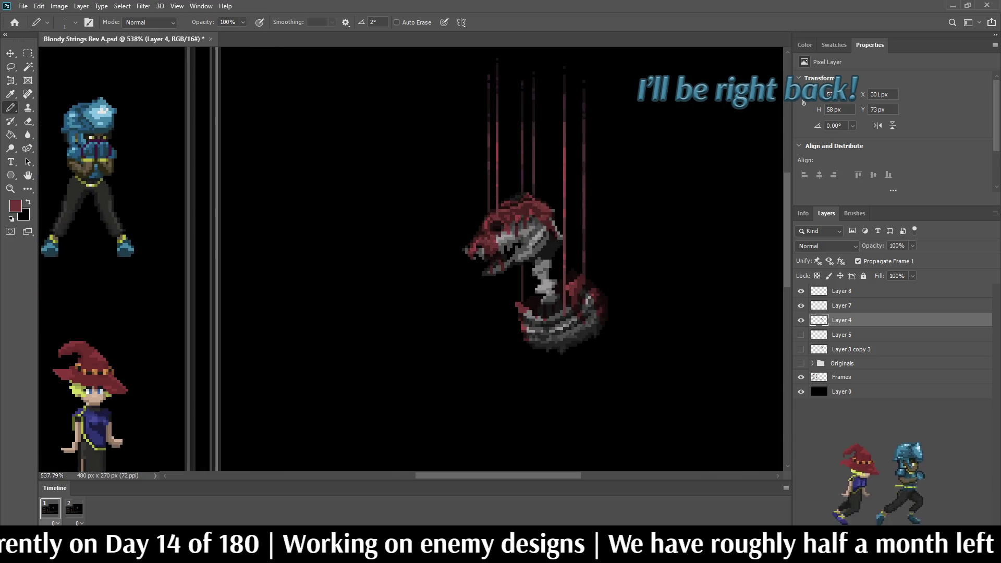
scroll(542, 238, "up", 6)
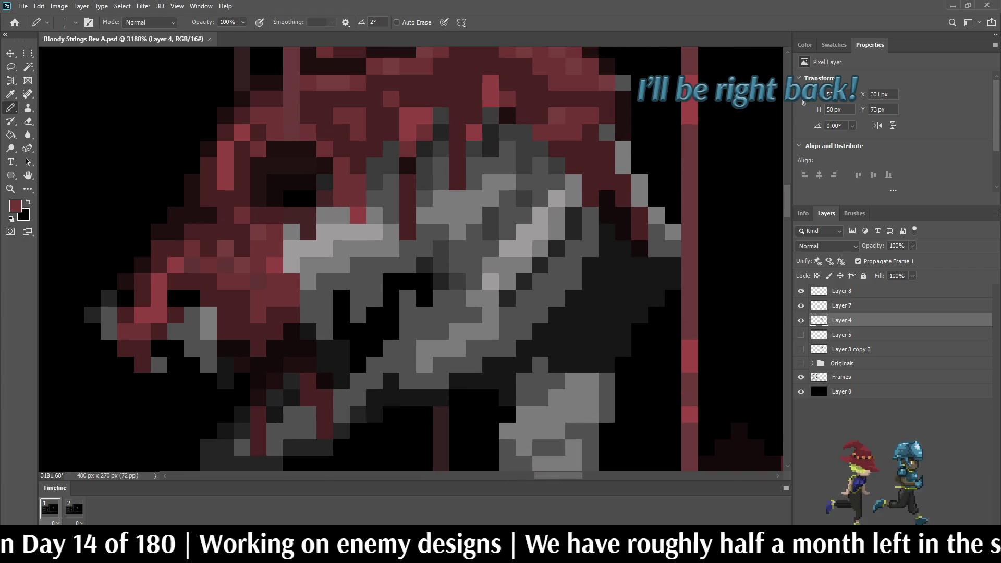
scroll(547, 266, "up", 1)
Sample the dark grey of the creature's lower body as the drawing colour.
key("i")
scroll(574, 376, "down", 7)
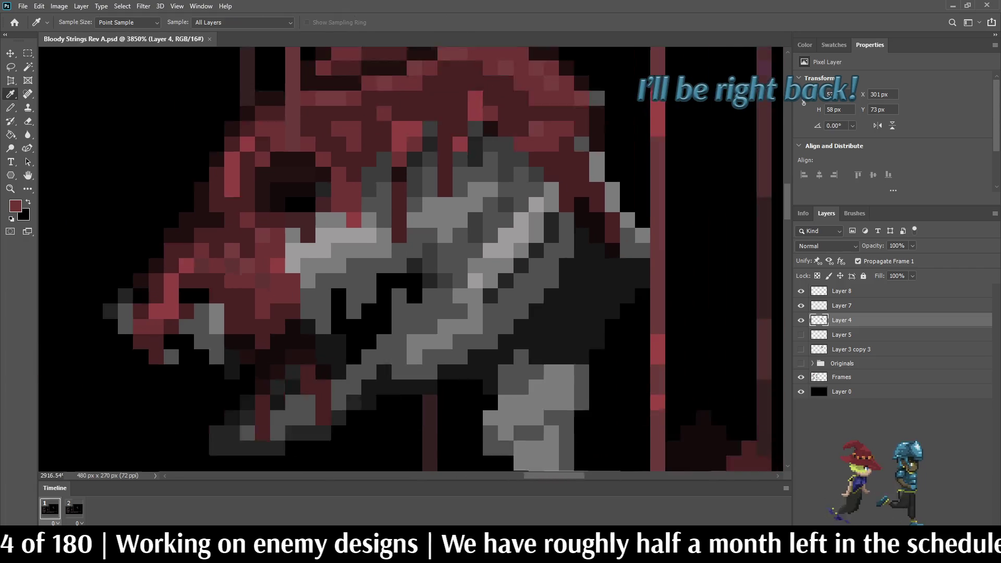
scroll(620, 427, "up", 7)
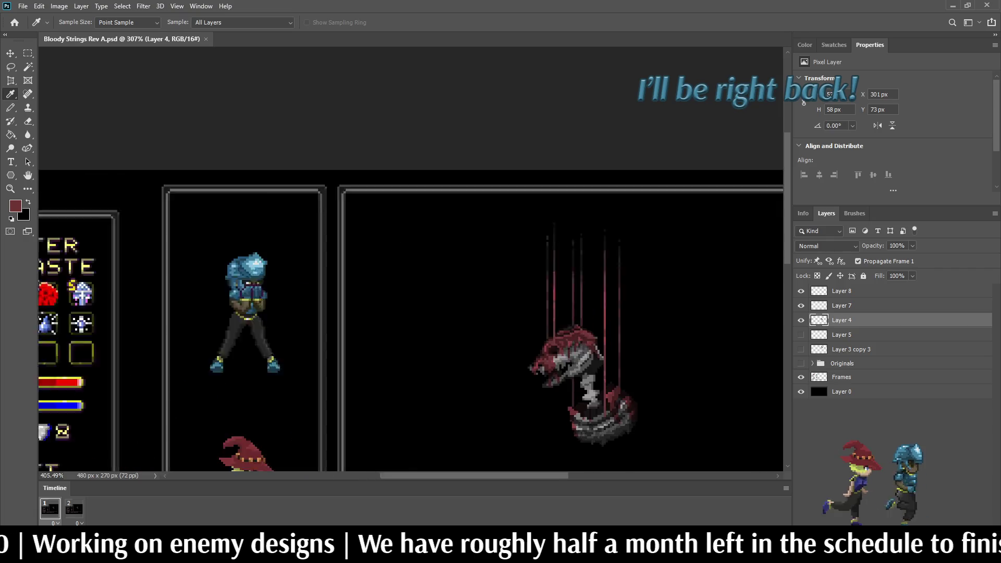
scroll(633, 404, "up", 1)
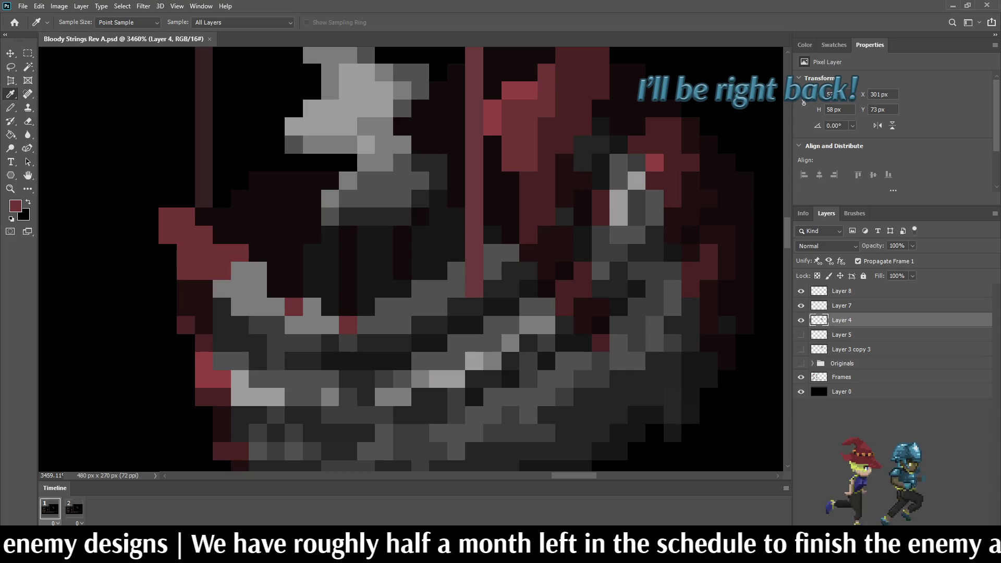
left_click(633, 404)
key("b")
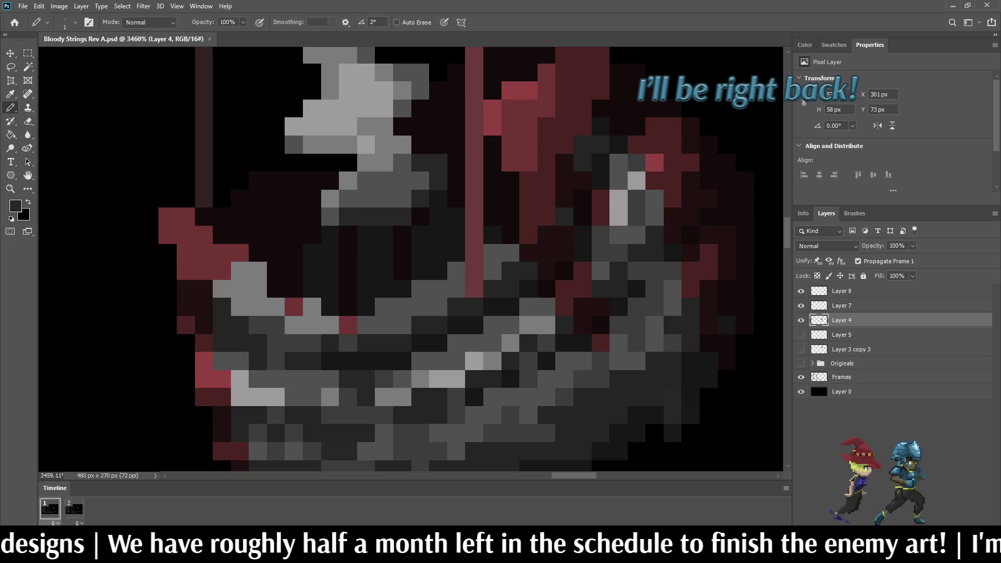
scroll(425, 219, "down", 6)
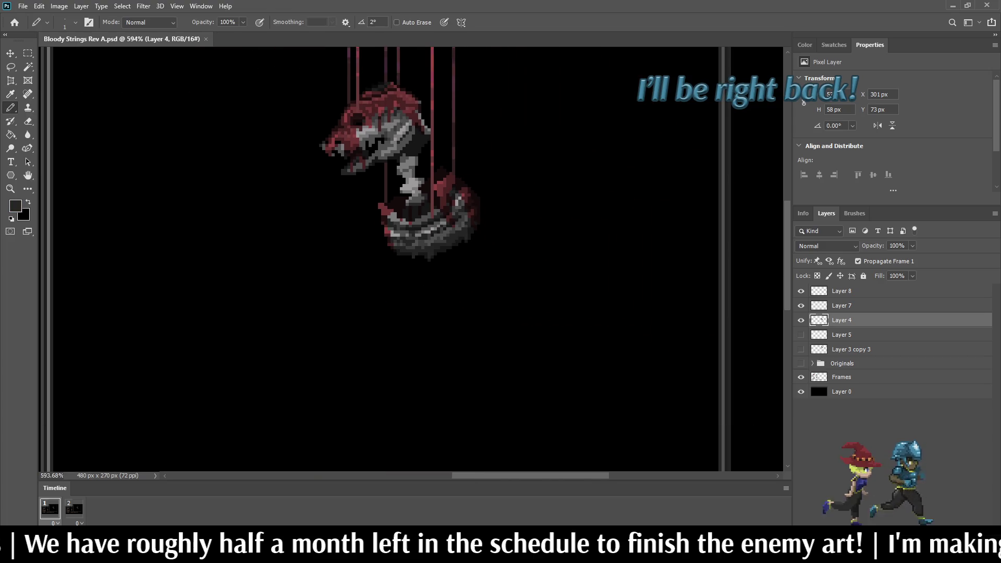
scroll(454, 234, "up", 8)
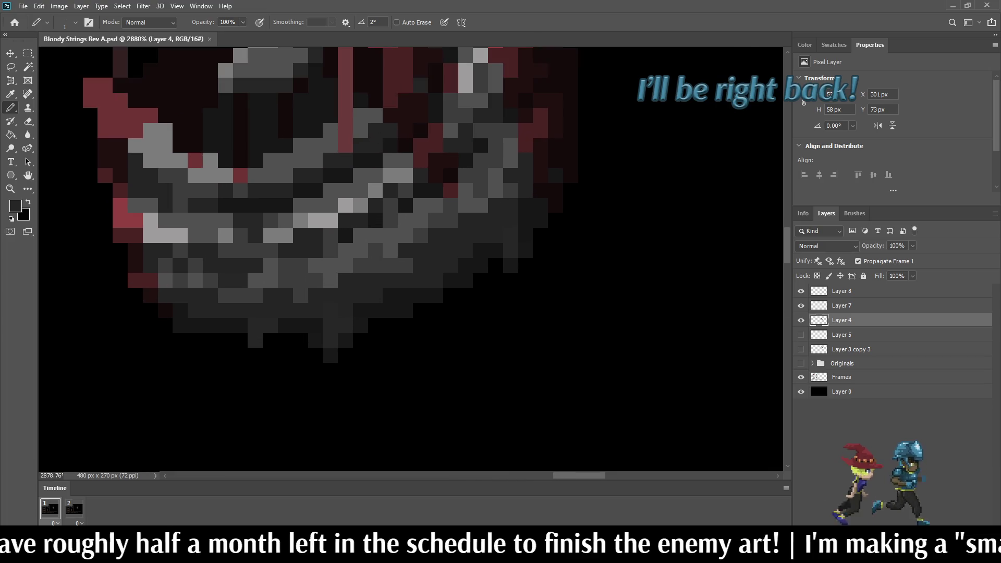
scroll(467, 236, "up", 1)
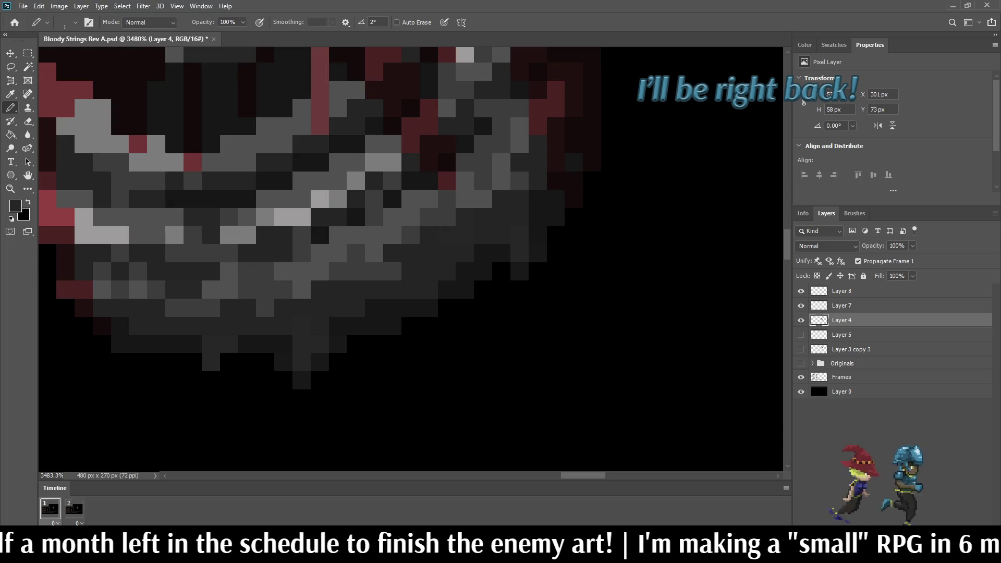
key("i")
key("g")
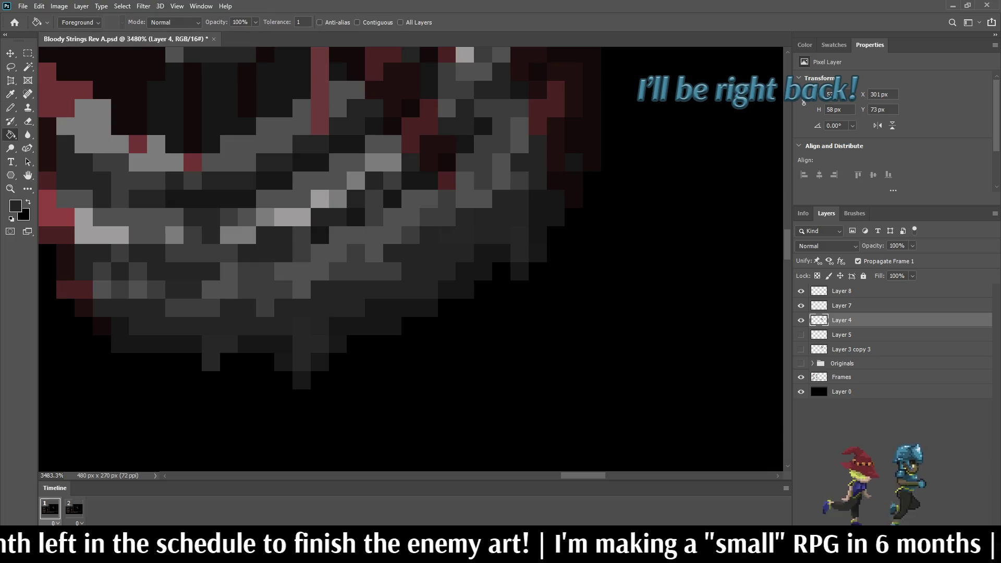
scroll(516, 224, "down", 5)
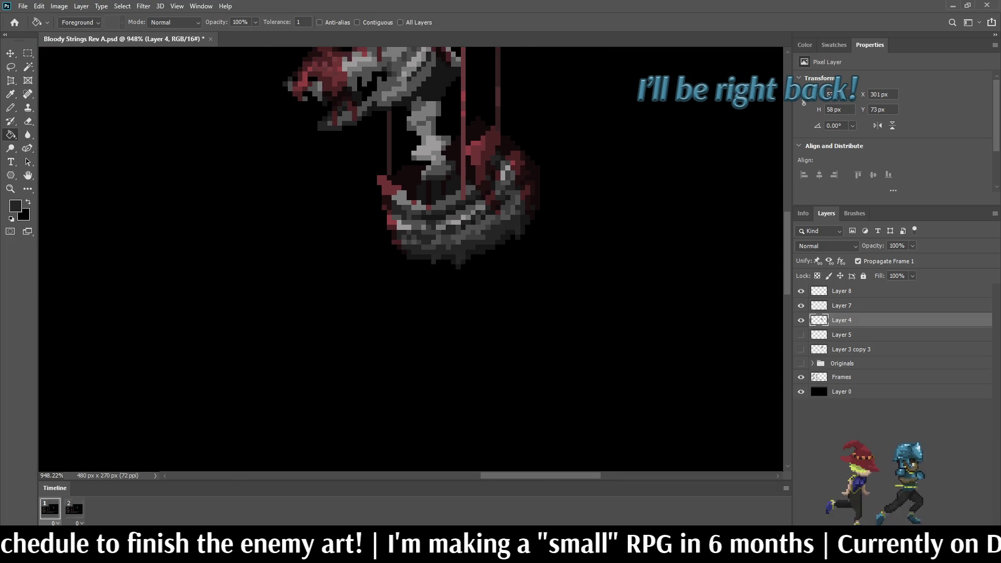
scroll(485, 224, "down", 2)
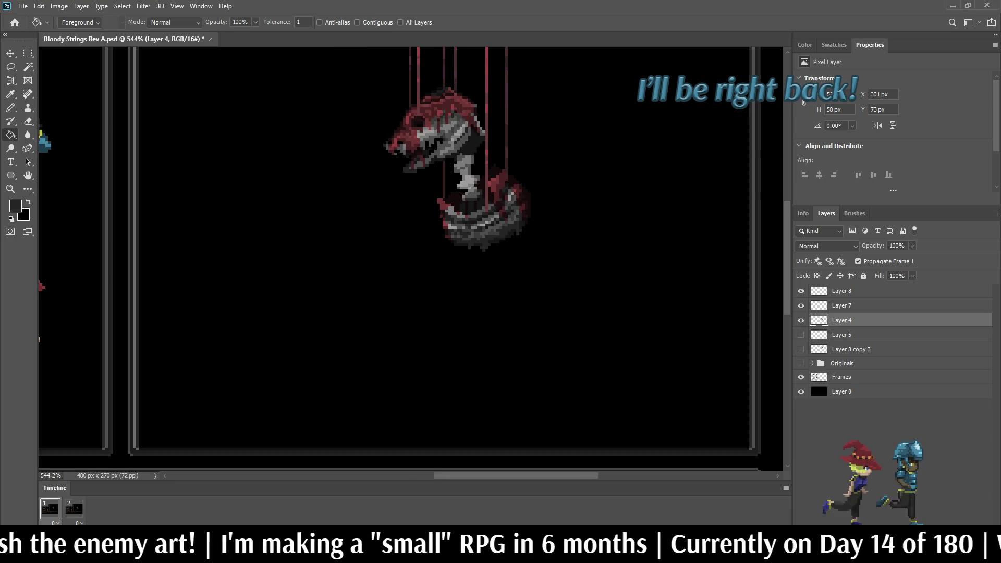
scroll(504, 198, "up", 3)
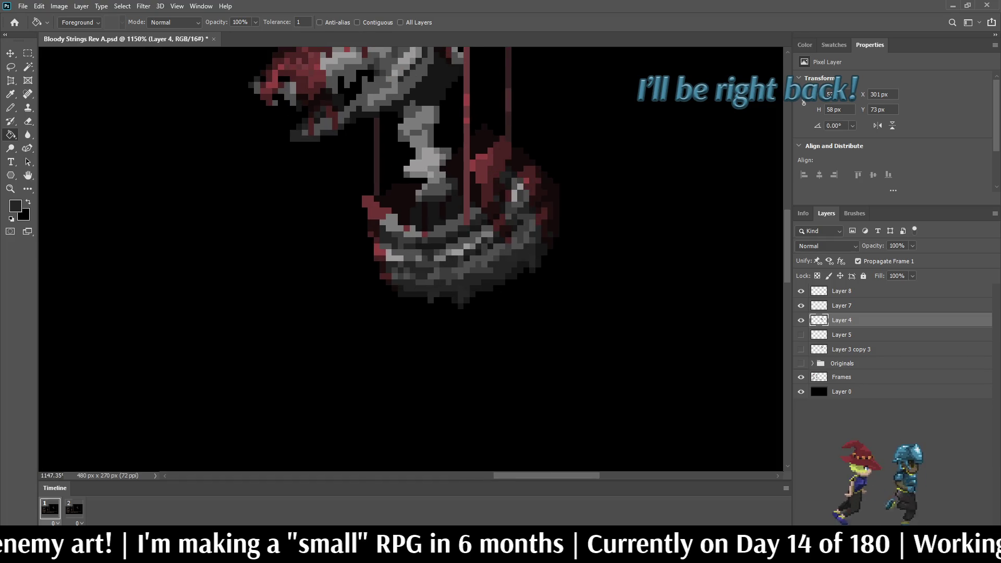
scroll(446, 292, "up", 1)
scroll(498, 273, "down", 2)
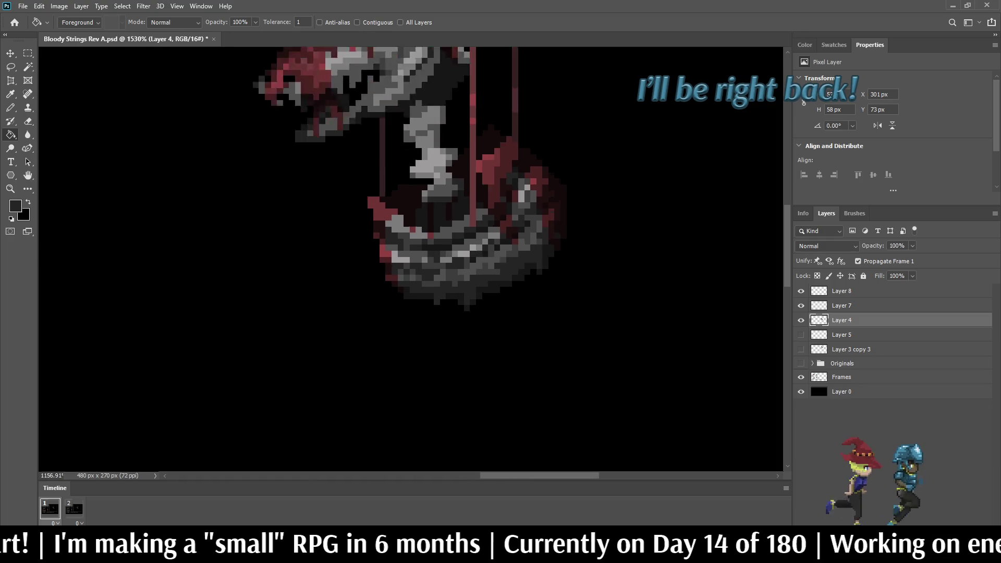
scroll(497, 280, "up", 1)
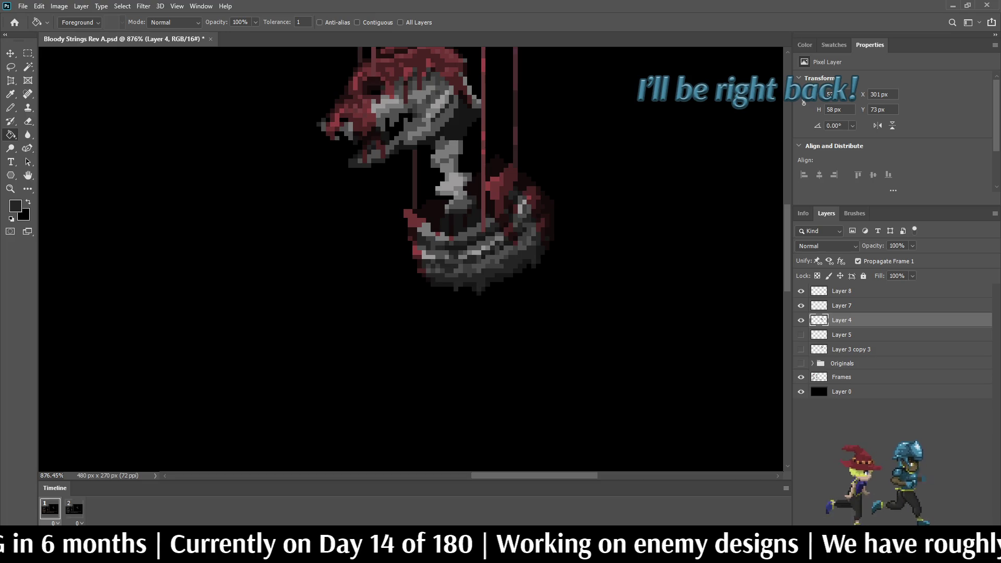
scroll(472, 284, "up", 7)
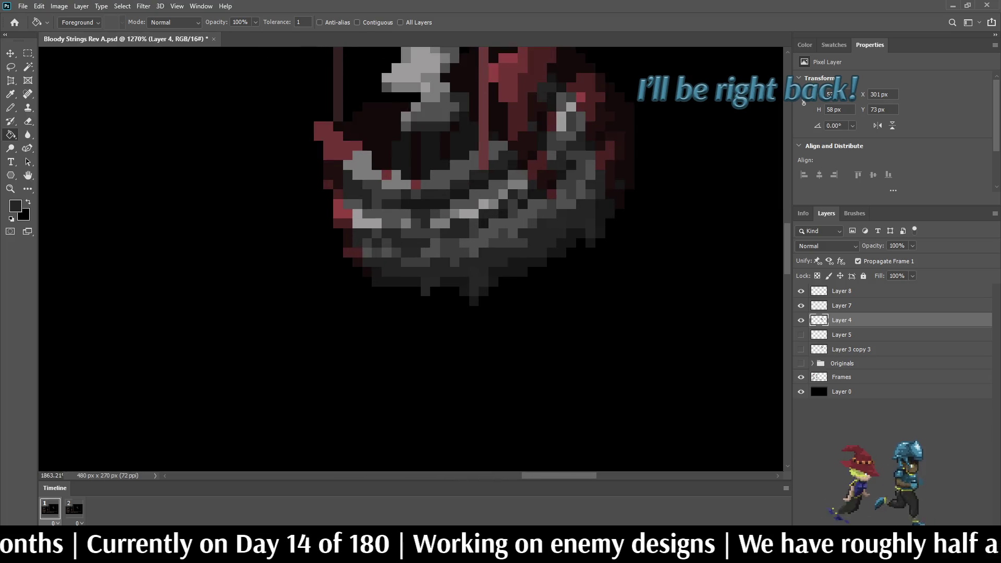
key("i")
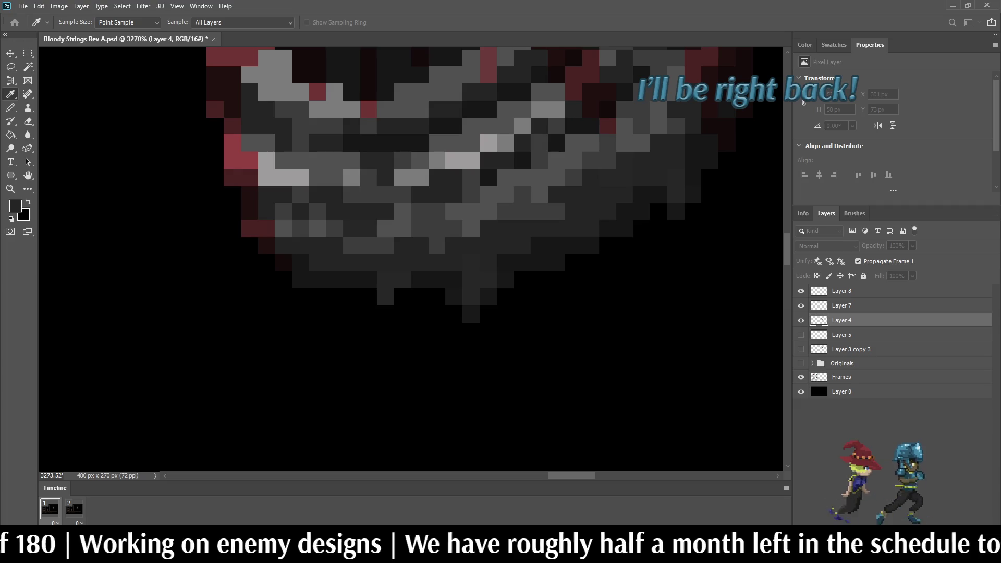
key("g")
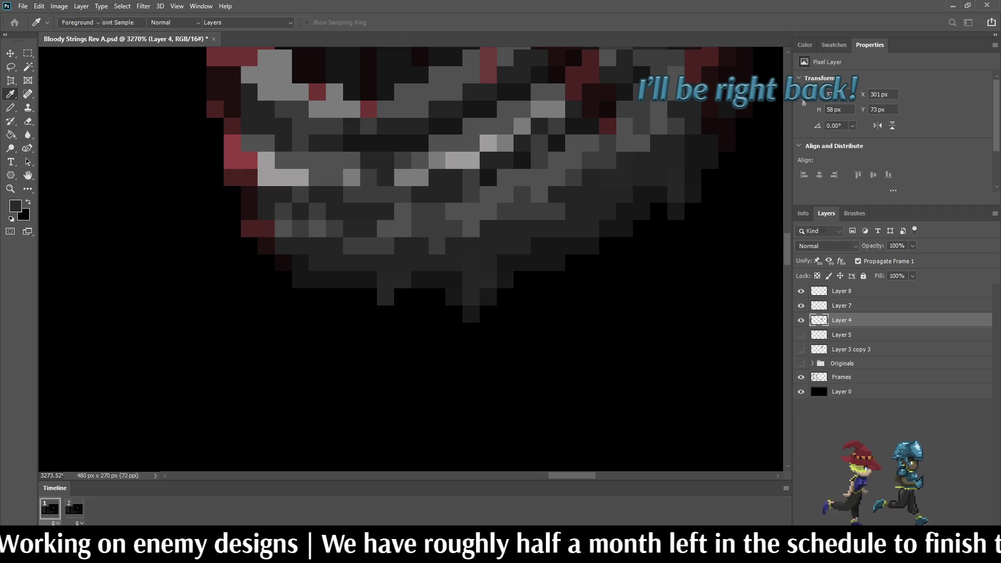
scroll(517, 232, "down", 10)
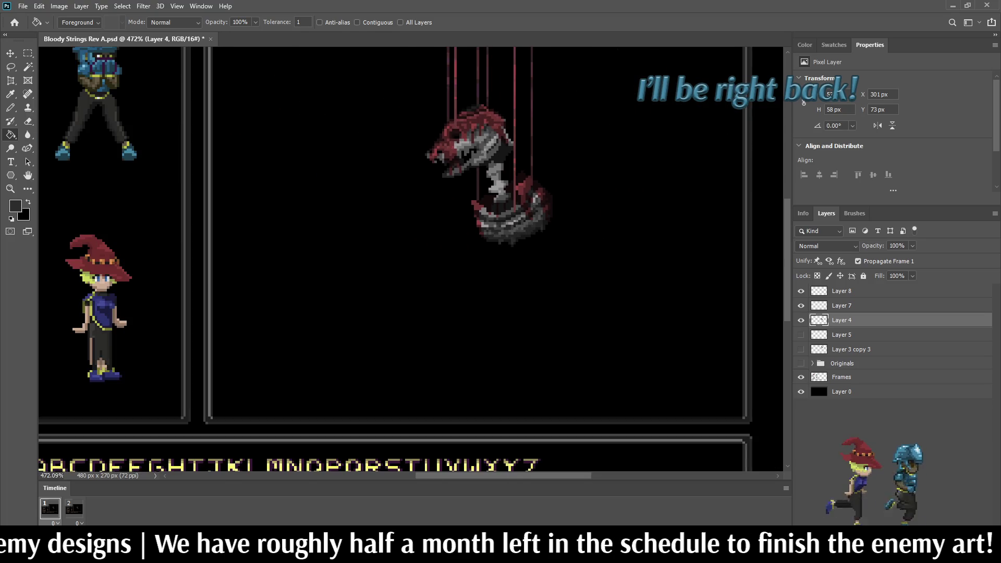
scroll(530, 172, "up", 3)
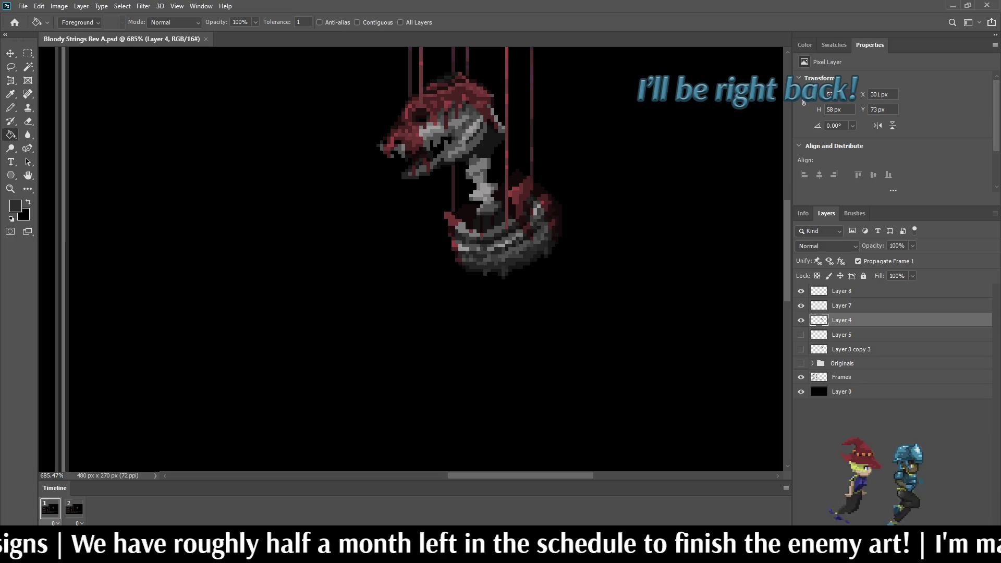
key("b")
scroll(472, 156, "up", 6)
Repaint and darken a cluster of pixels on the creature's neck.
left_click(502, 218)
left_click(523, 218)
left_click(523, 237)
left_click(523, 256)
left_click(503, 257)
left_click(465, 275)
left_click(503, 238)
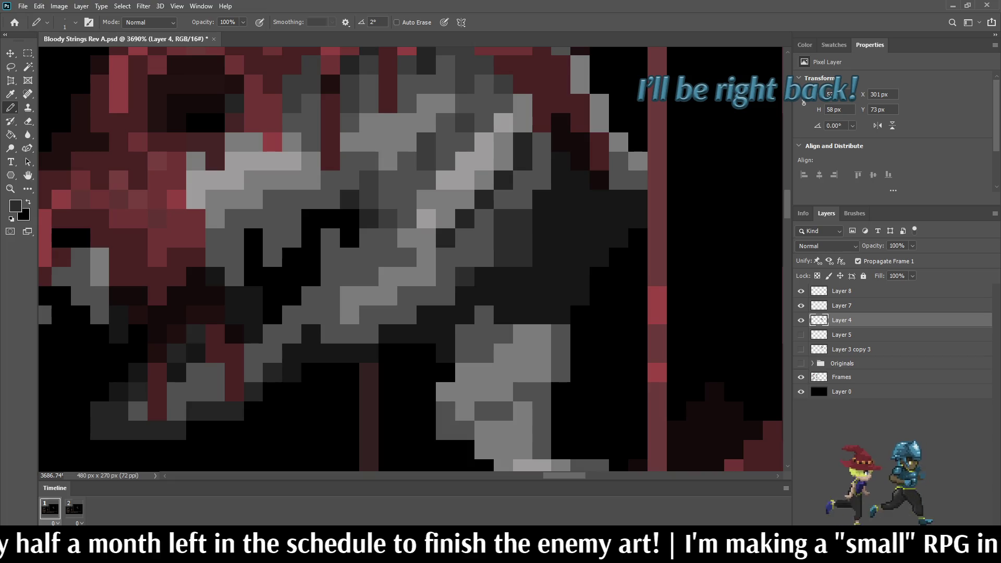
Undo the last five pixel edits on the creature's neck and jaw.
key("ctrl+z")
key("ctrl+z")
key("ctrl+z")
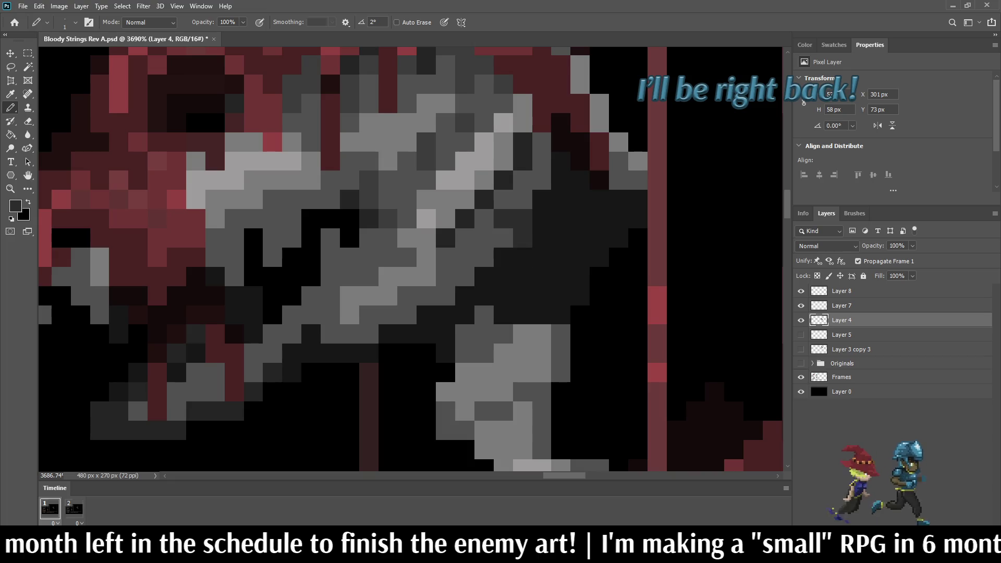
key("ctrl+z")
key("ctrl+z")
key("ctrl+z")
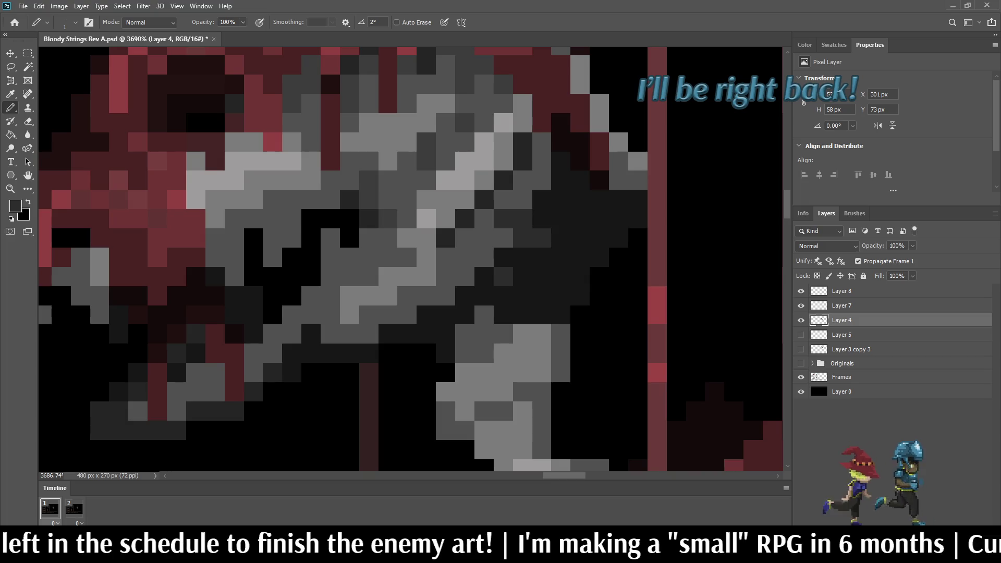
key("ctrl+z")
key("ctrl+z")
key("ctrl+z")
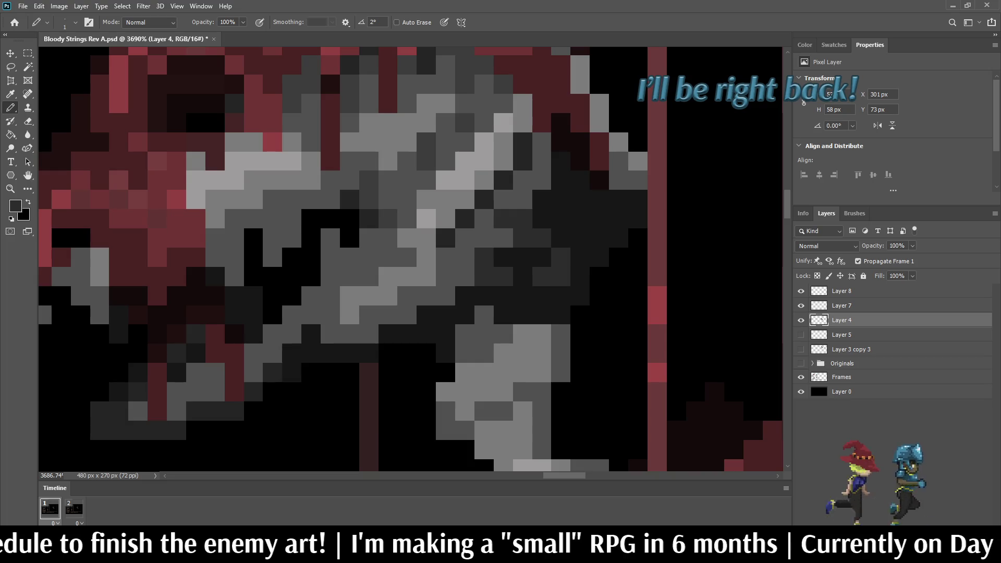
scroll(569, 280, "down", 5)
key("ctrl+z")
key("ctrl+z")
key("ctrl+z")
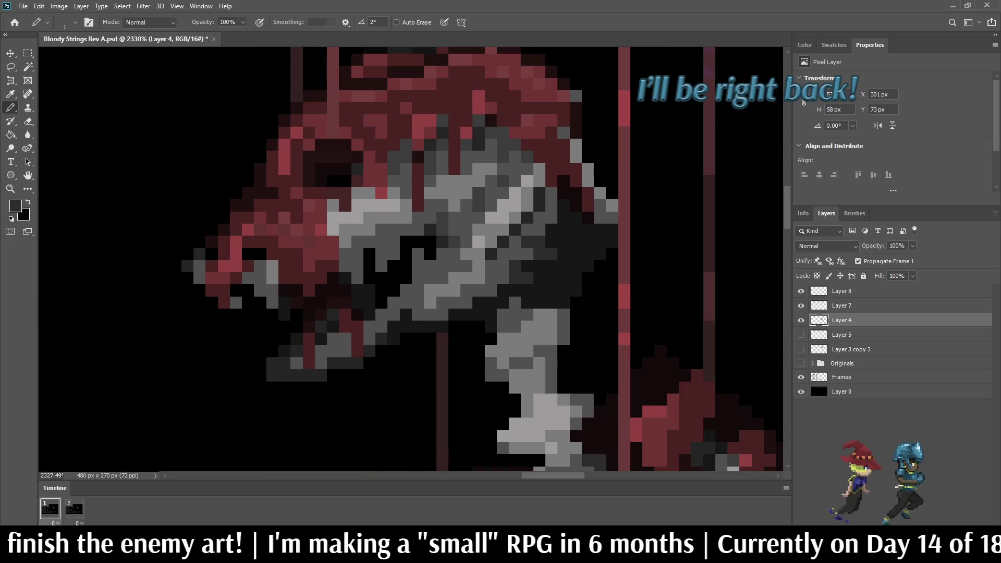
key("ctrl+z")
key("ctrl+z")
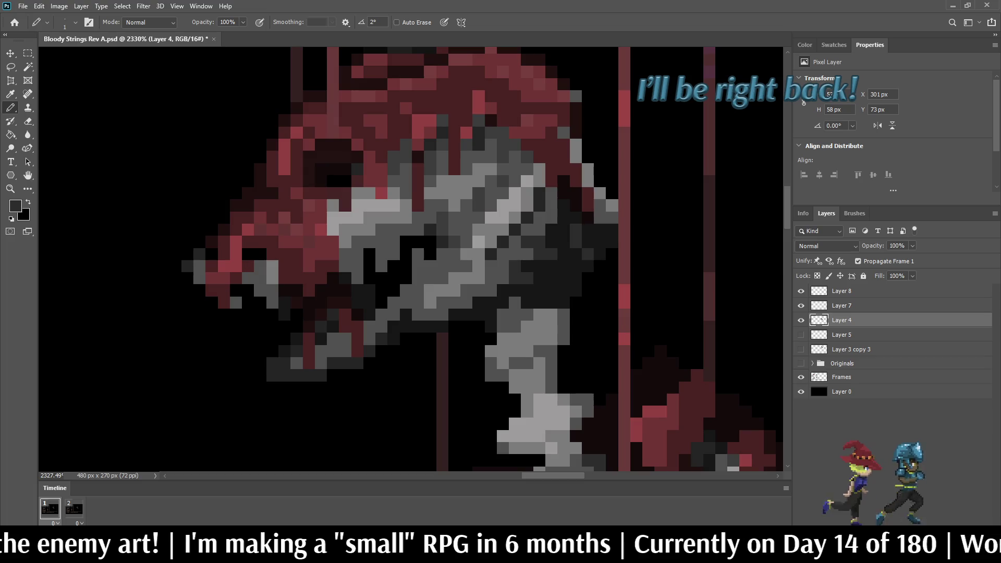
scroll(583, 281, "down", 5)
scroll(611, 280, "up", 5)
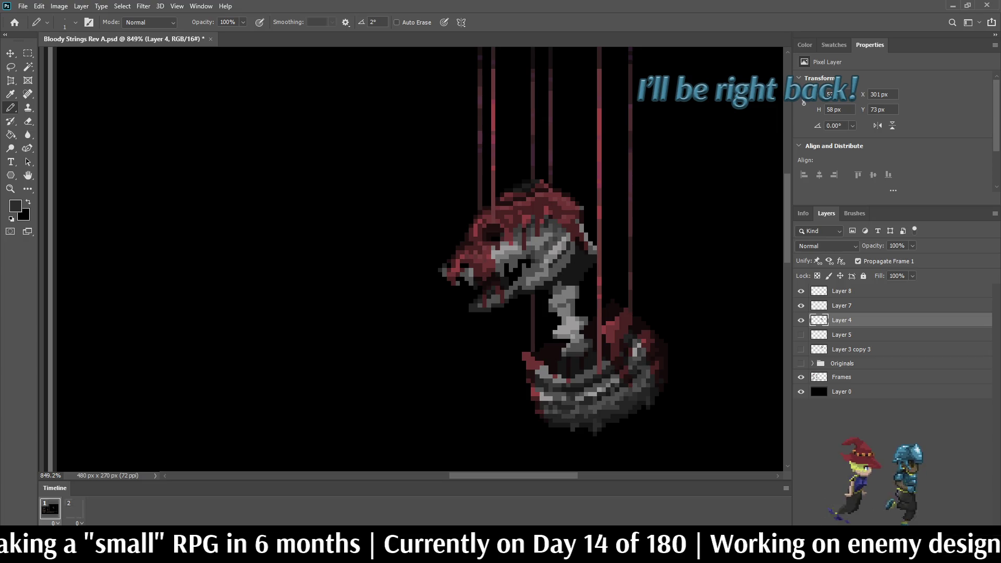
scroll(566, 273, "up", 6)
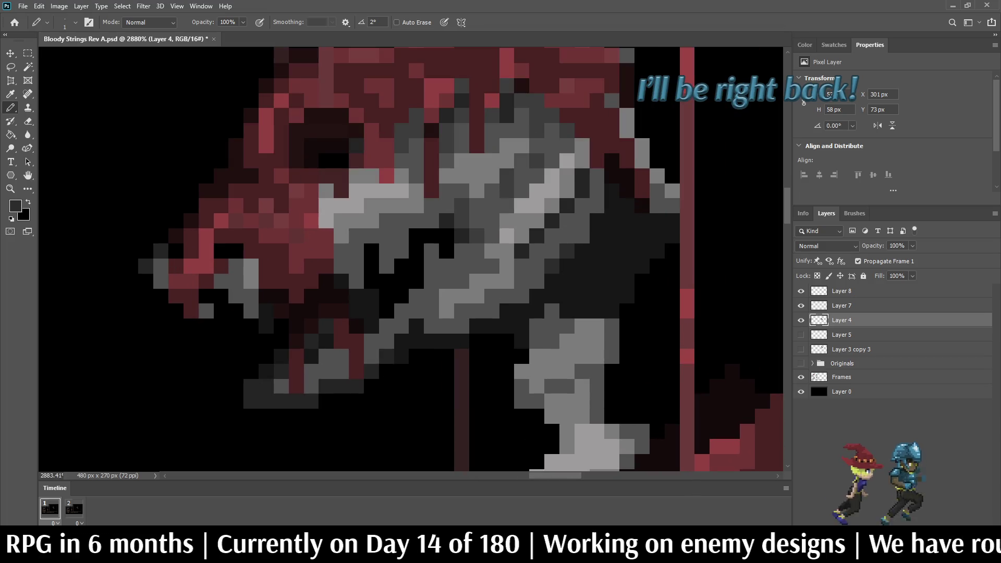
Darken three pixels on the creature's jaw and two on its head.
left_click(552, 251)
left_click(536, 281)
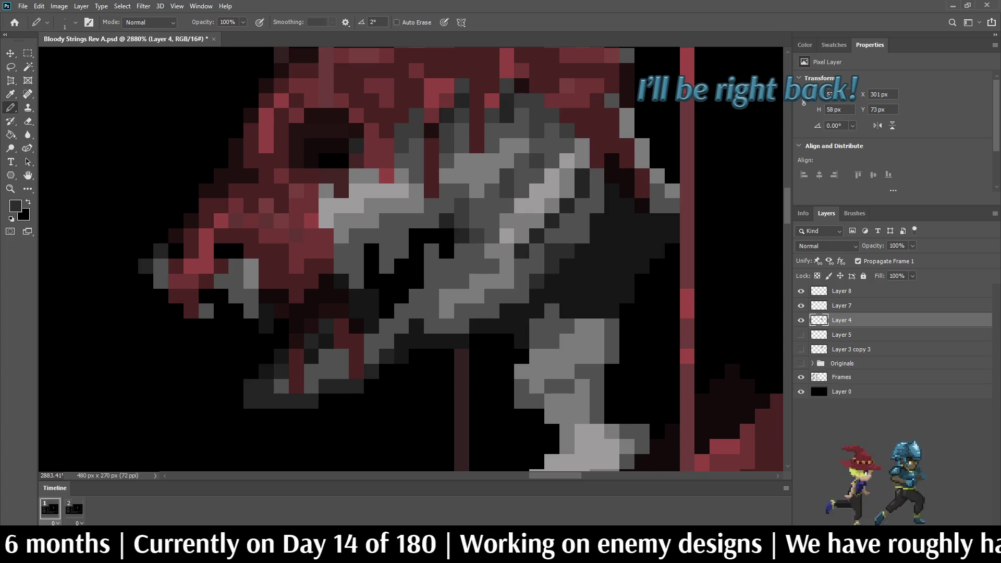
left_click(522, 281)
left_click(581, 236)
scroll(582, 229, "down", 5)
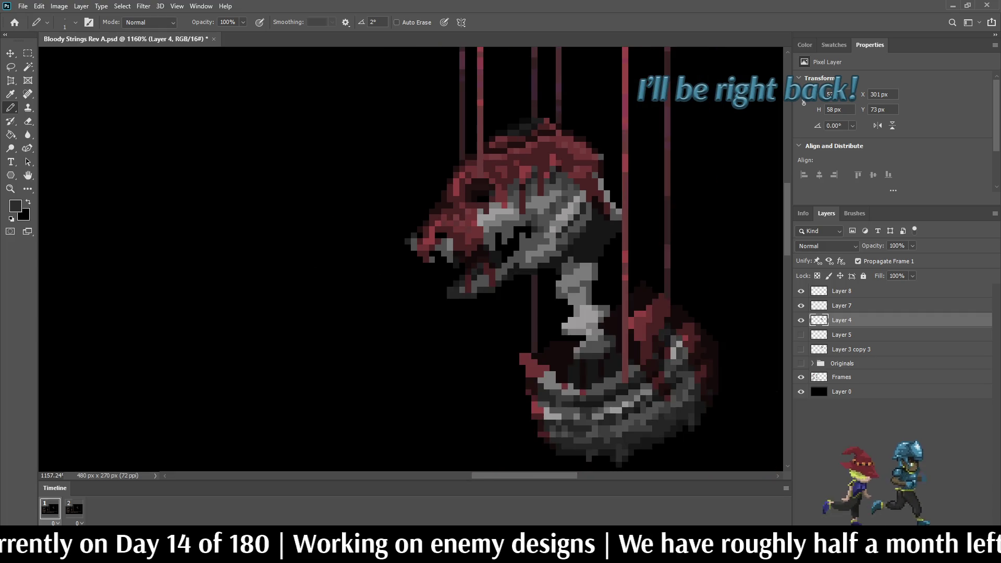
scroll(596, 209, "up", 5)
left_click(581, 228)
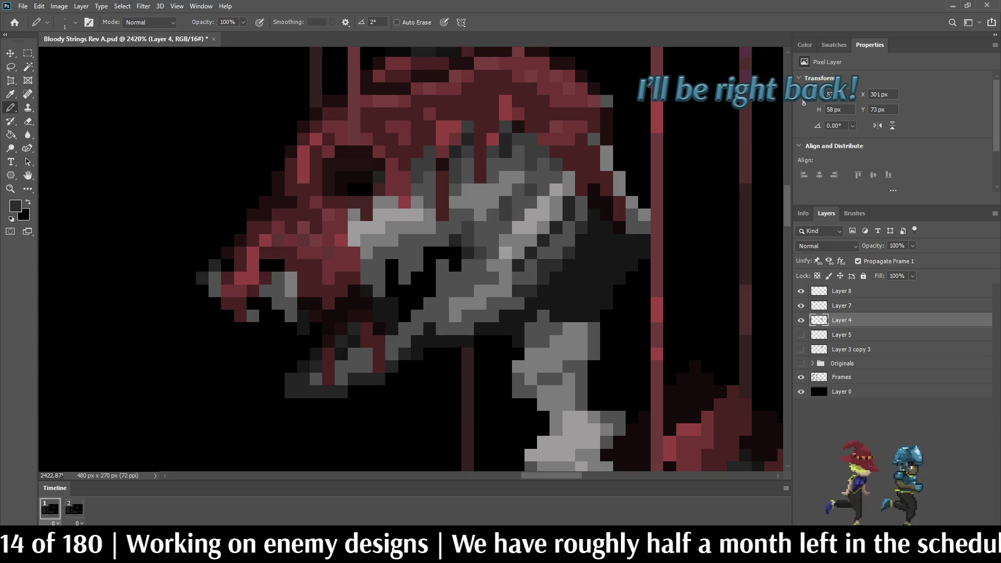
Sample a colour from the sprite and darken one jaw pixel and one head pixel.
key("i")
key("b")
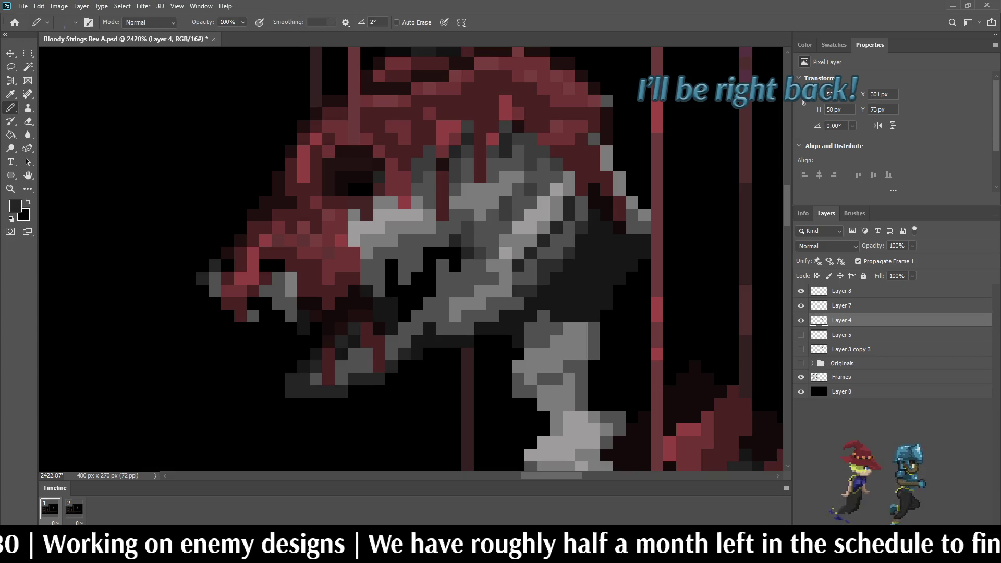
left_click(555, 252)
left_click(568, 227)
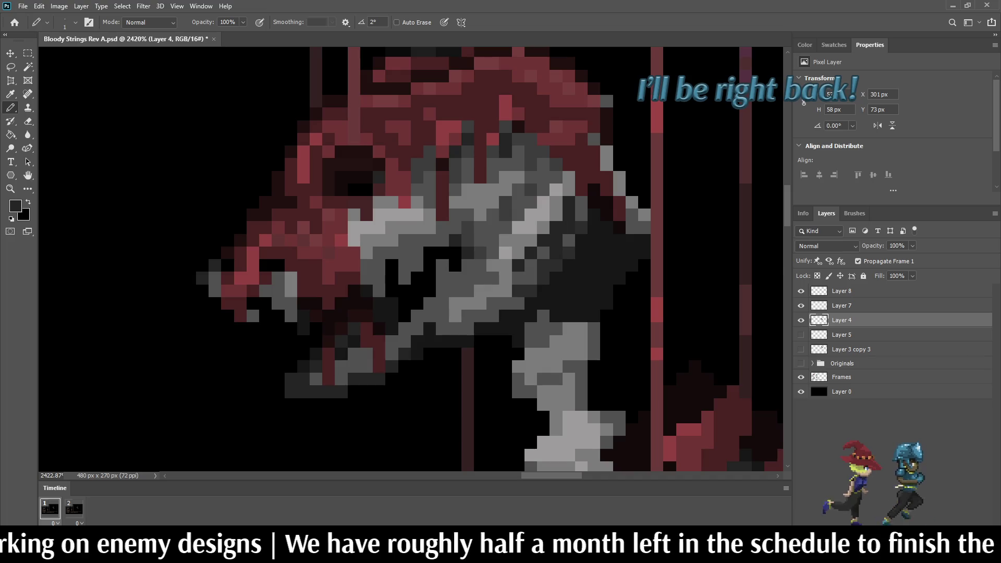
scroll(601, 267, "down", 5)
scroll(571, 261, "up", 4)
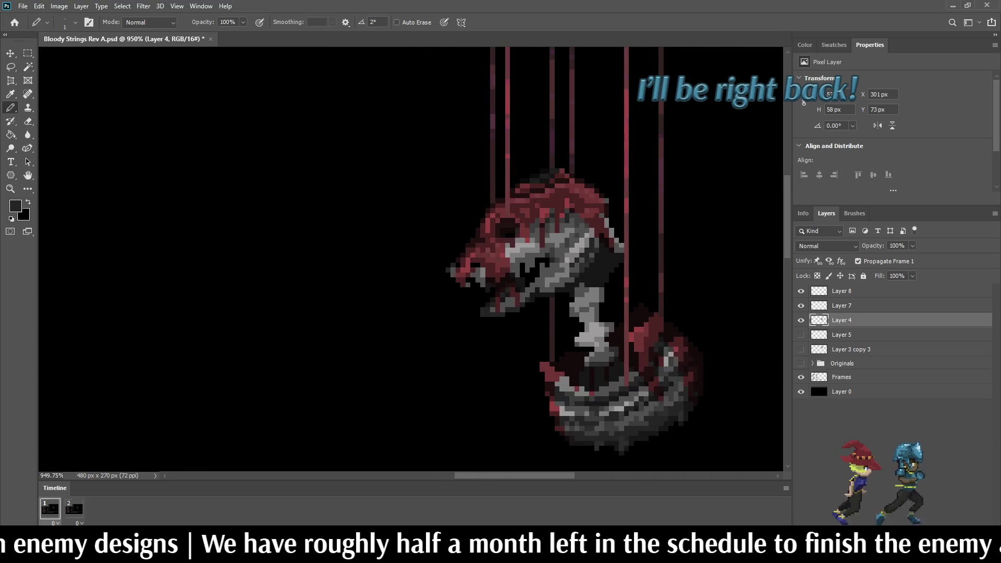
scroll(582, 259, "up", 2)
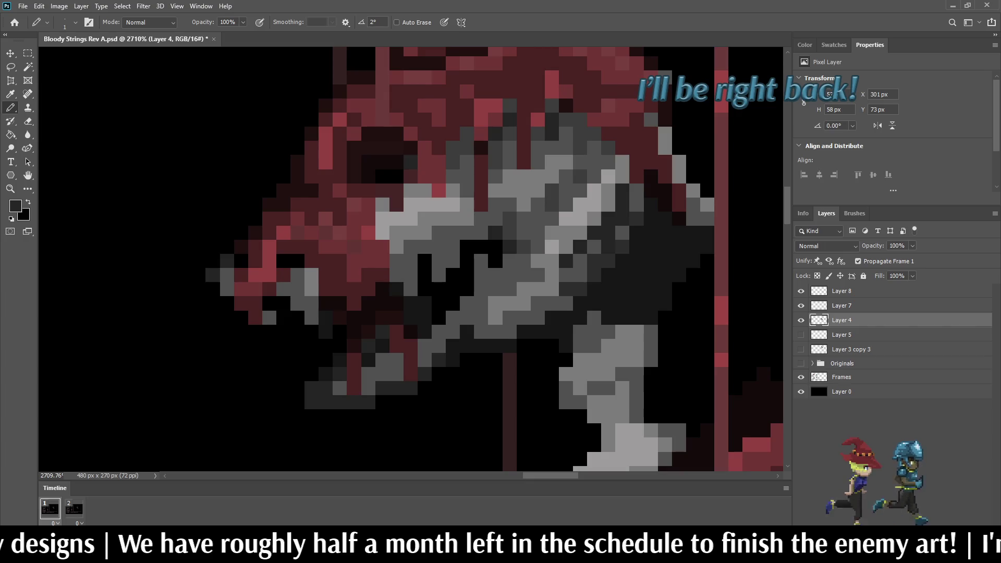
Sample a grey from the sprite for the Pencil while inspecting the creature's jaw.
key("i")
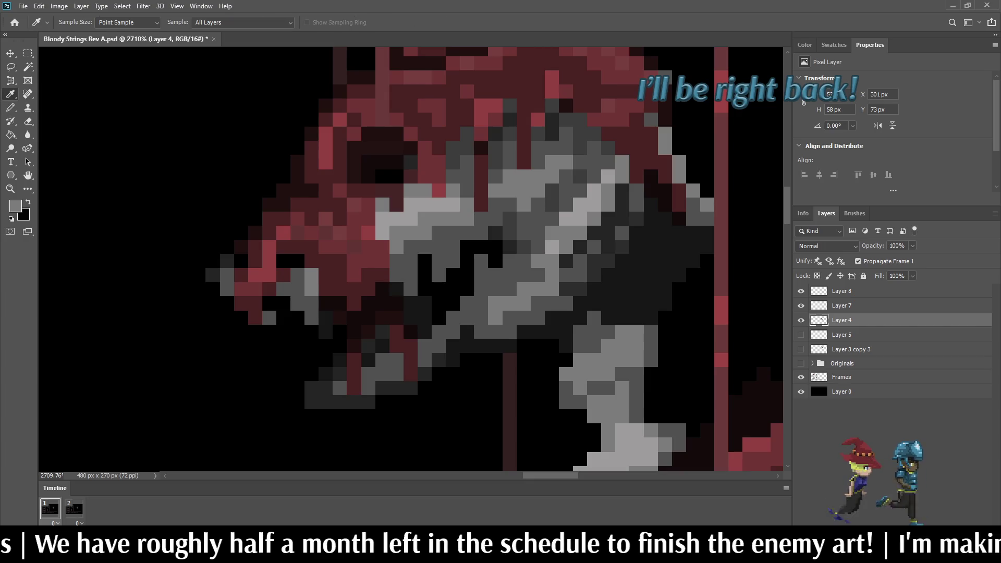
key("b")
scroll(608, 232, "down", 10)
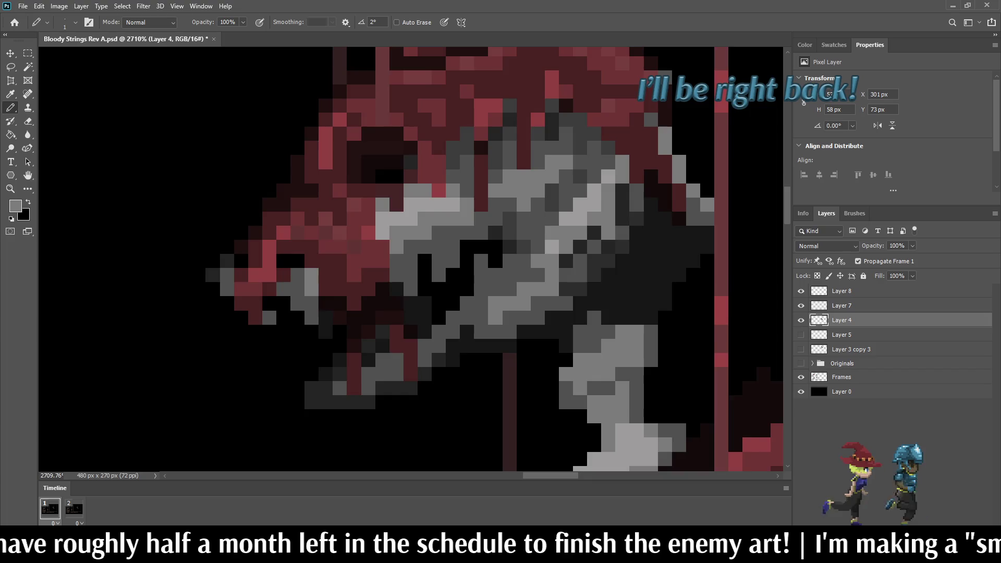
scroll(573, 234, "down", 3)
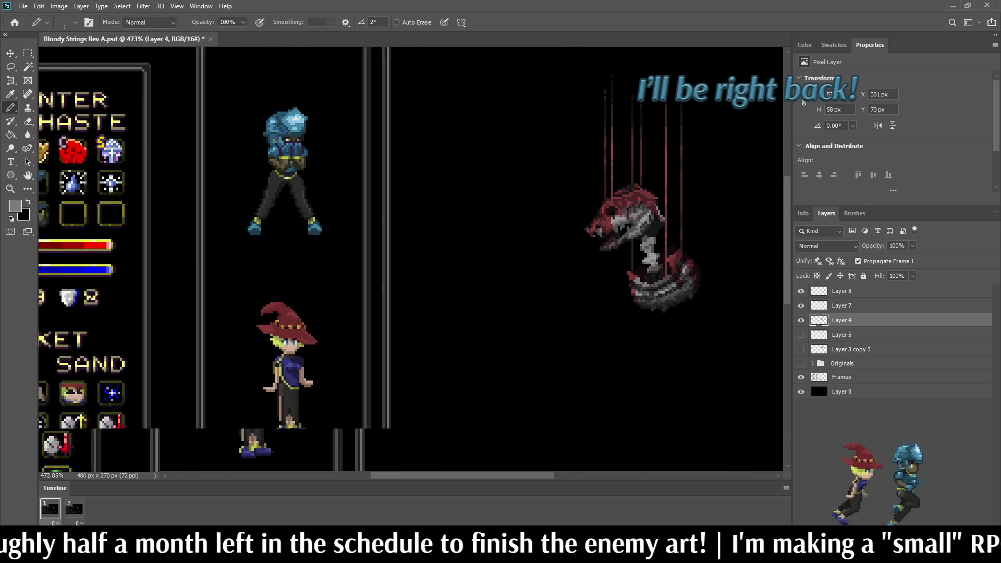
scroll(573, 235, "up", 8)
scroll(495, 253, "up", 3)
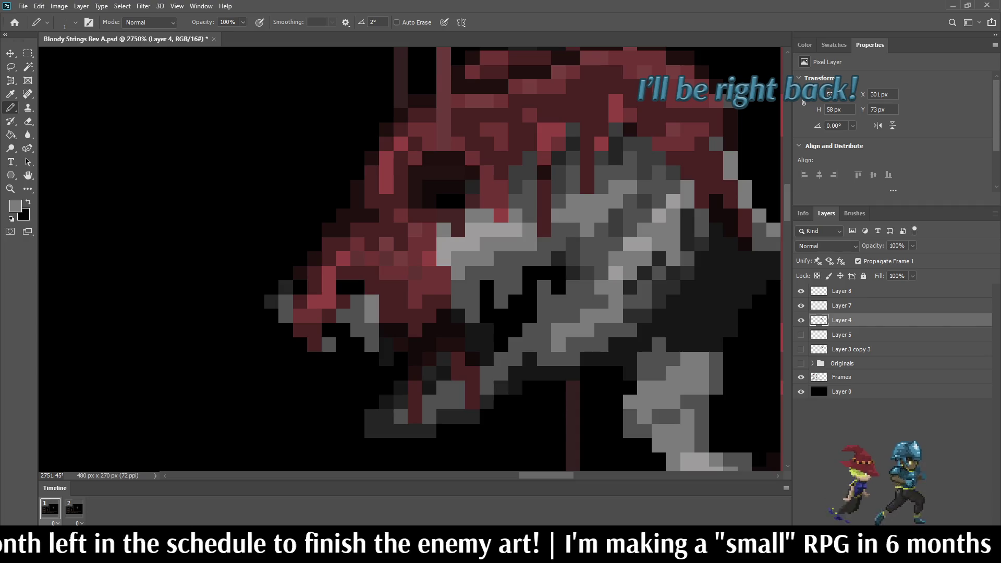
scroll(662, 263, "down", 1)
scroll(662, 263, "down", 6)
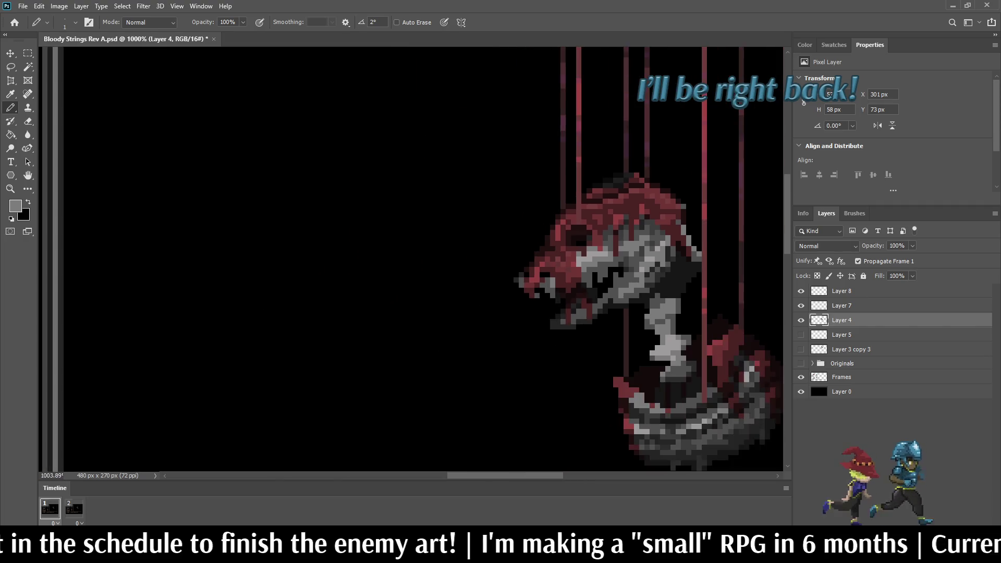
scroll(662, 264, "up", 2)
scroll(667, 258, "up", 2)
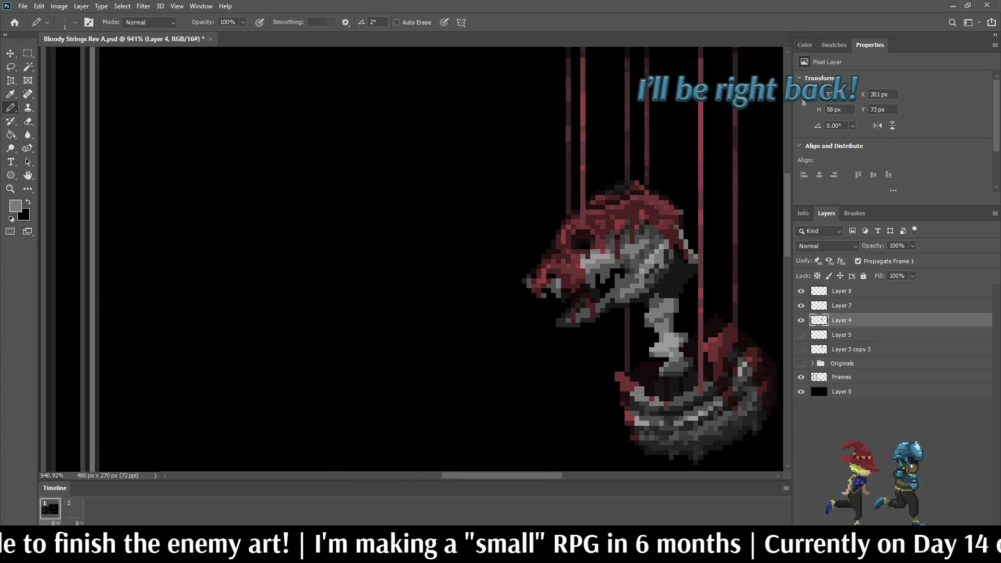
scroll(670, 254, "up", 4)
key("i")
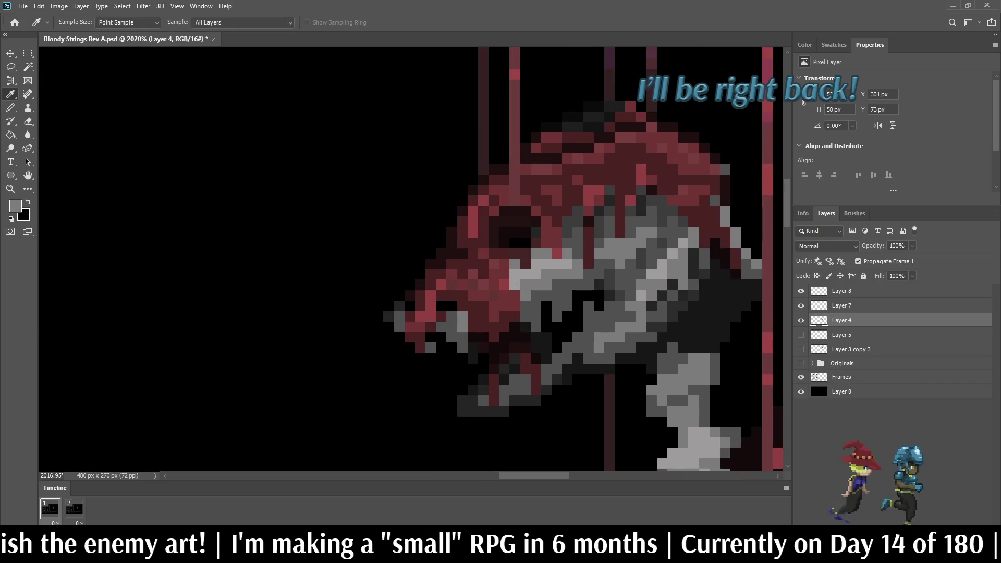
key("b")
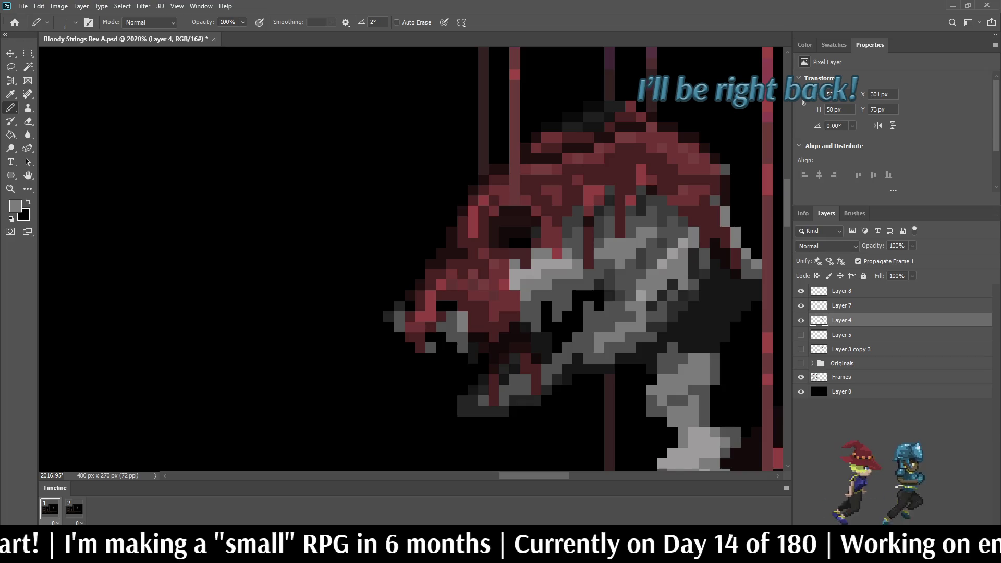
scroll(651, 284, "down", 4)
scroll(682, 266, "down", 2)
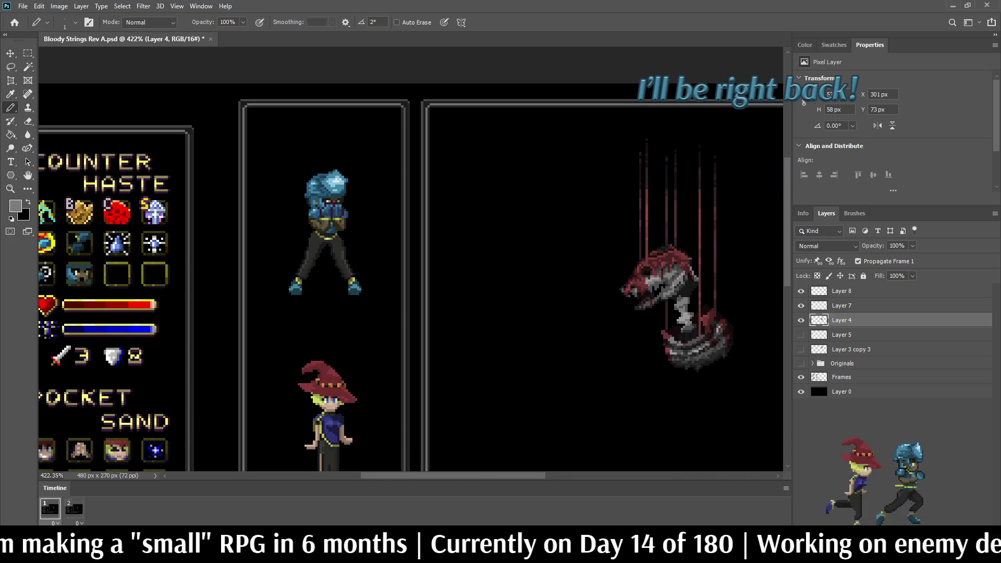
scroll(679, 282, "up", 5)
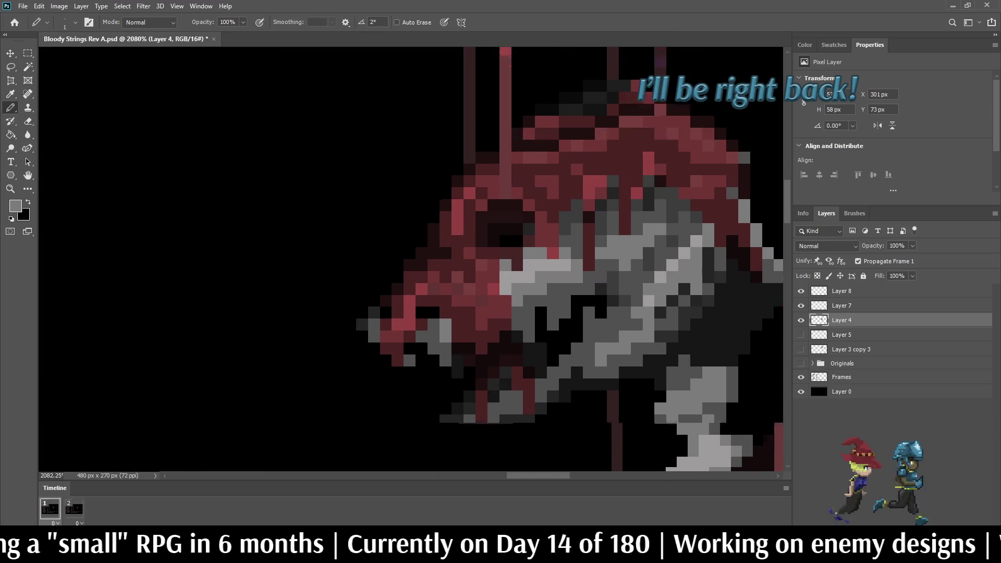
Paint a few dark pixels along the creature's jaw with a freshly sampled colour.
key("i")
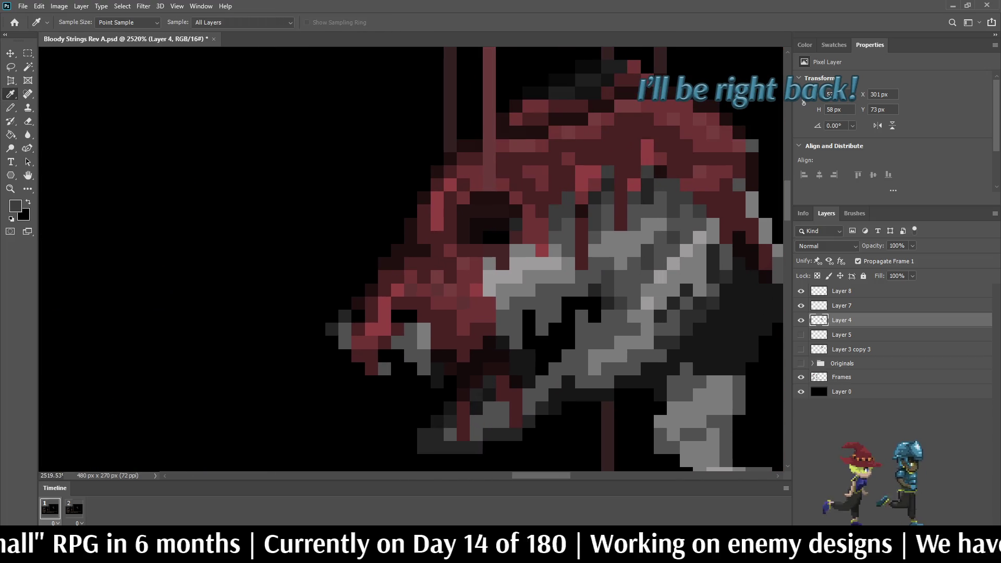
key("b")
scroll(665, 297, "down", 4)
scroll(654, 268, "down", 2)
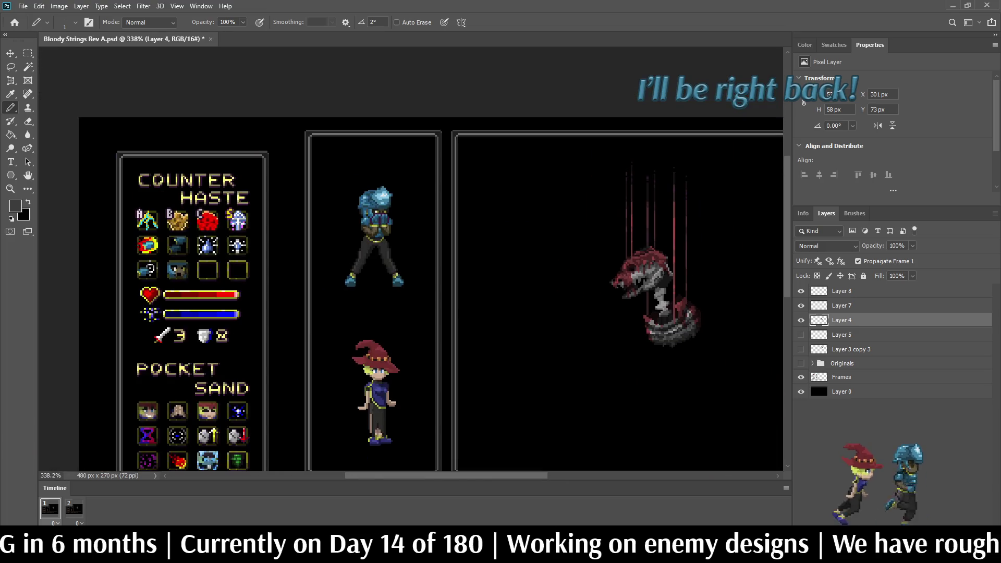
scroll(655, 276, "up", 5)
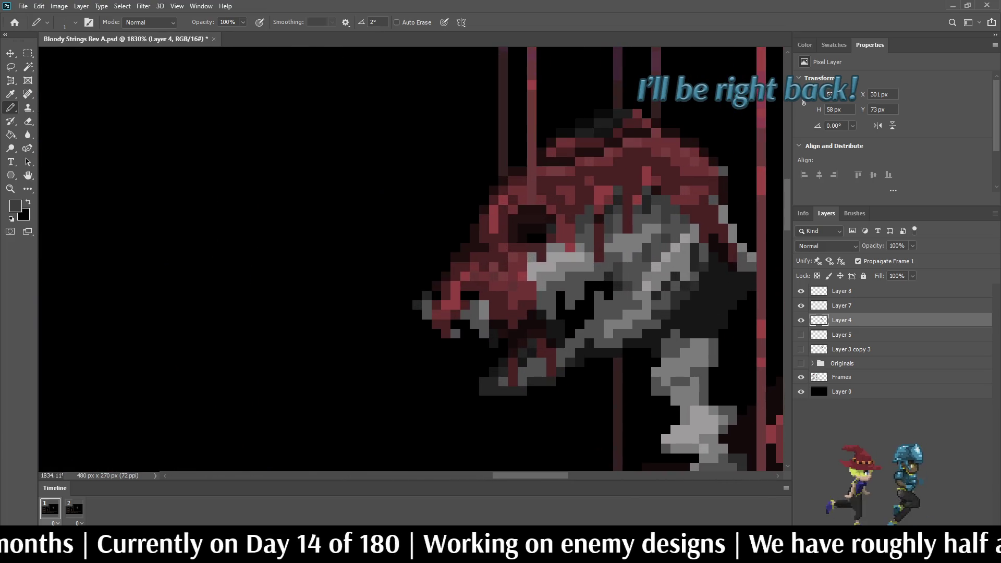
left_click(646, 305)
left_click_drag(638, 315, 604, 322)
scroll(620, 322, "down", 3)
scroll(620, 322, "up", 2)
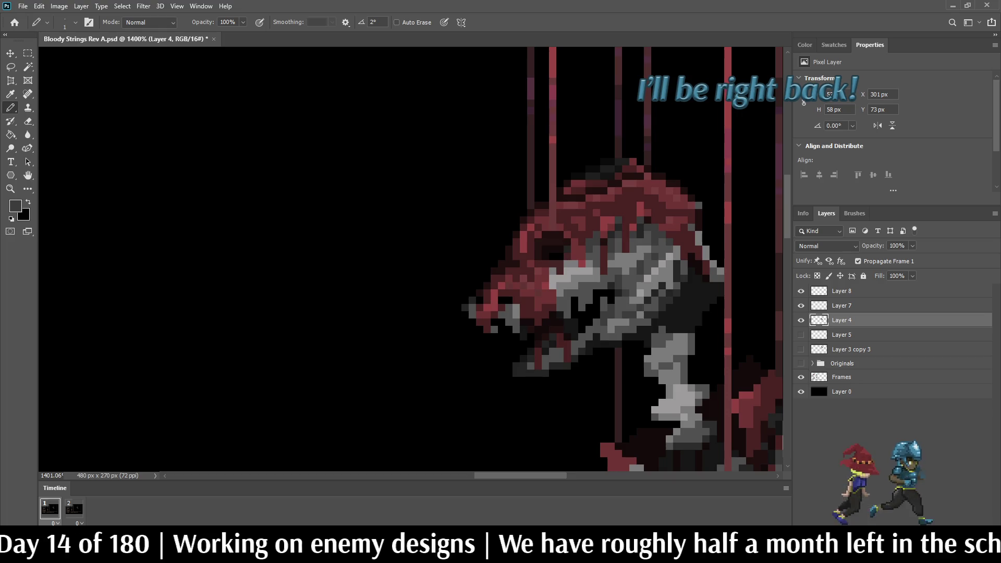
scroll(687, 298, "down", 5)
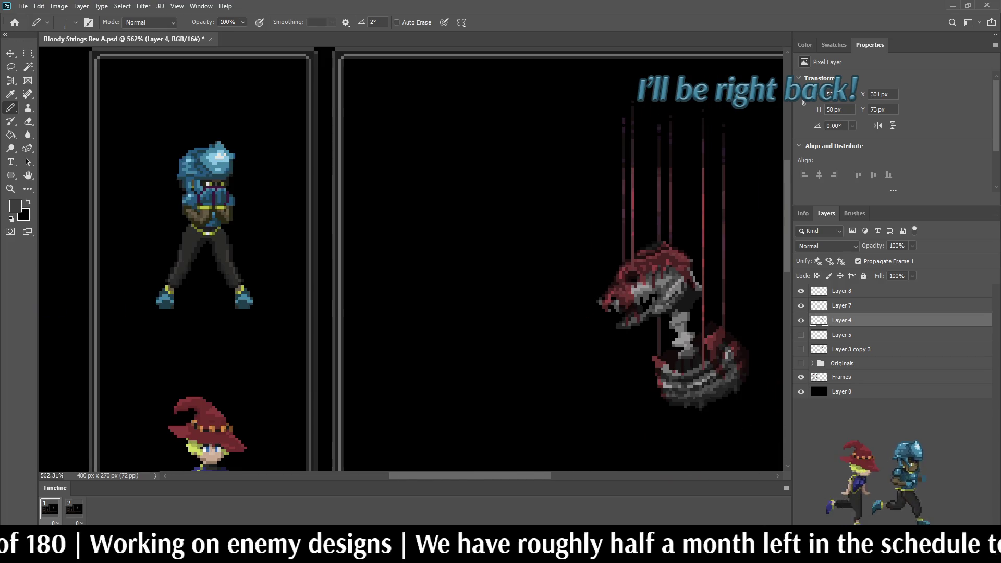
scroll(663, 279, "up", 10)
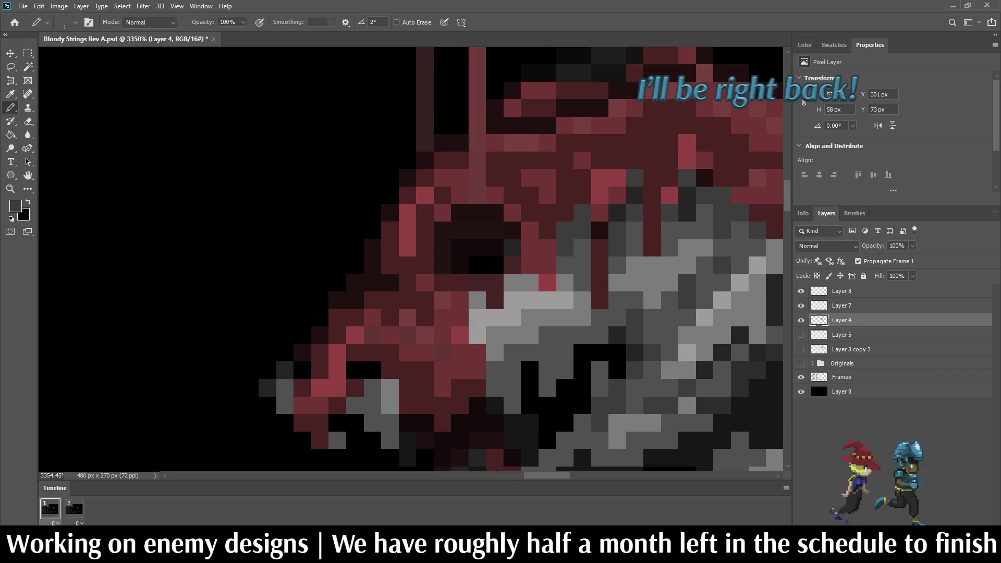
Sample a head colour and darken a short pixel row across the head plus one pixel below.
key("i")
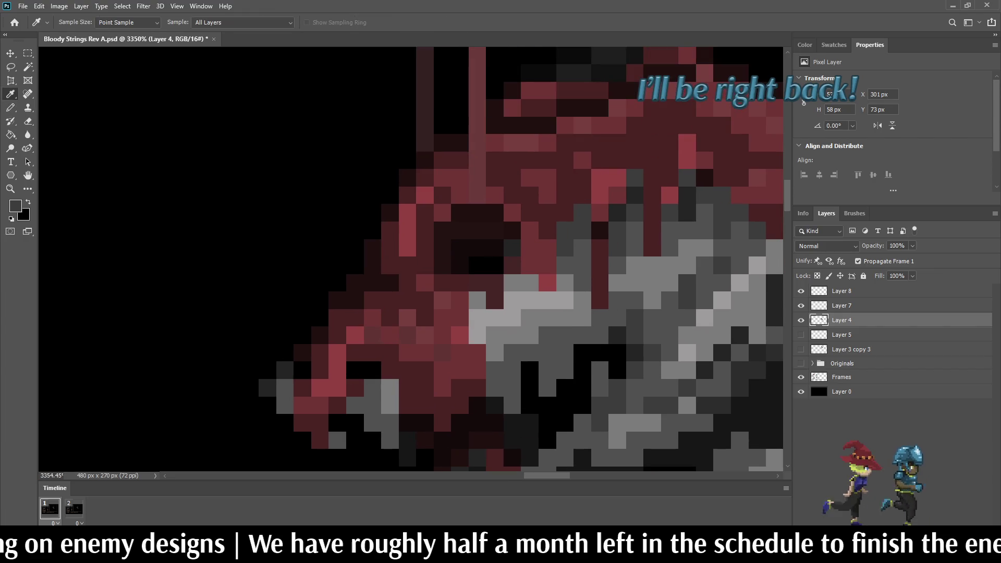
key("b")
left_click_drag(652, 266, 686, 266)
left_click(635, 282)
scroll(645, 270, "down", 6)
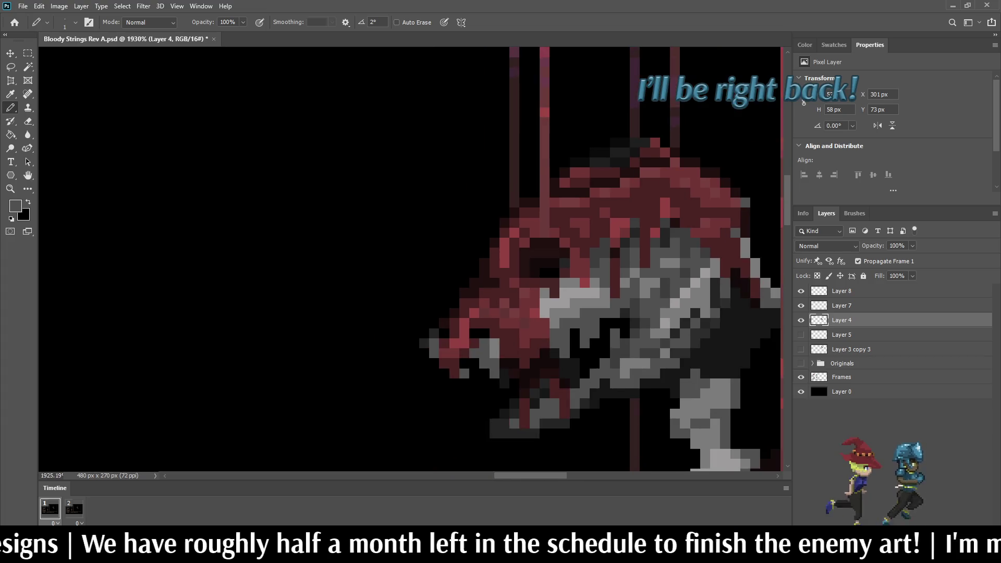
scroll(638, 319, "down", 5)
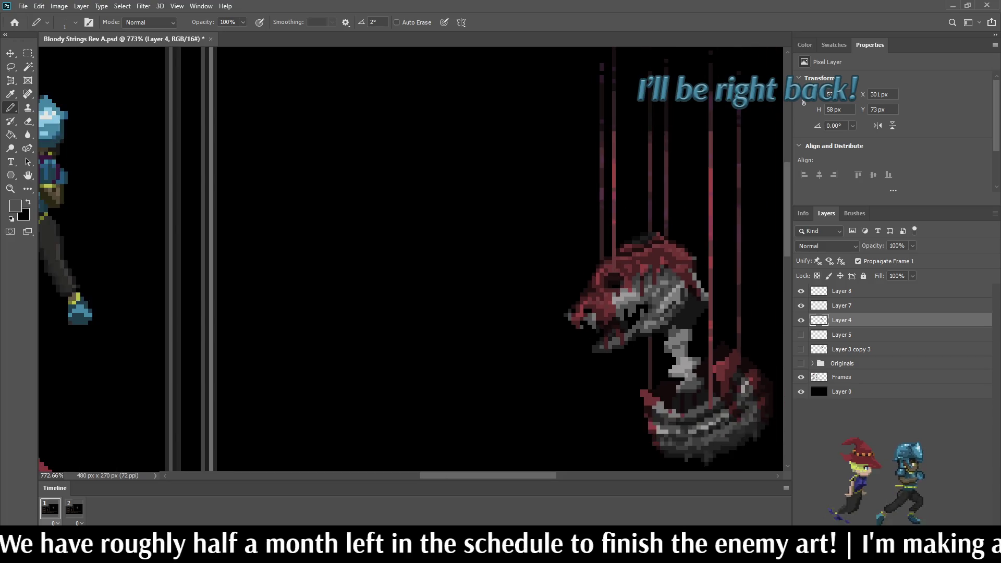
scroll(650, 295, "up", 9)
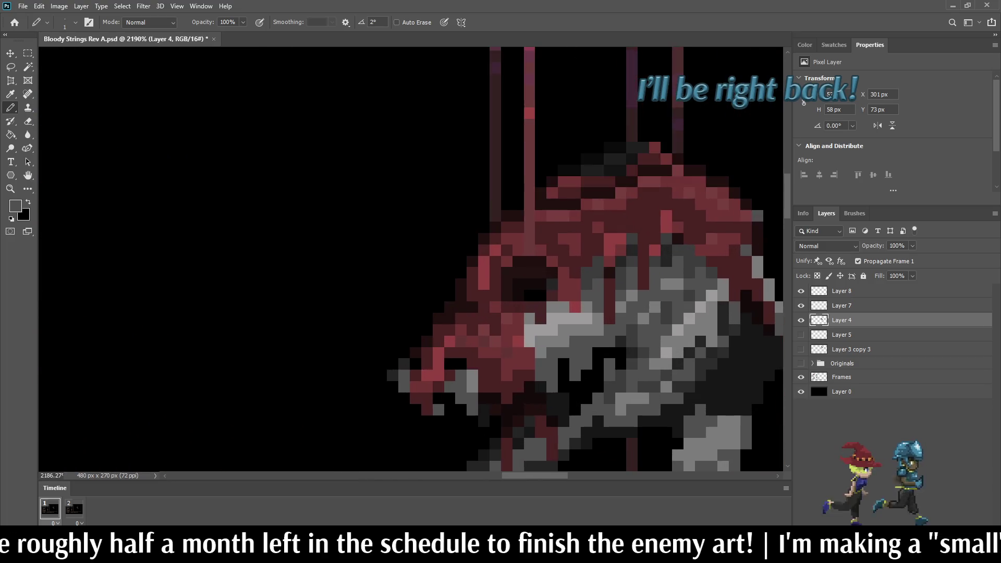
Sample a colour from the creature's head and brighten one head pixel with it.
key("i")
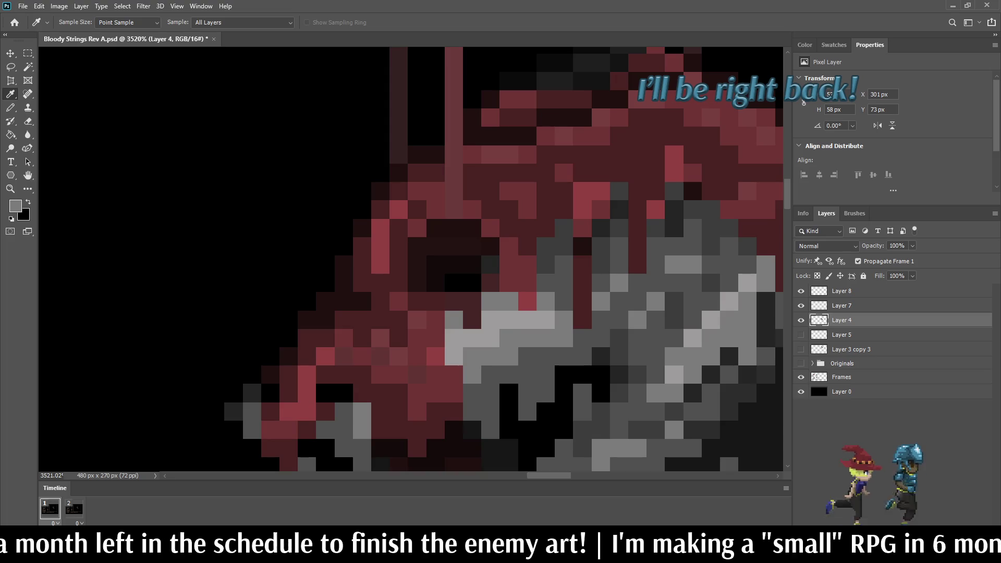
key("b")
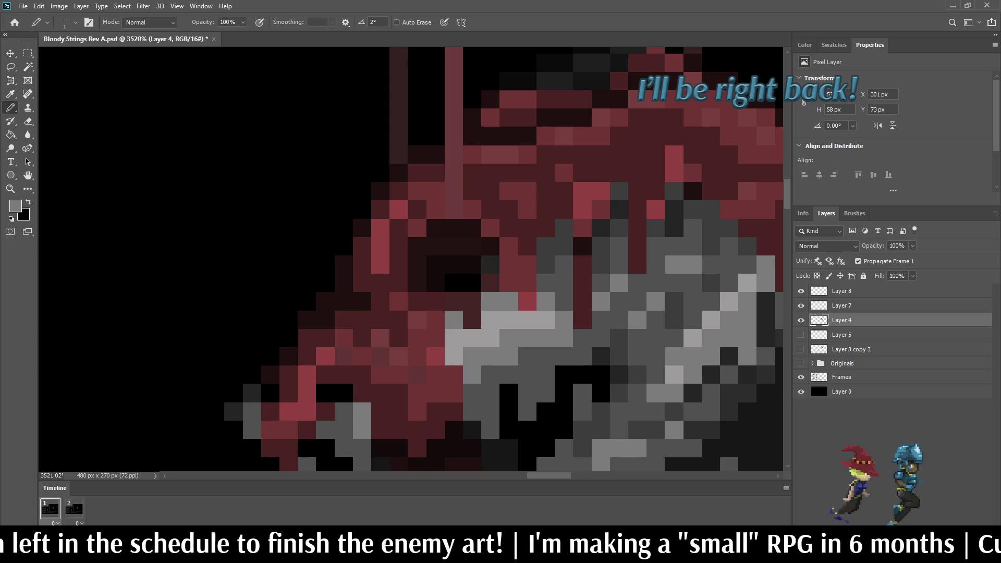
left_click(637, 301)
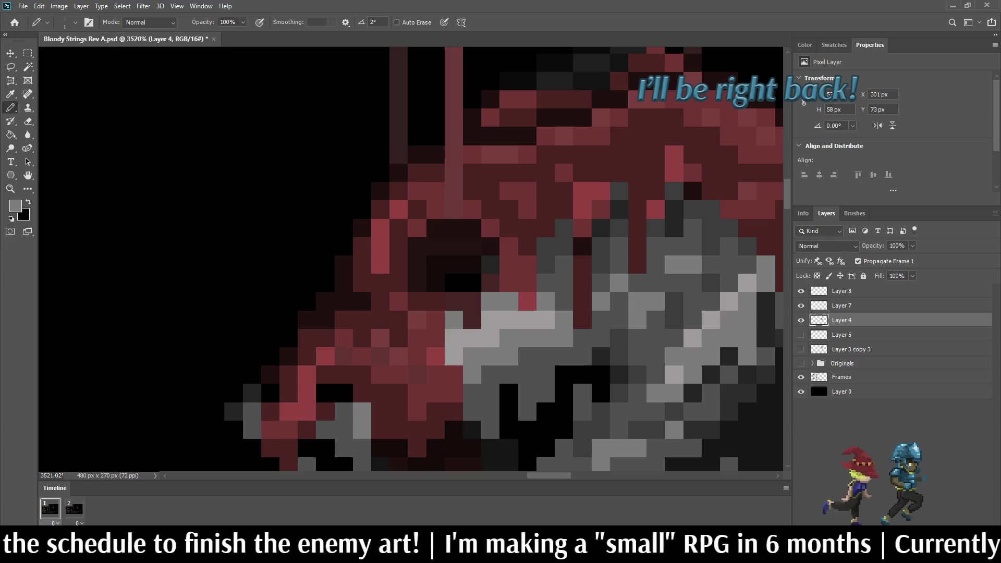
scroll(672, 234, "down", 15)
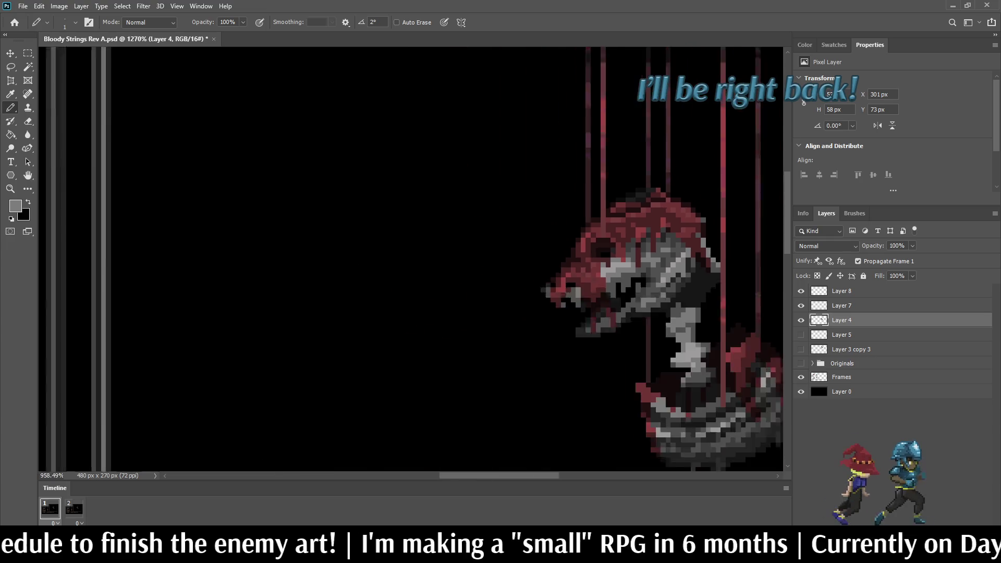
scroll(756, 244, "up", 5)
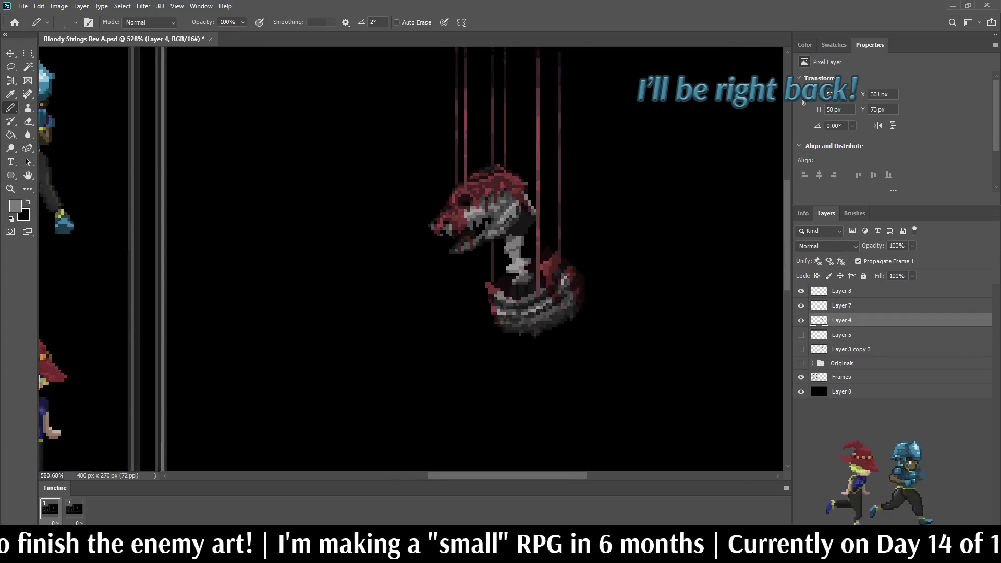
scroll(519, 229, "up", 6)
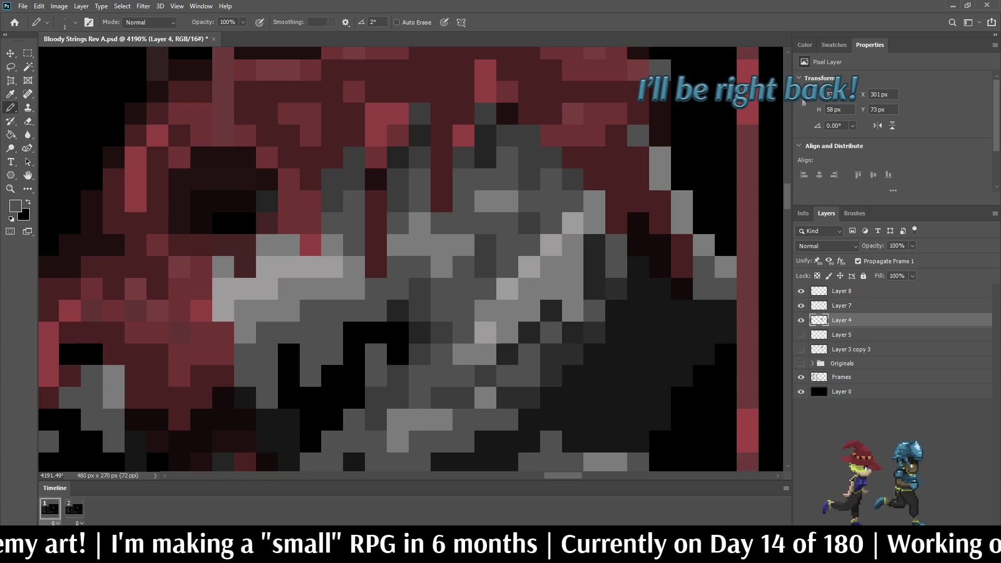
Pick up a colour from the creature's head for the Pencil.
scroll(501, 229, "down", 8)
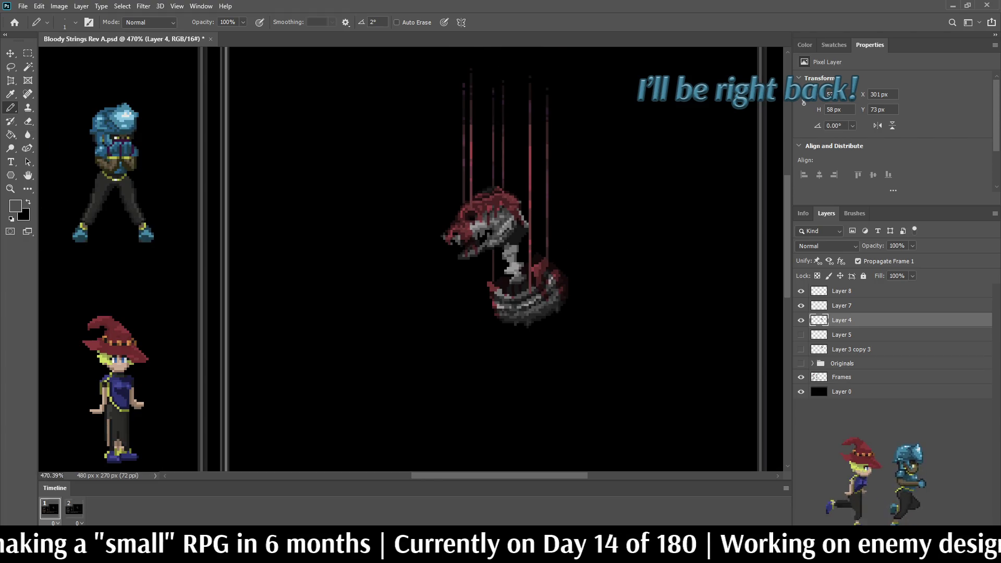
scroll(494, 214, "up", 8)
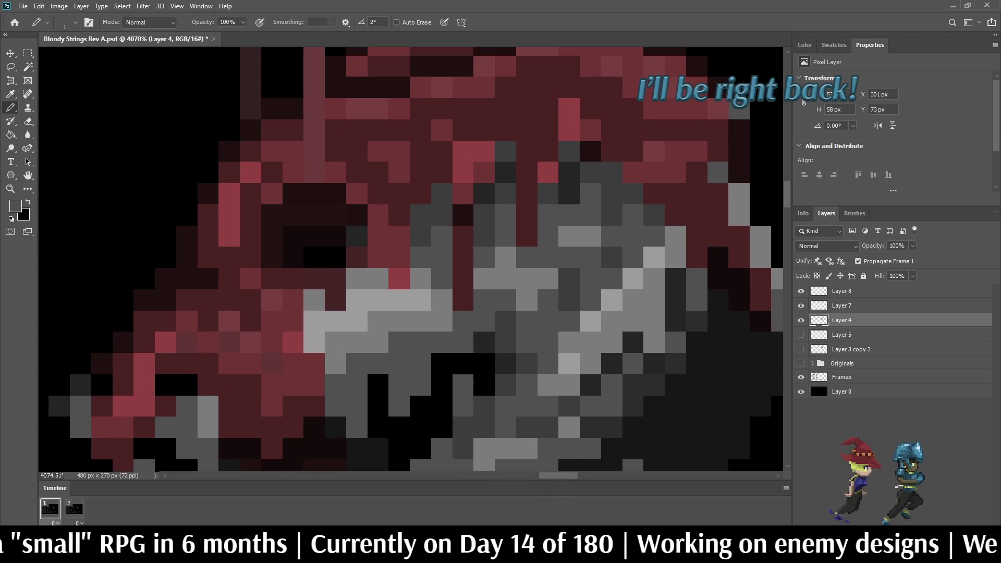
key("alt")
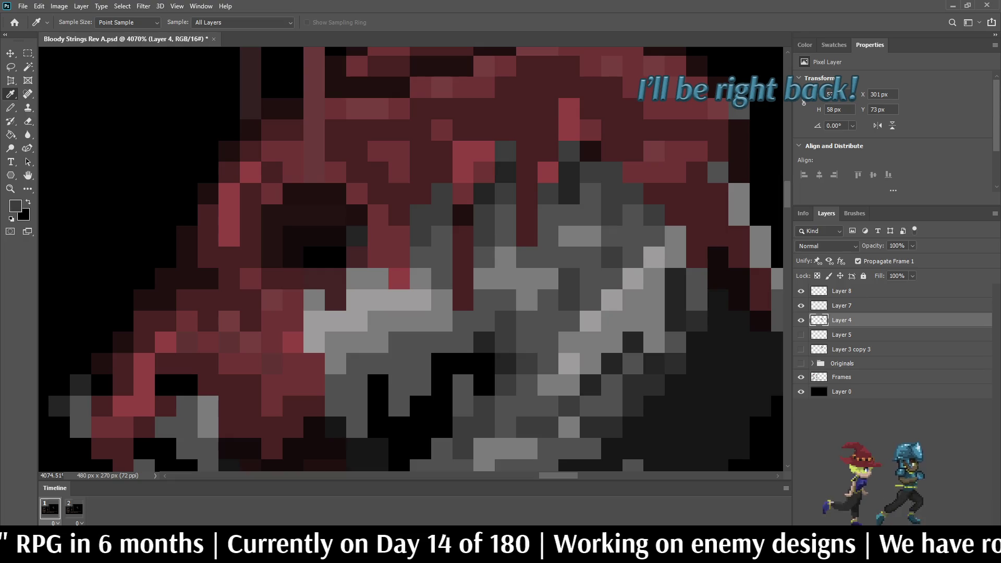
key("b")
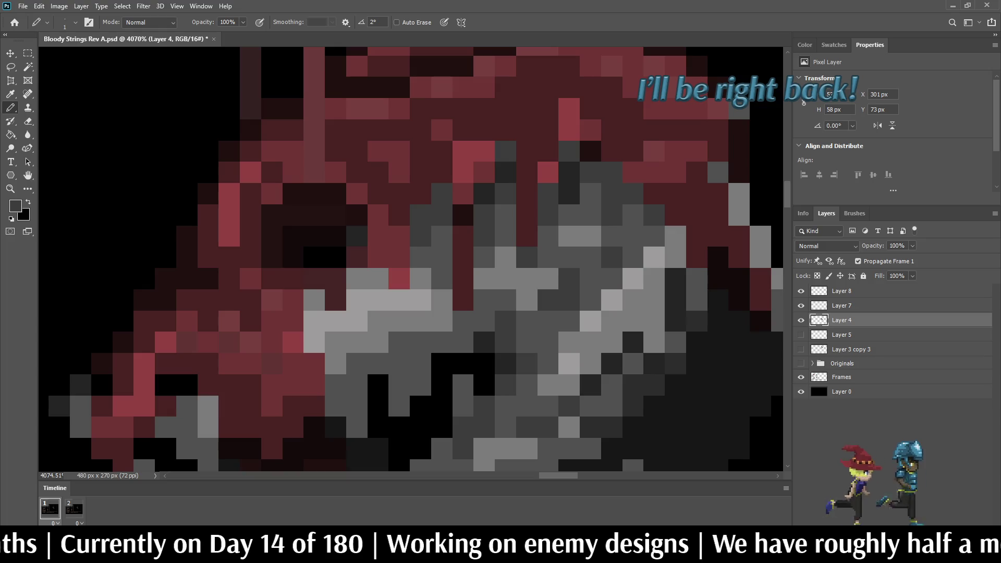
scroll(624, 213, "down", 10)
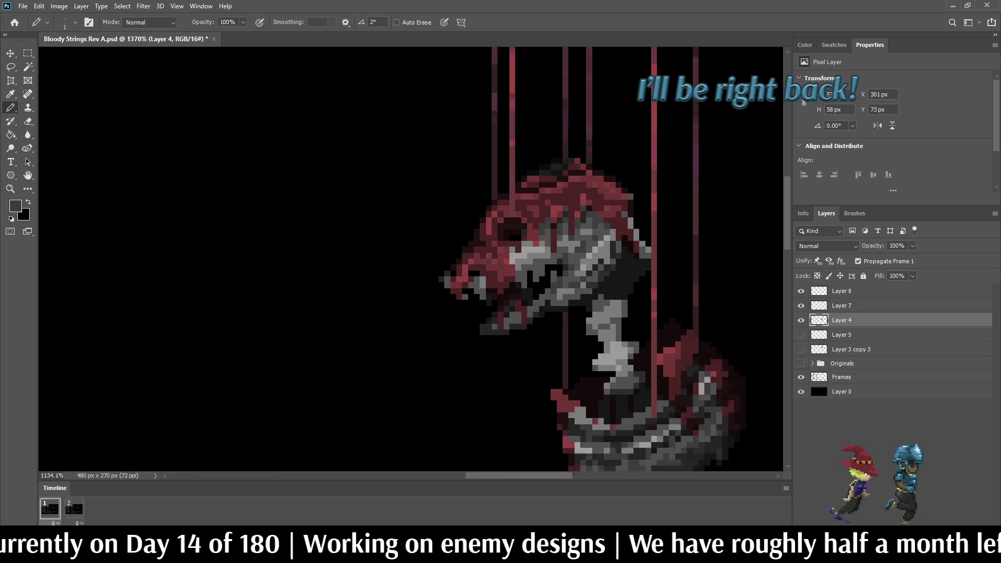
scroll(594, 228, "up", 3)
scroll(595, 228, "up", 2)
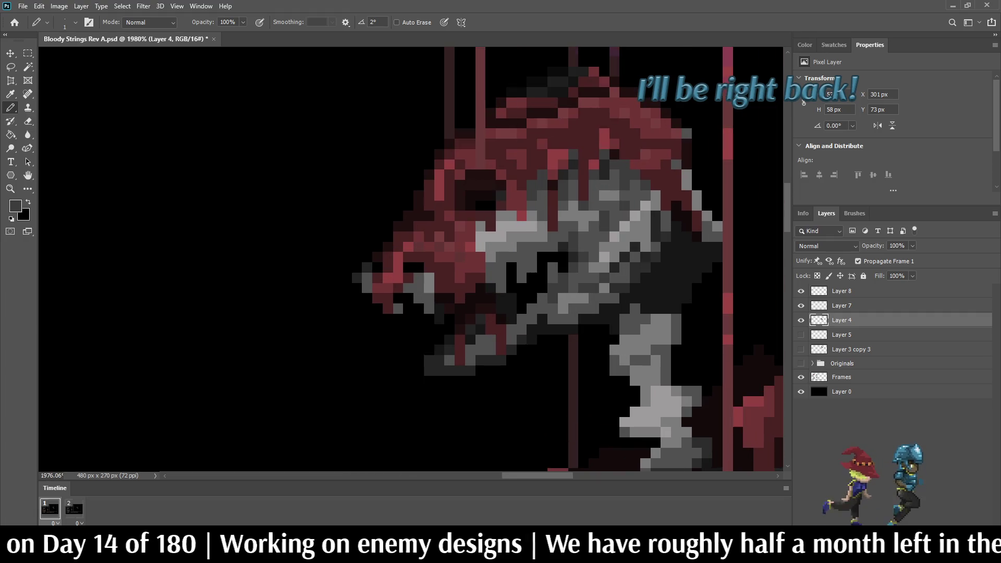
scroll(586, 219, "up", 1)
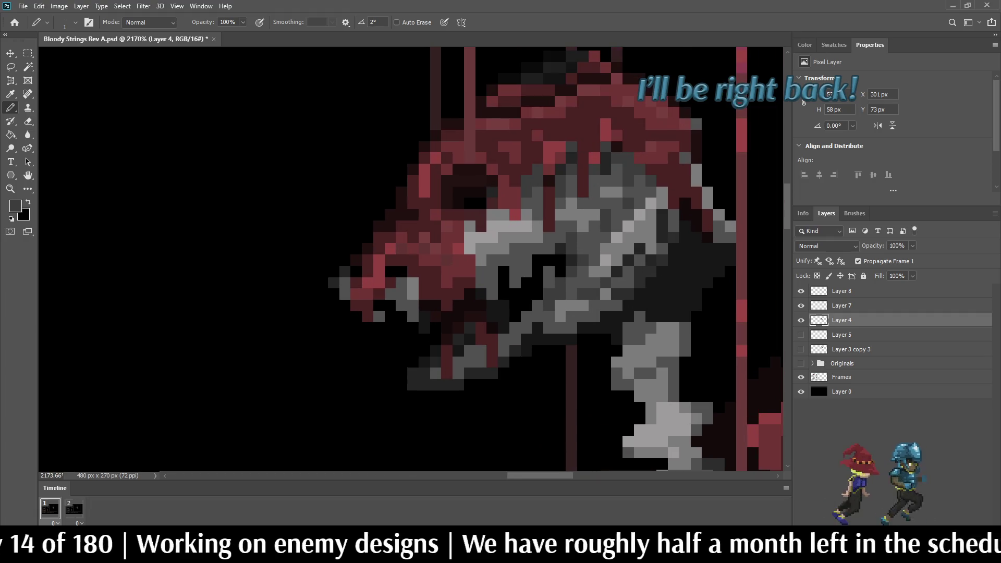
scroll(589, 220, "up", 2)
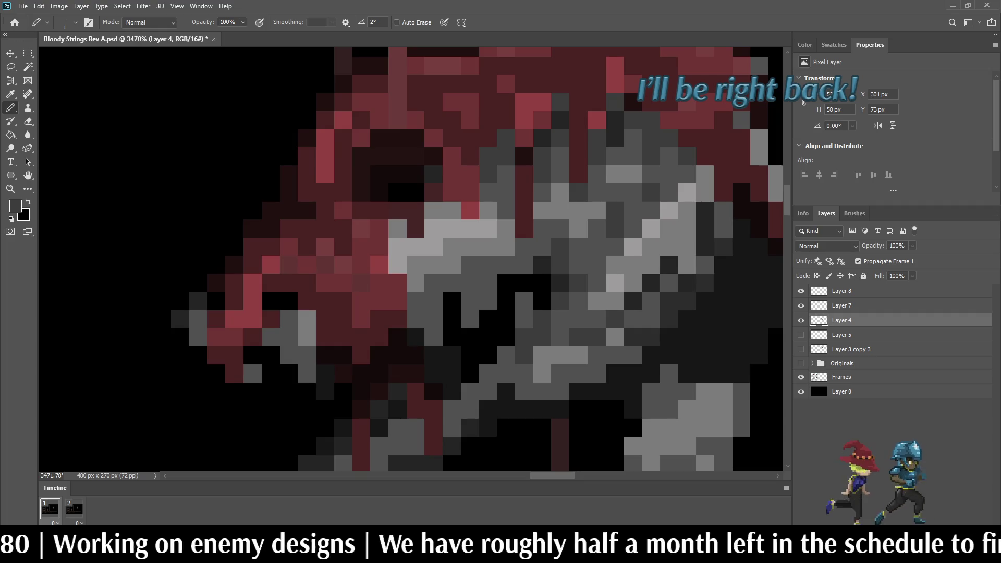
scroll(542, 211, "down", 6)
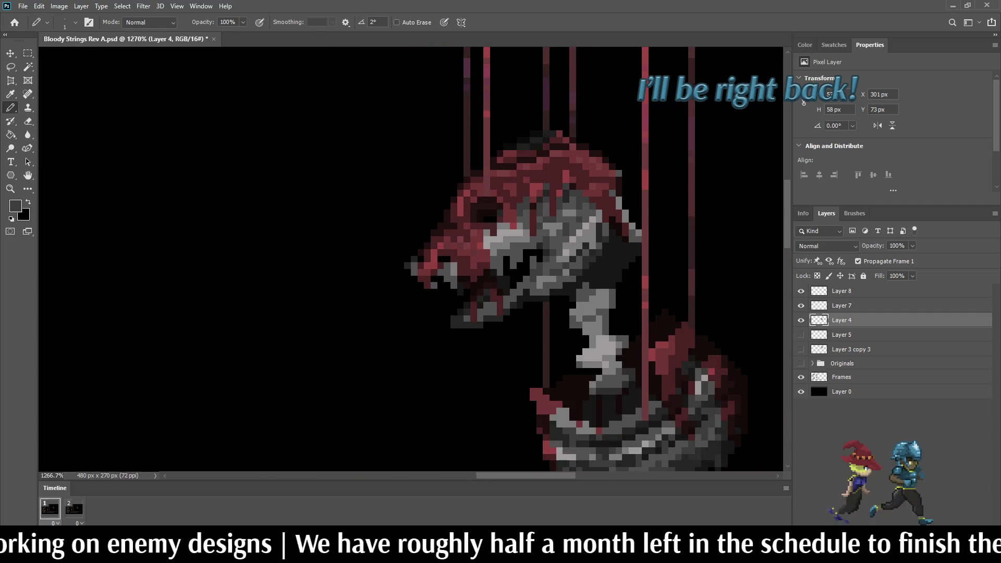
scroll(540, 210, "up", 3)
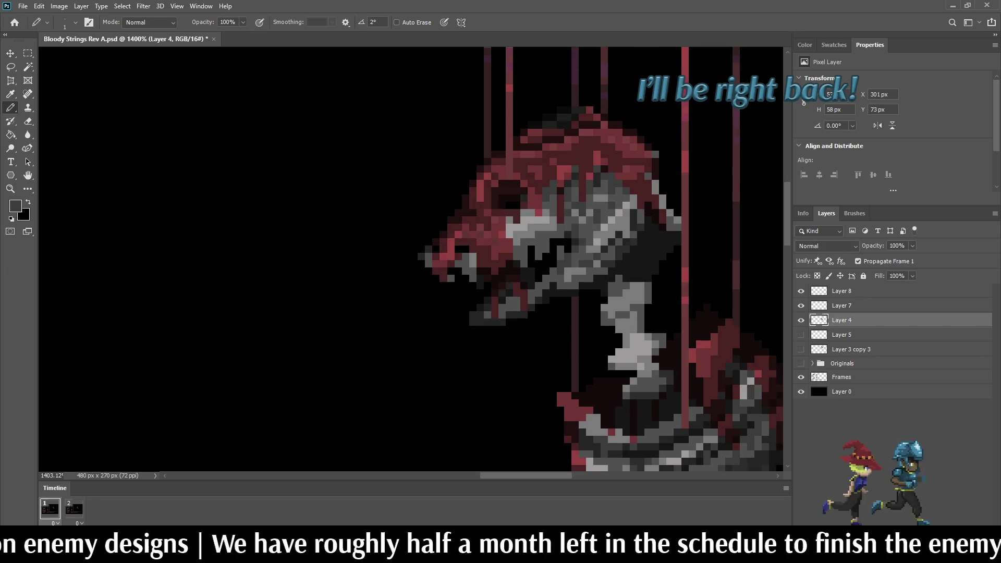
scroll(610, 206, "up", 3)
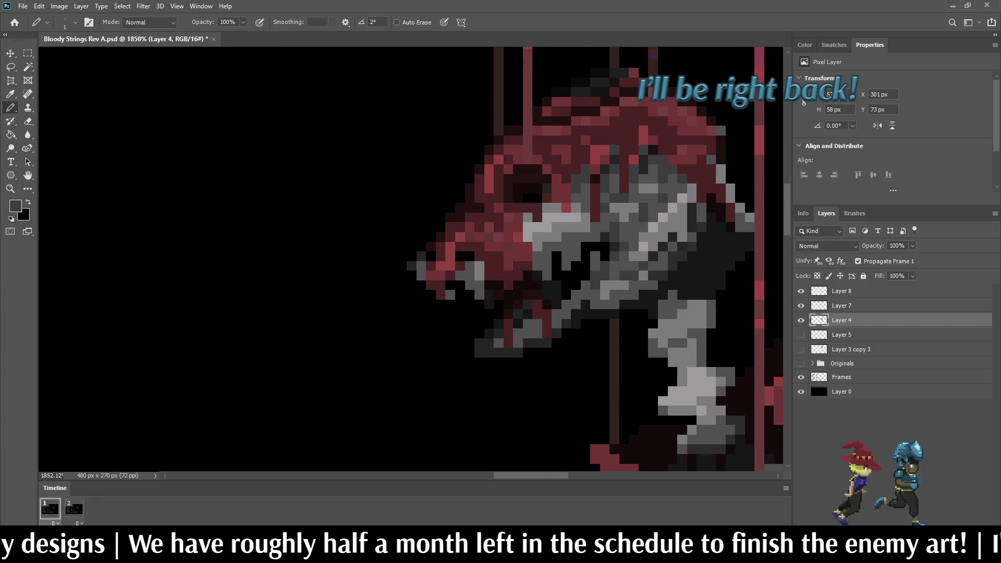
scroll(675, 222, "down", 5)
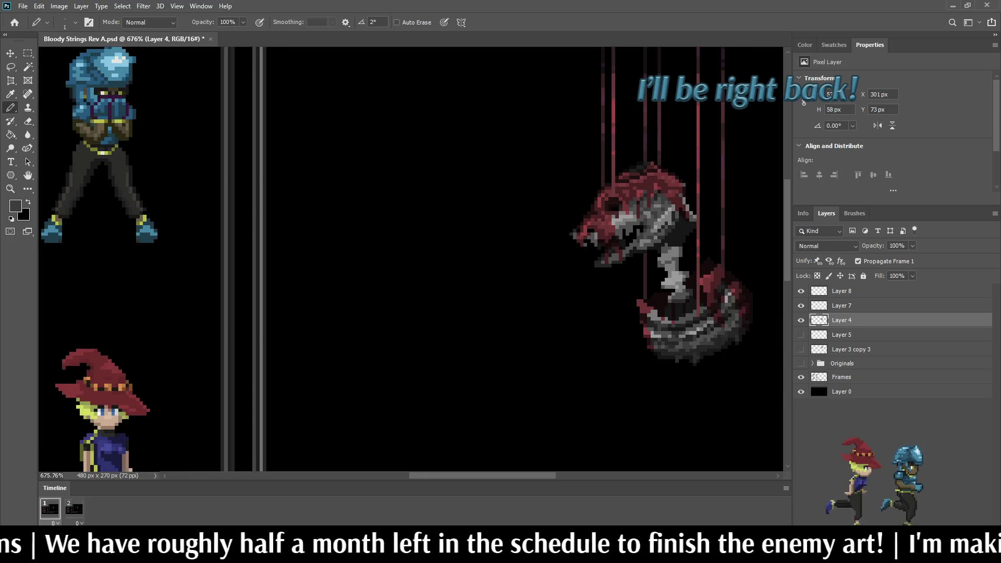
scroll(678, 183, "up", 2)
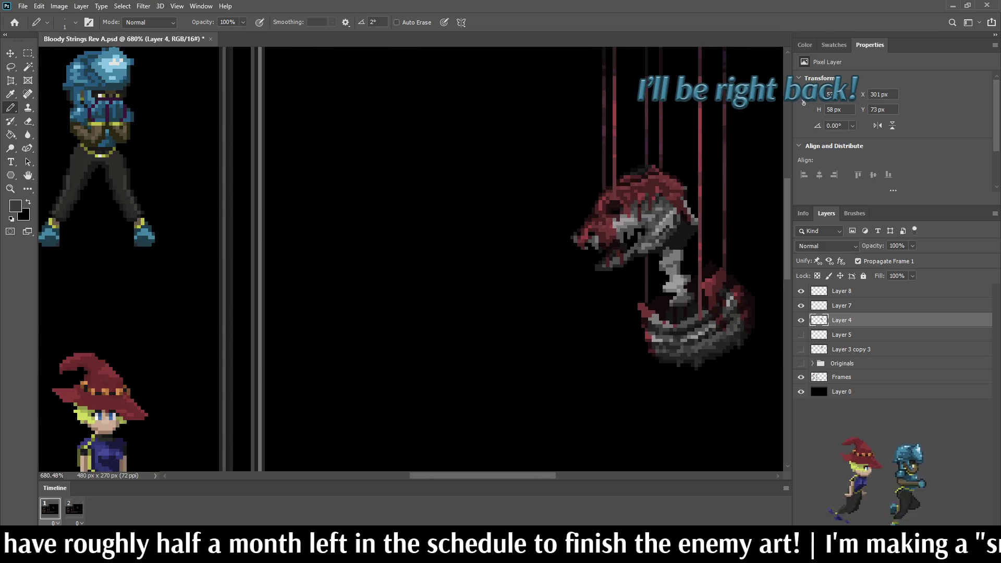
scroll(662, 219, "down", 3)
scroll(521, 229, "up", 2)
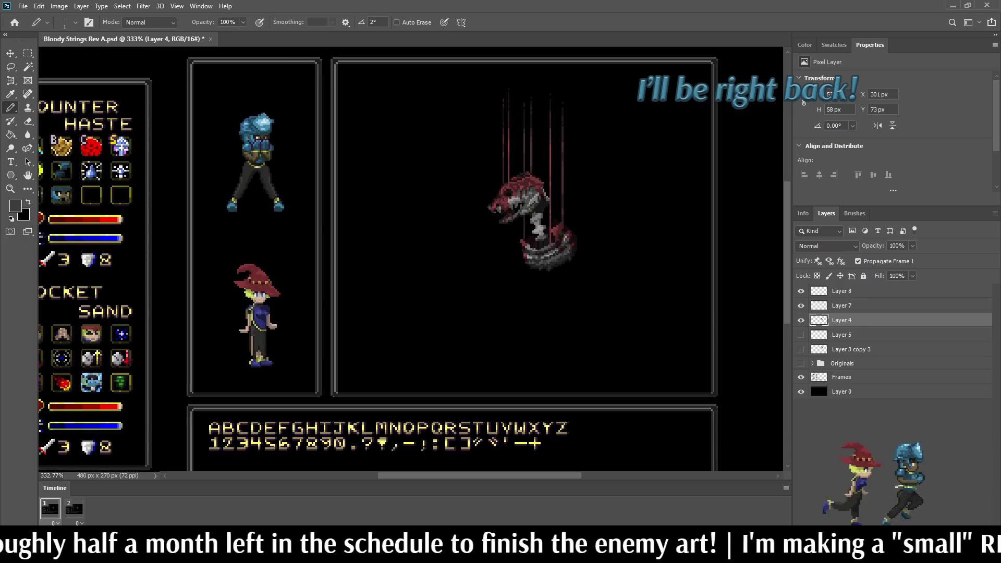
scroll(547, 170, "up", 1)
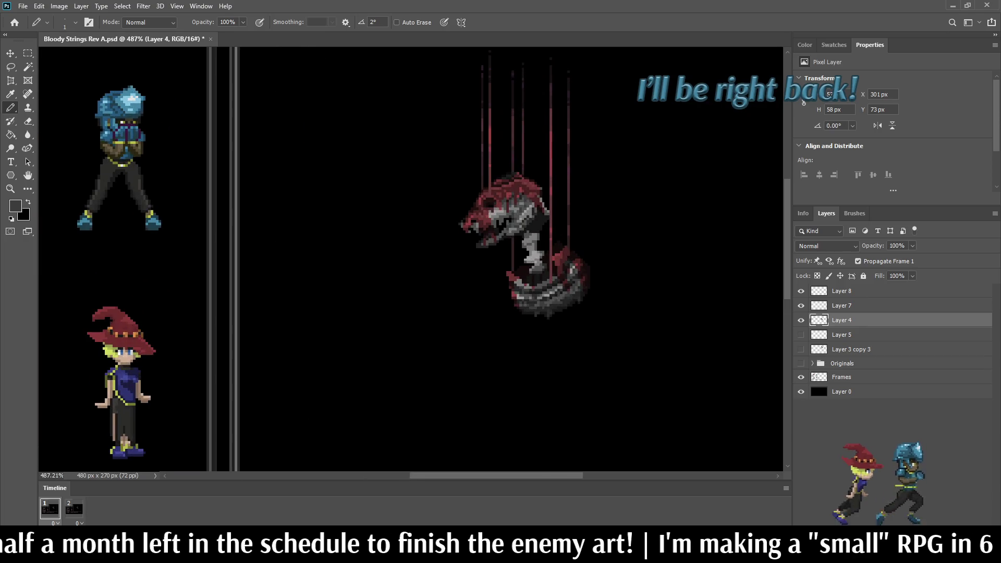
Save Bloody Strings Rev A.psd and darken one pixel on the creature.
key("ctrl+s")
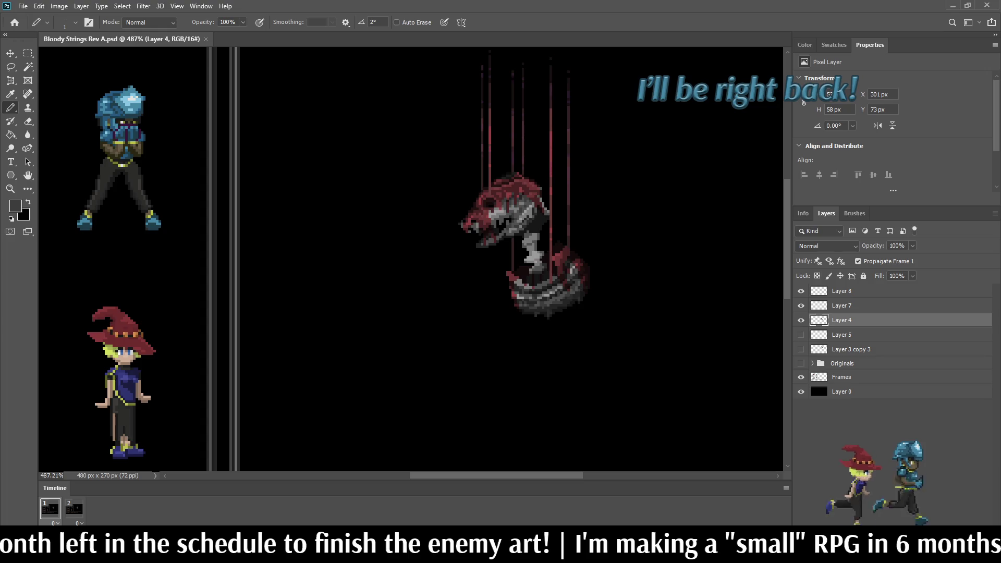
scroll(537, 260, "up", 1)
scroll(521, 261, "up", 6)
left_click(543, 218)
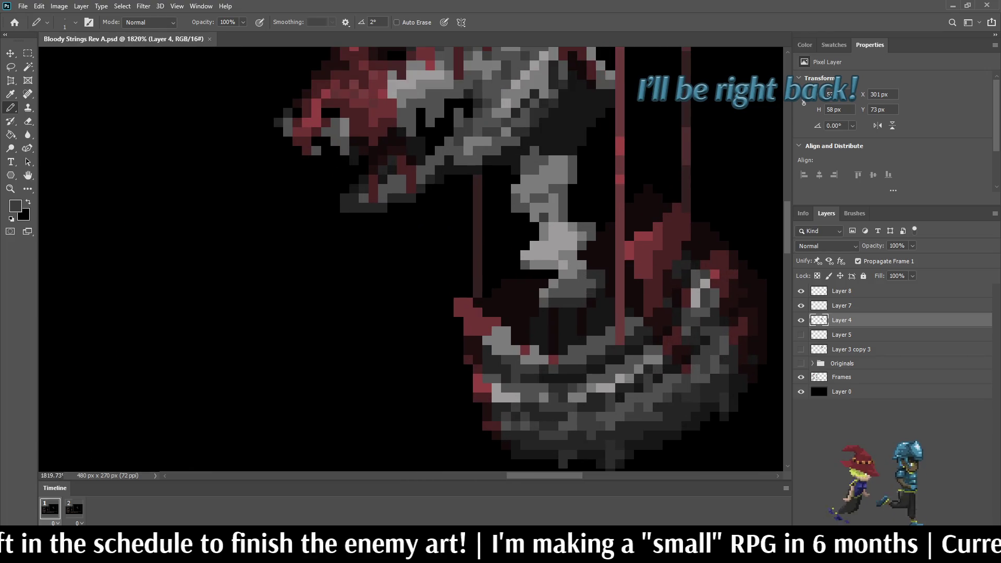
Save the file and darken two pairs of adjacent pixels on the creature's neck.
key("ctrl+s")
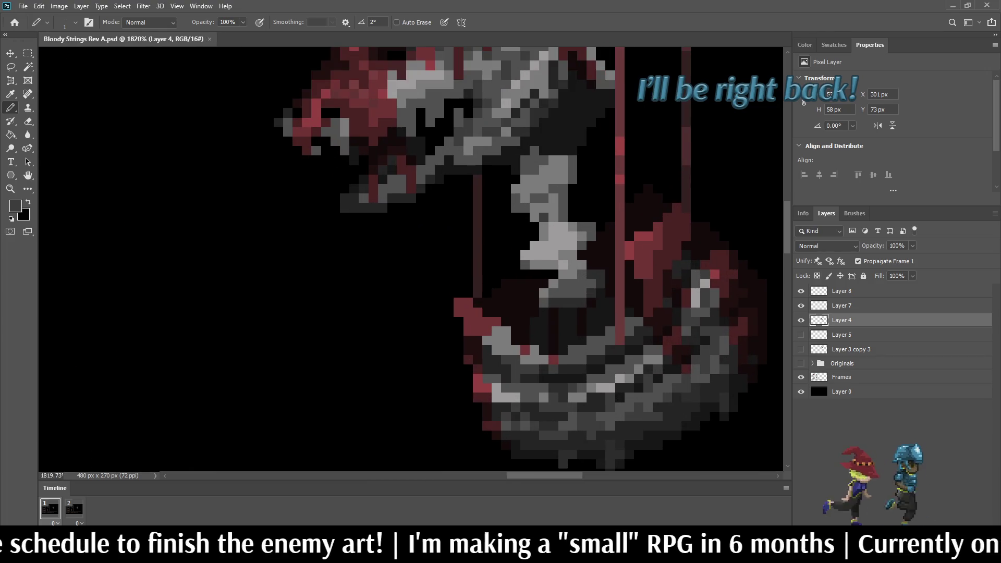
scroll(573, 261, "up", 2)
scroll(573, 292, "up", 1)
left_click(589, 296)
left_click(607, 296)
left_click(557, 313)
left_click(572, 313)
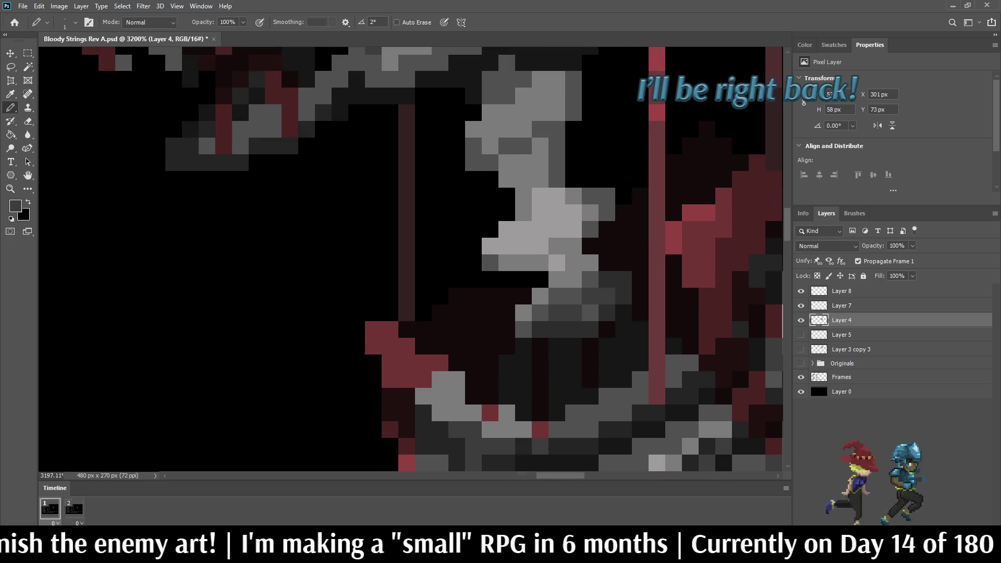
Sample a body grey and touch up pixels on the body, neck and jaw.
key("i")
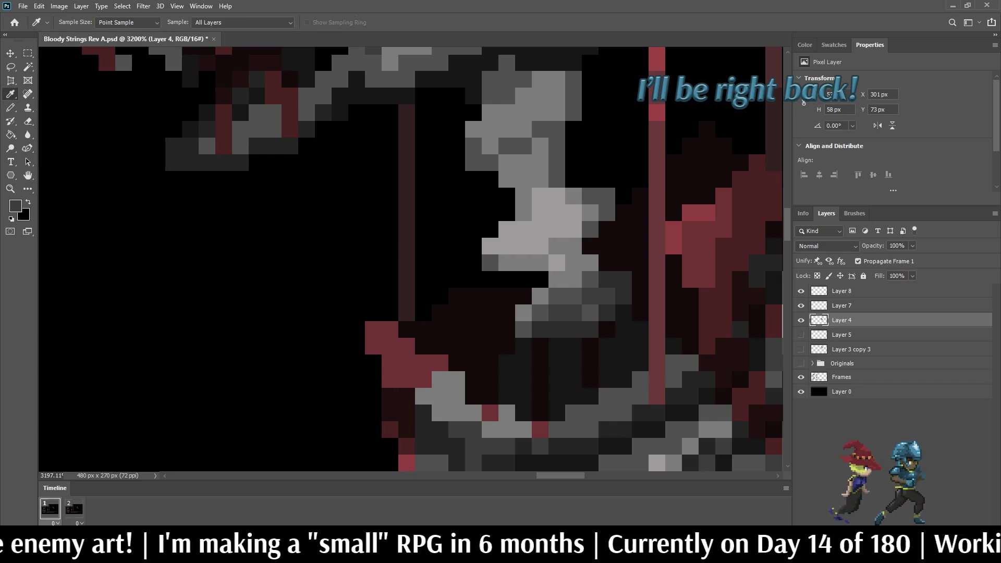
key("b")
left_click(556, 246)
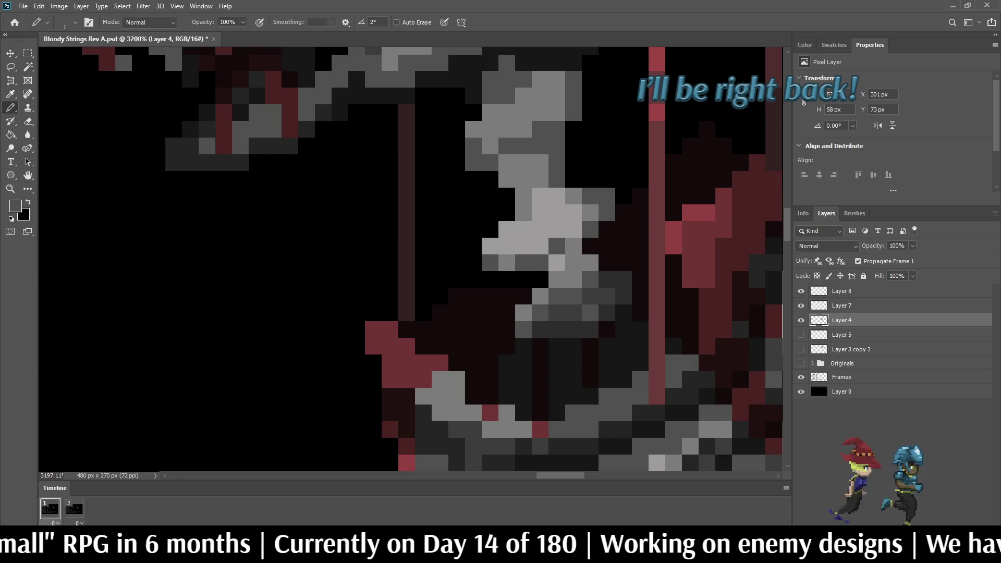
left_click(539, 146)
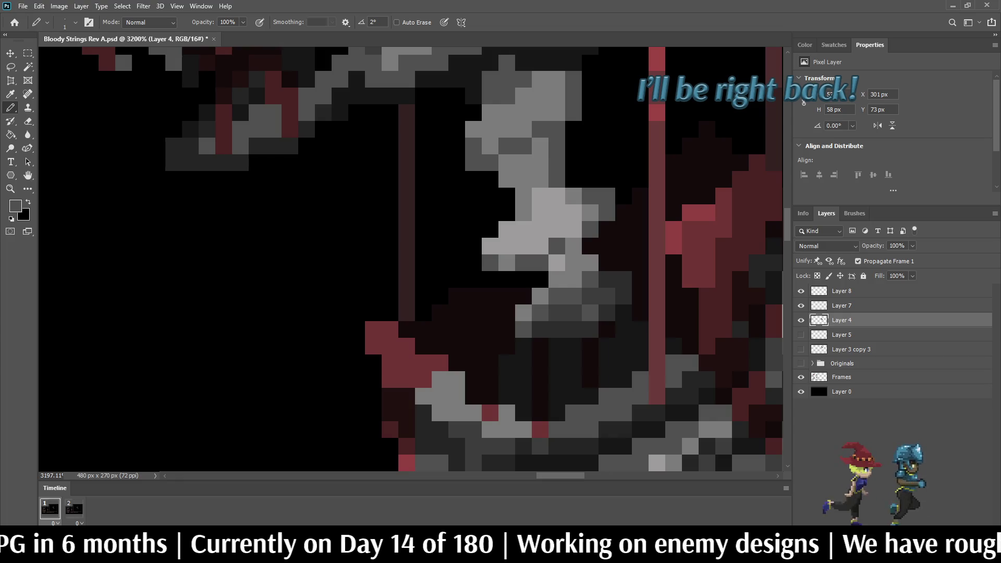
left_click(557, 95)
left_click(472, 129)
scroll(552, 195, "down", 5)
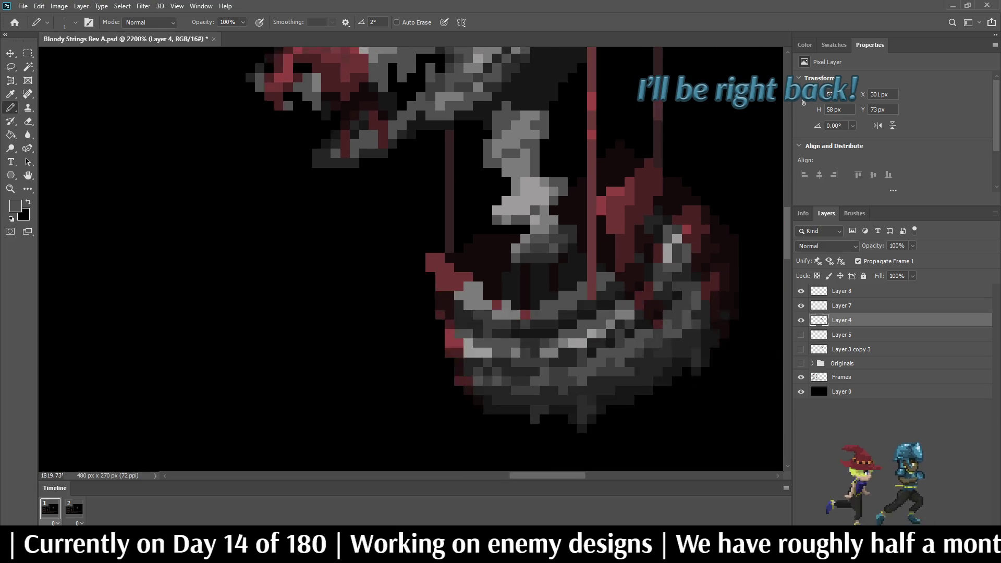
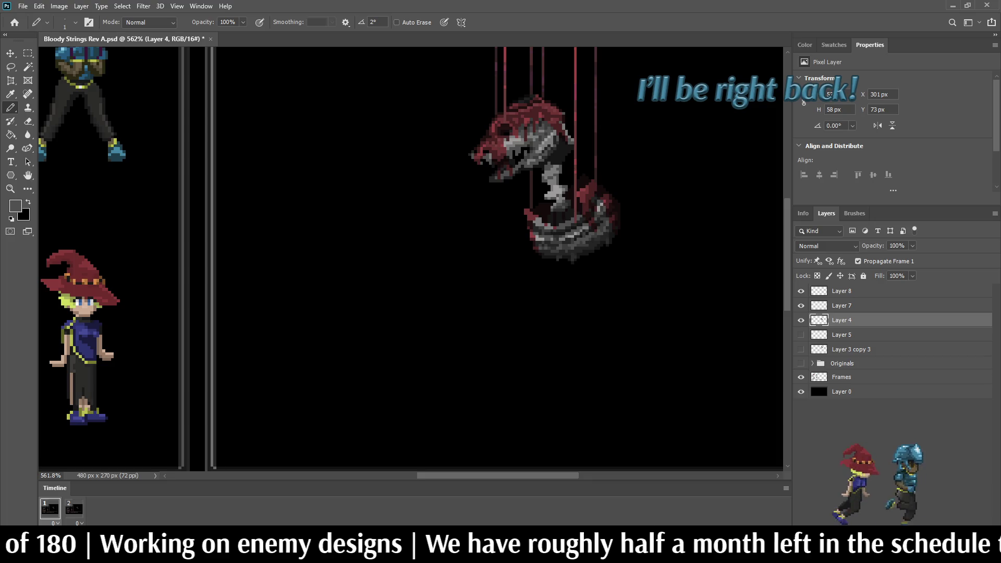
Sample a darker grey and repaint the bright pixels on the neck and coiled body.
scroll(565, 193, "up", 8)
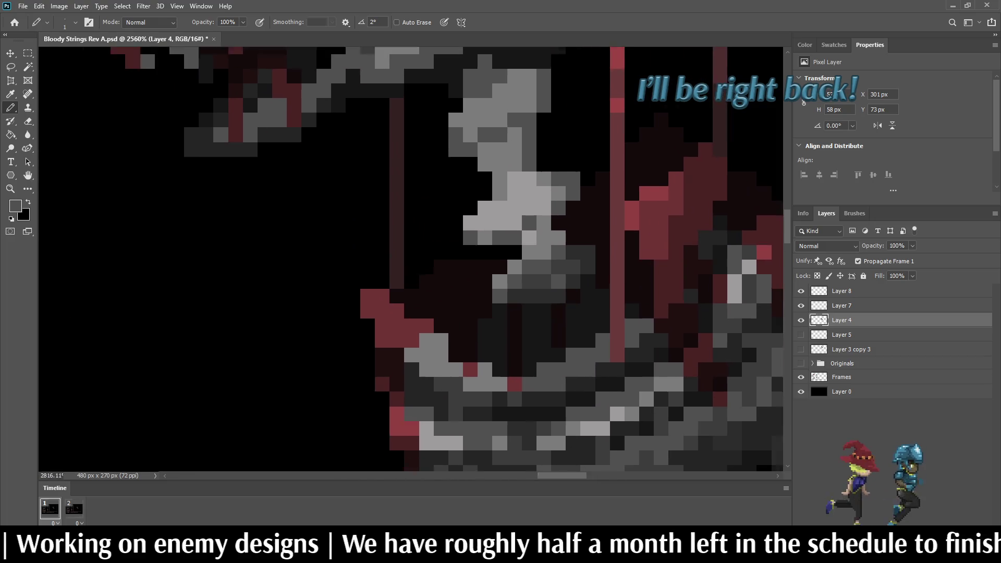
left_click(558, 176, "alt")
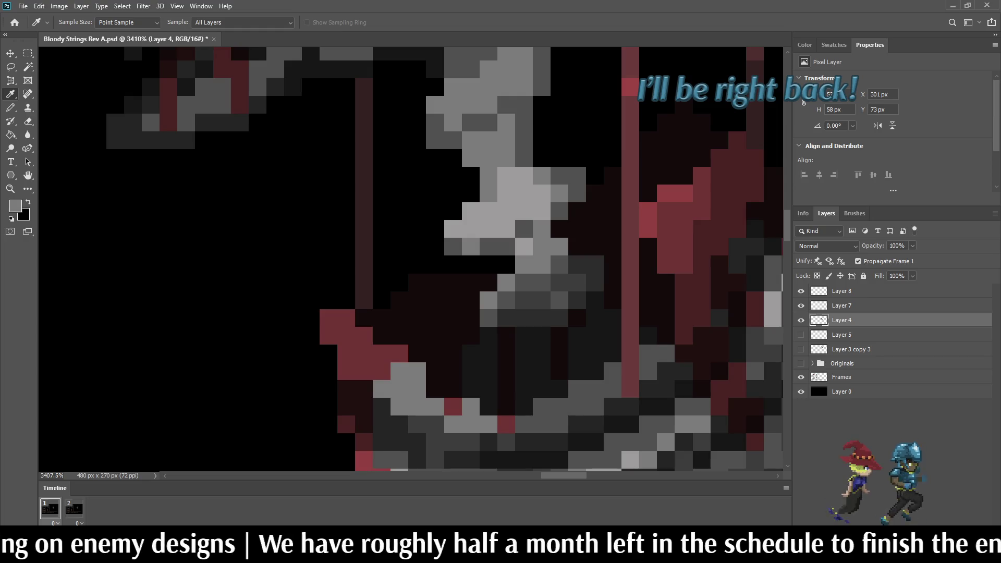
left_click(523, 175)
left_click(541, 193)
left_click(541, 211)
left_click(523, 247)
scroll(468, 248, "down", 4, "alt")
scroll(435, 239, "down", 3, "alt")
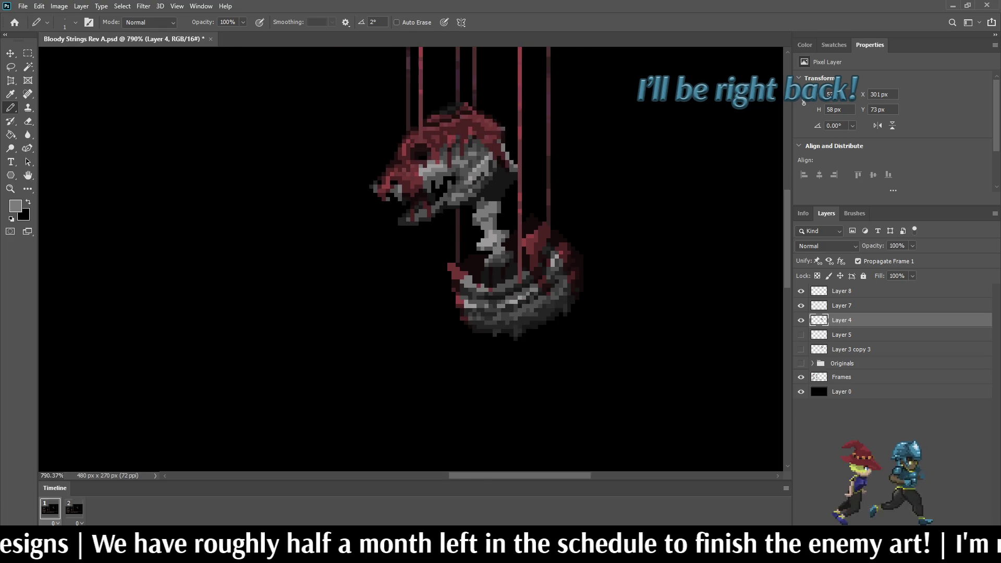
scroll(435, 240, "up", 6, "alt")
scroll(490, 249, "up", 1)
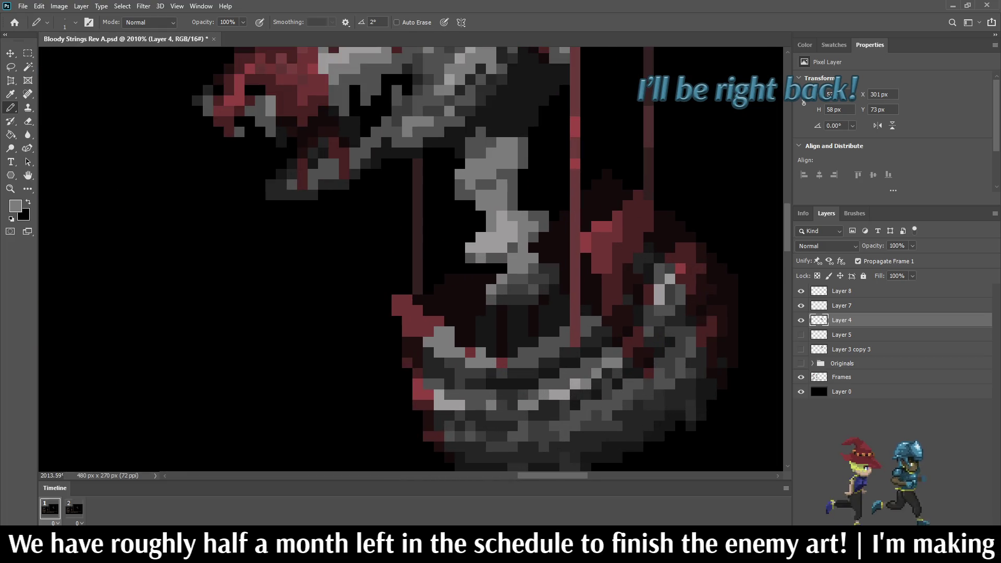
left_click(480, 248)
left_click(470, 248)
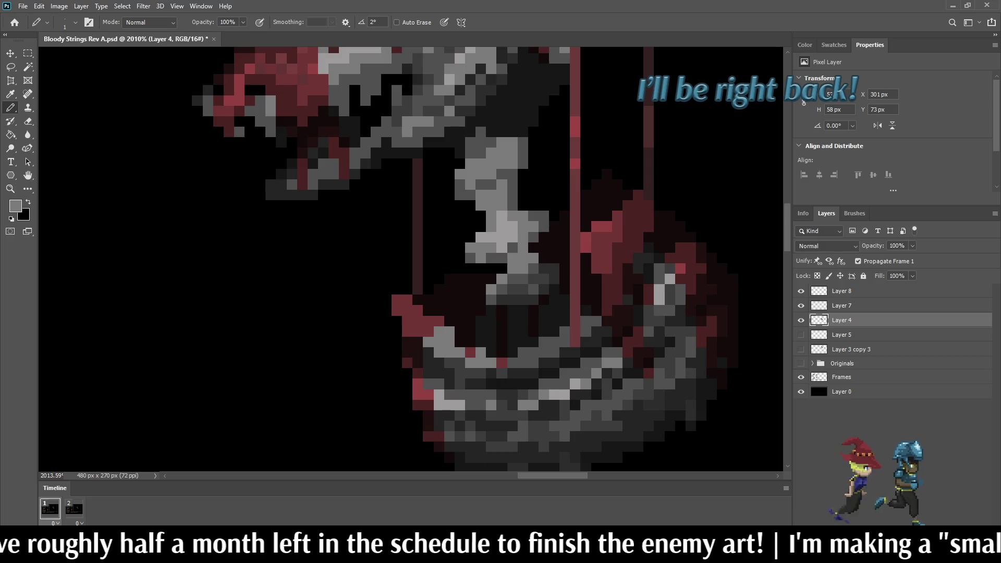
Inspect the sprite and sample the red from the skull.
scroll(553, 208, "down", 8, "alt")
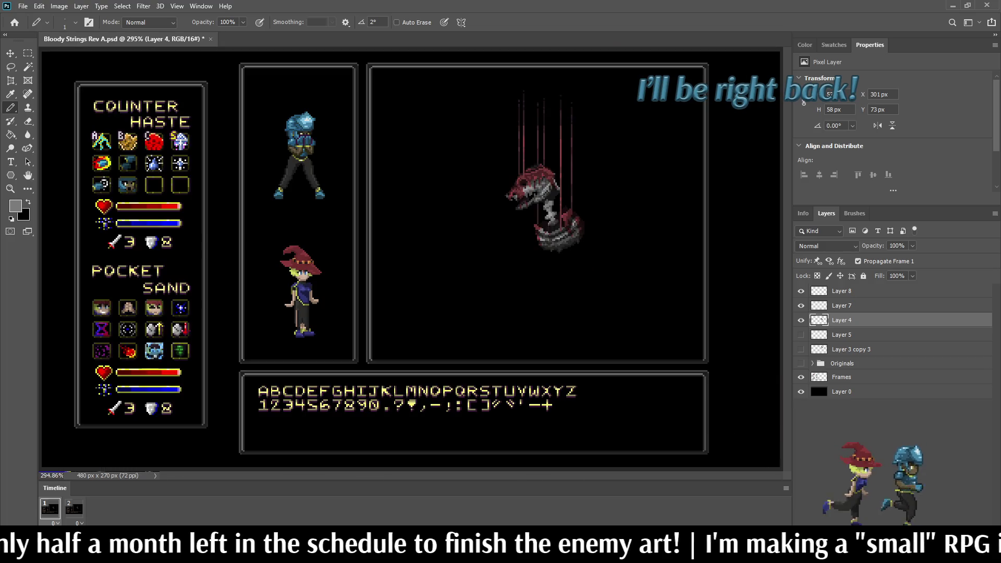
scroll(548, 211, "up", 10)
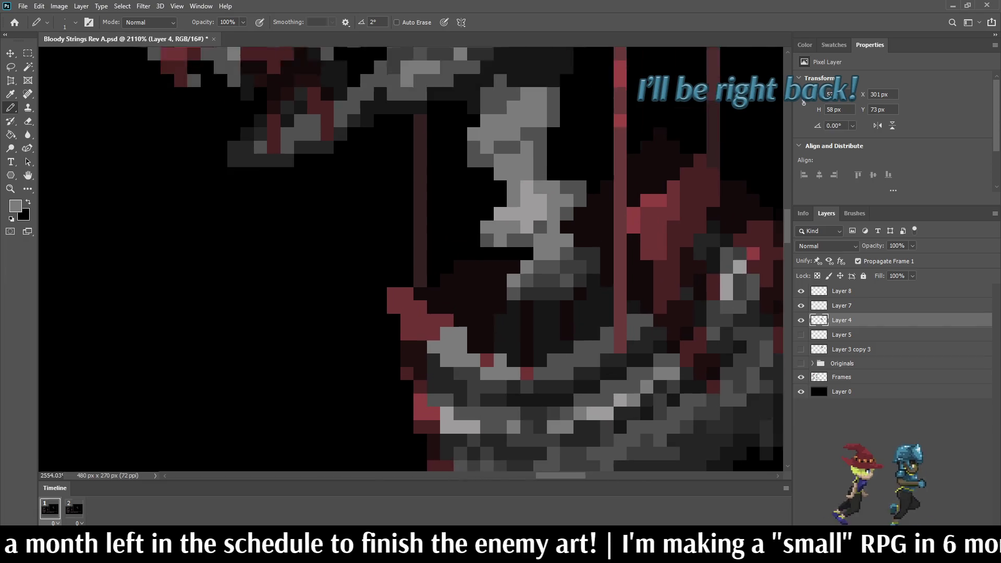
scroll(548, 211, "up", 3)
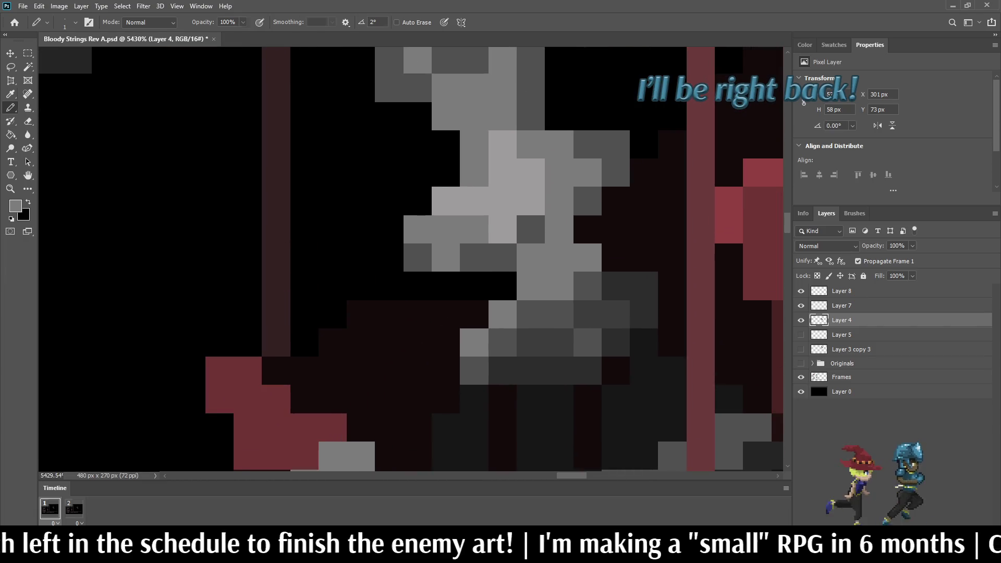
key("i")
key("b")
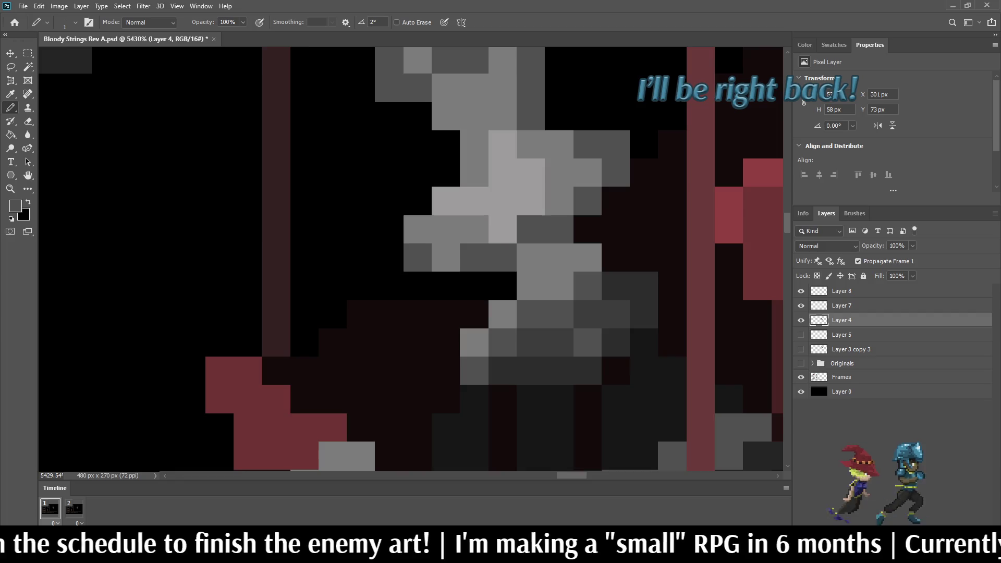
scroll(558, 229, "down", 8)
scroll(553, 224, "down", 2)
scroll(552, 224, "up", 5)
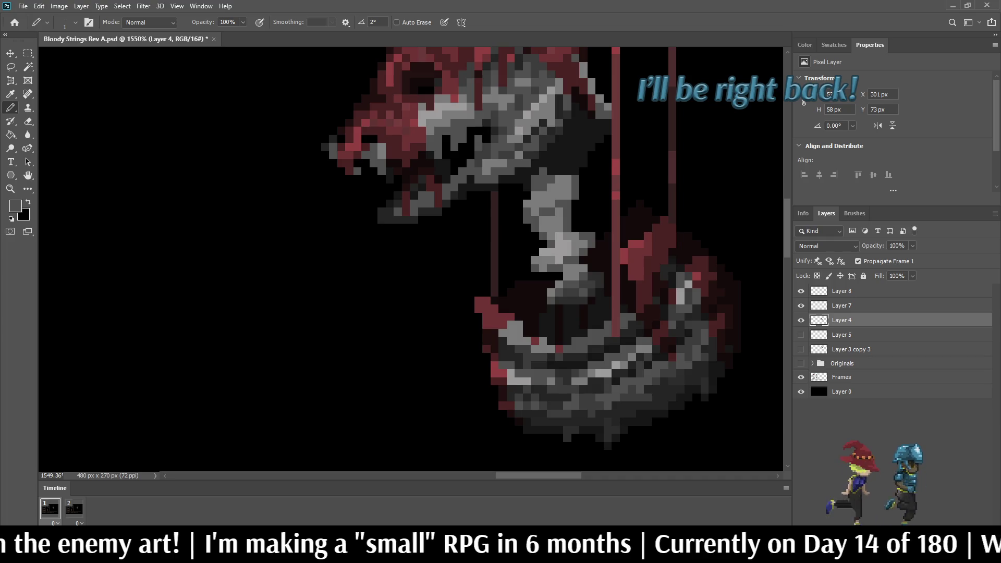
scroll(570, 268, "down", 4)
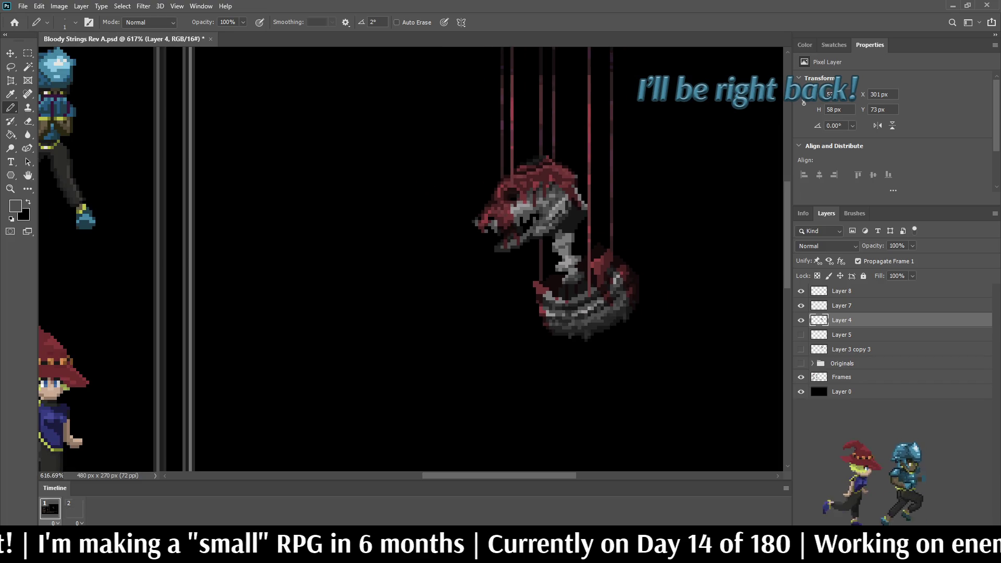
scroll(552, 245, "up", 3)
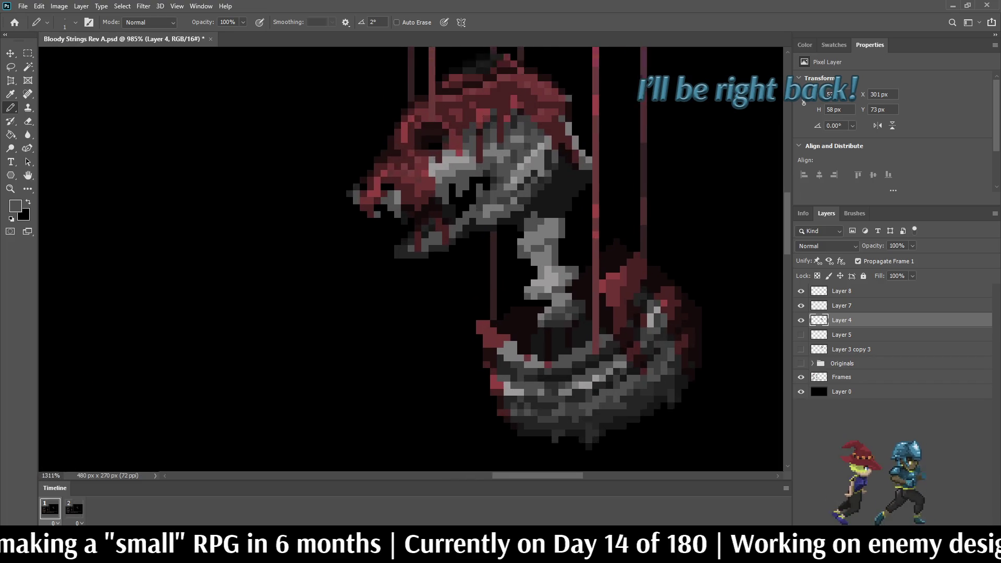
scroll(552, 245, "down", 5)
scroll(547, 245, "down", 2)
scroll(547, 245, "up", 5)
scroll(485, 208, "up", 3)
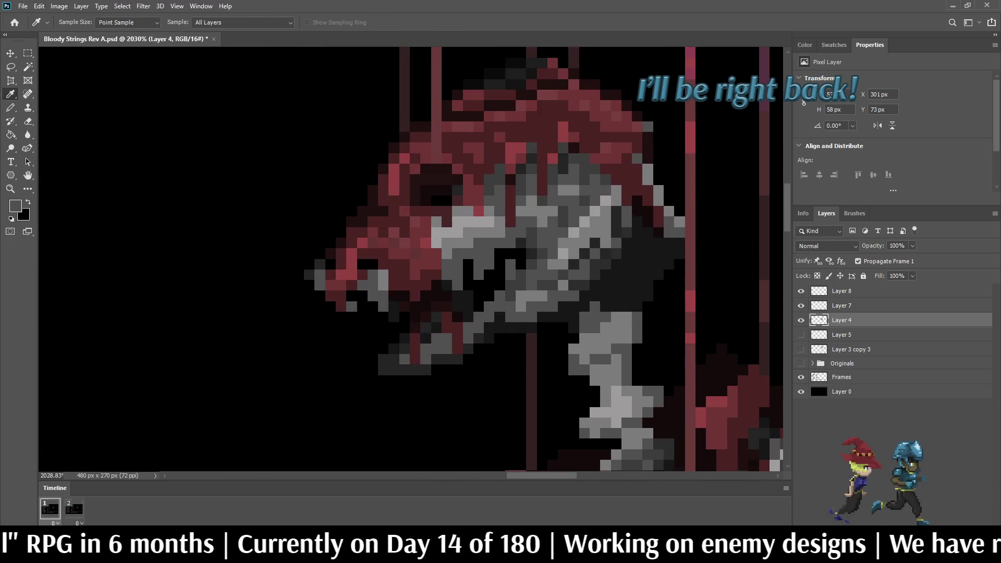
left_click(478, 210, "alt")
Paint dark-red strokes down and back up the creature's neck.
scroll(485, 209, "down", 4)
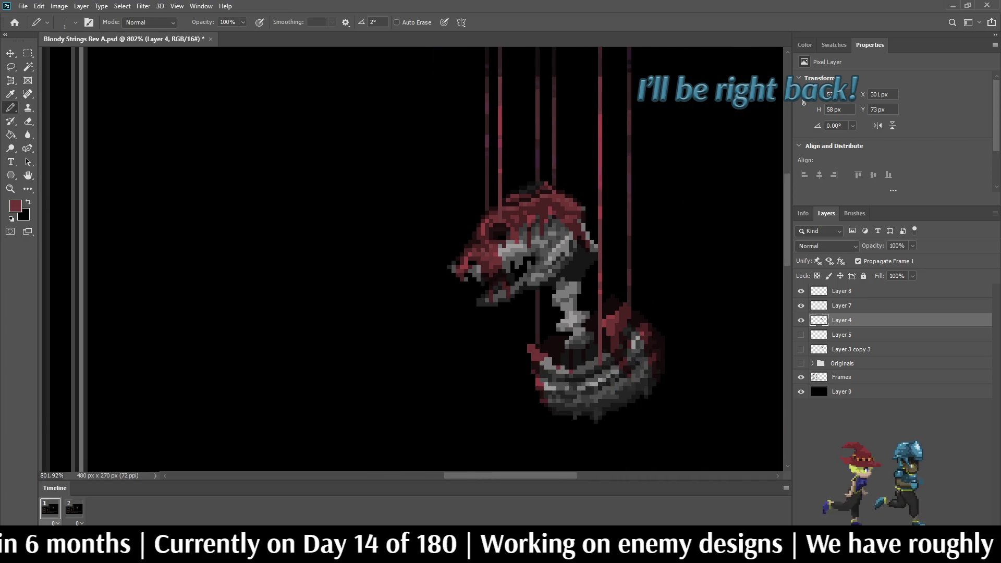
scroll(485, 209, "up", 3)
left_click_drag(544, 270, 553, 298)
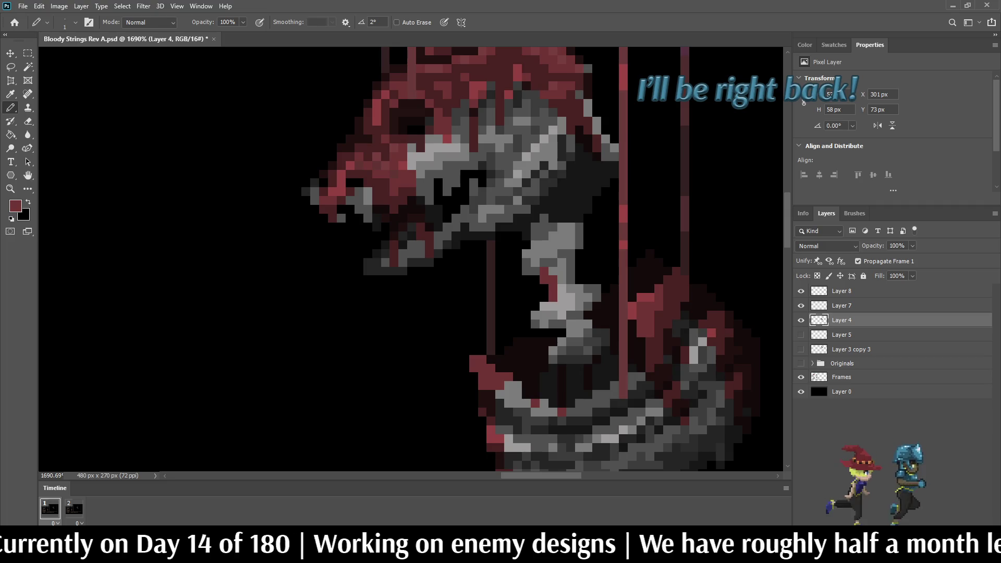
scroll(553, 298, "down", 5)
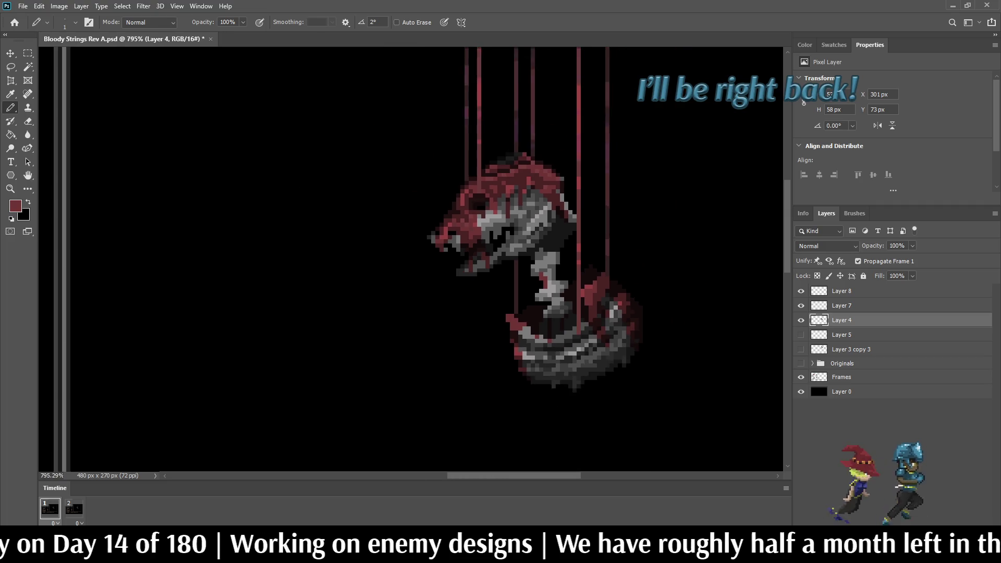
scroll(553, 298, "up", 4)
left_click_drag(573, 306, 563, 290)
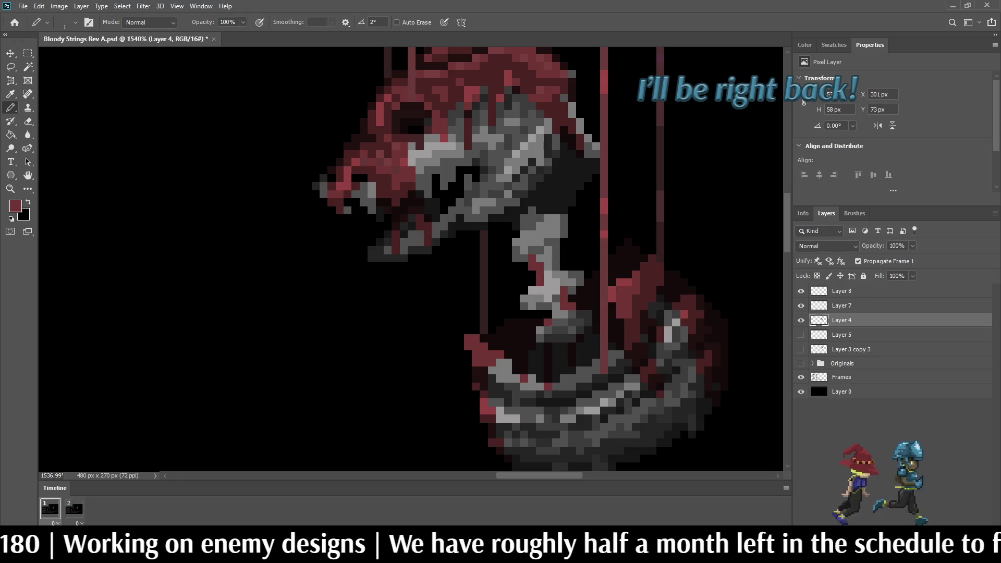
Darken single neck pixels, the base of the neck, and a short row across it.
scroll(539, 330, "down", 4)
scroll(573, 273, "down", 2)
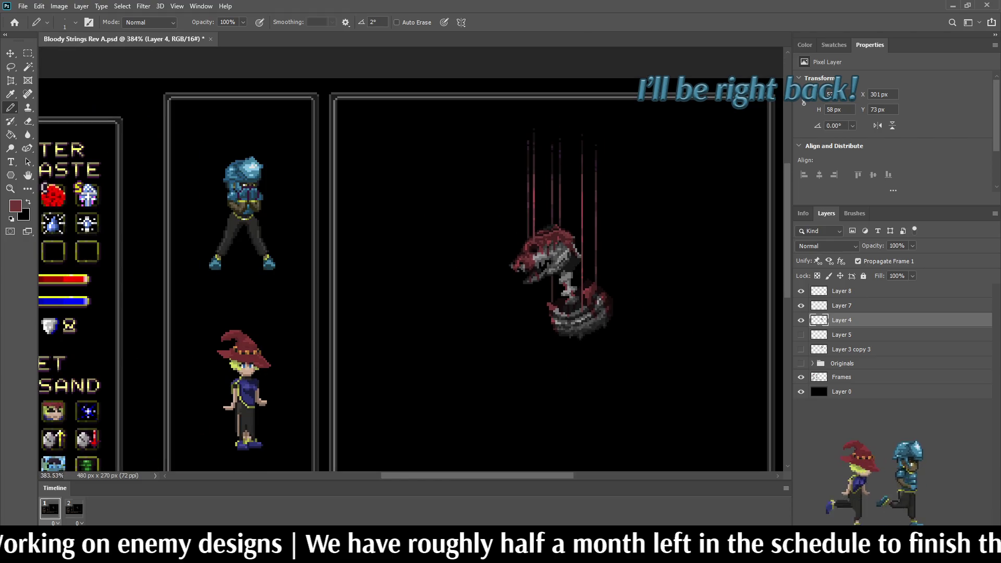
scroll(565, 255, "up", 5)
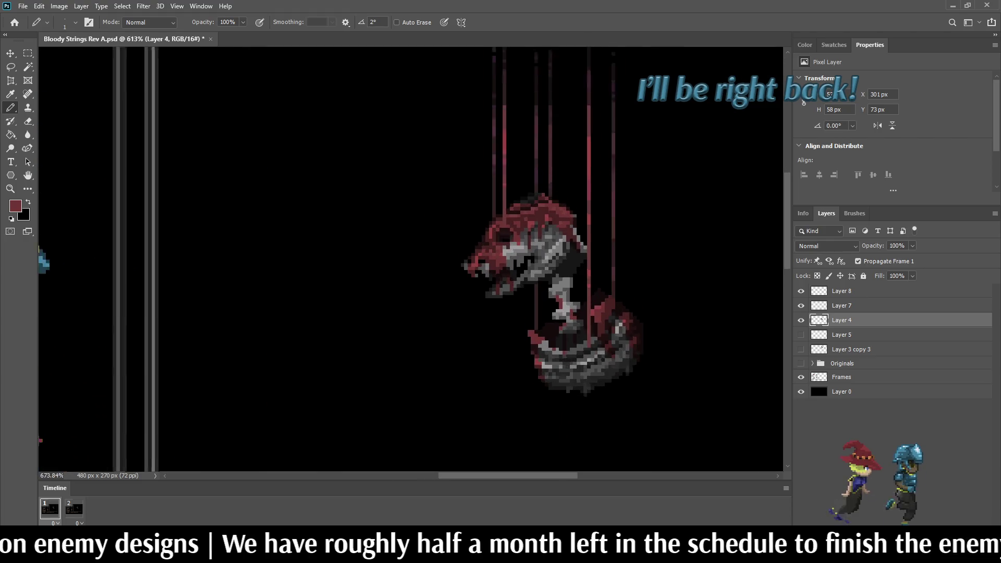
scroll(631, 469, "up", 3)
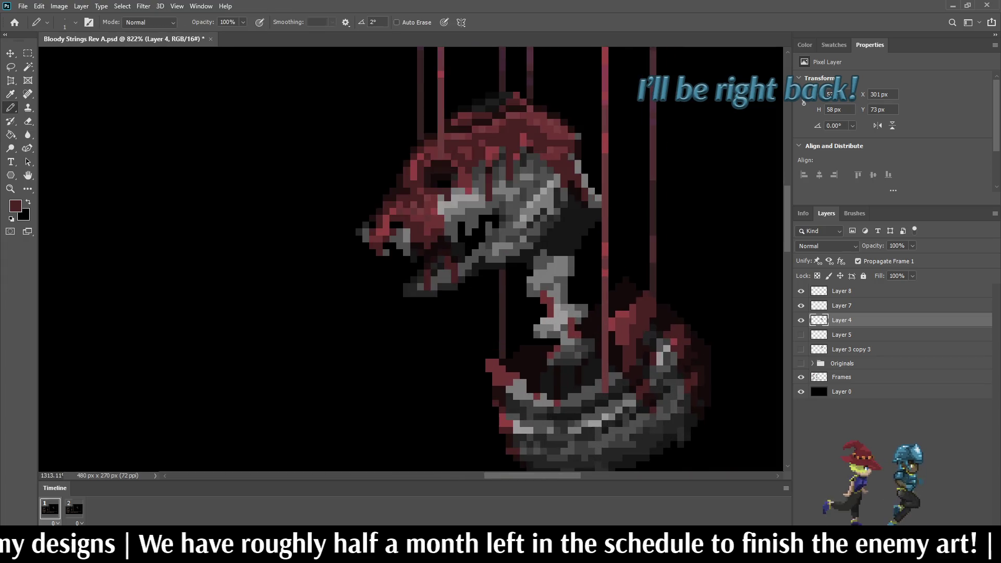
scroll(587, 325, "up", 1)
left_click(588, 297)
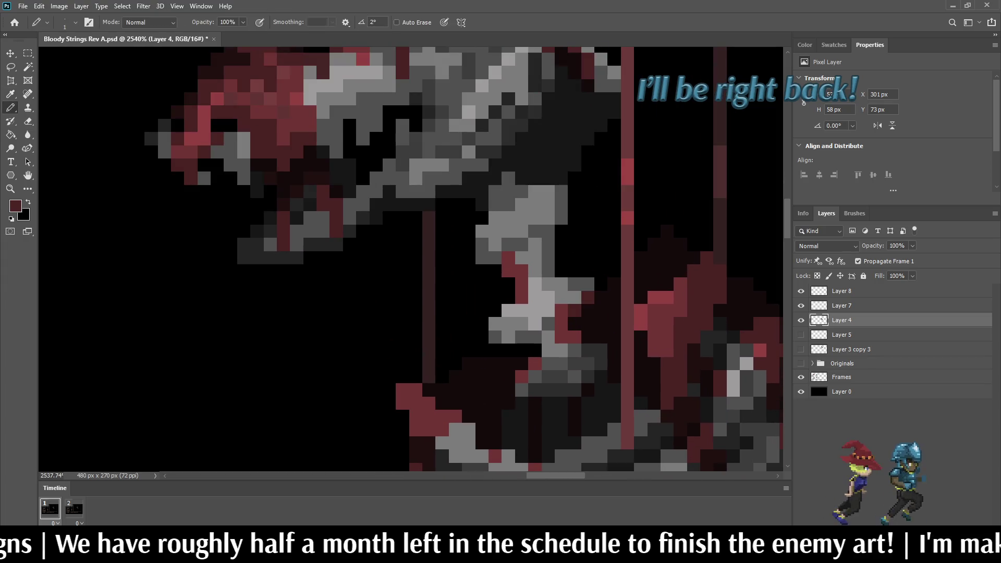
left_click(588, 363)
left_click(575, 375)
left_click(560, 363)
left_click(547, 364)
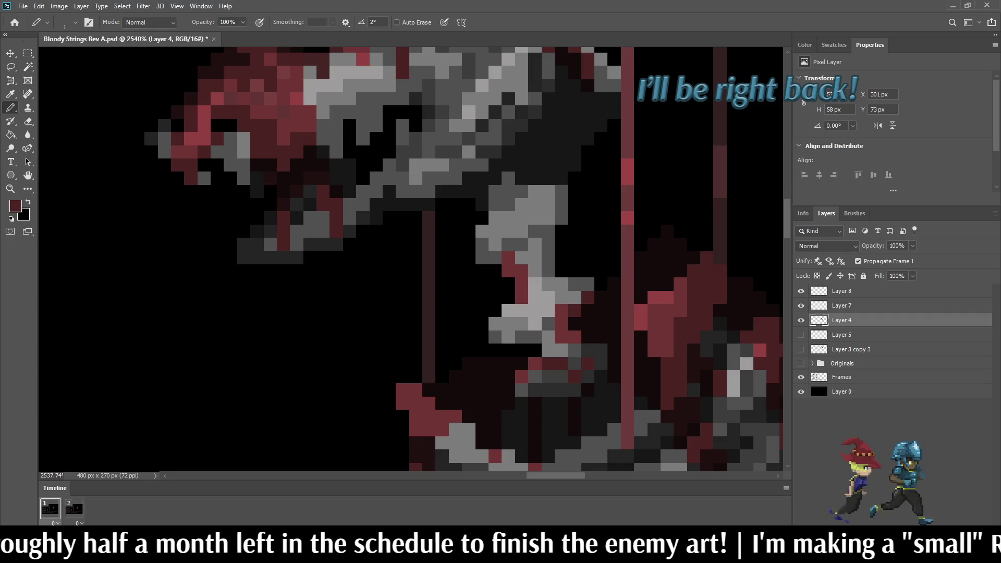
left_click(535, 244)
left_click_drag(535, 257, 521, 258)
left_click(535, 271)
Turn three more consecutive neck pixels dark red.
scroll(565, 301, "down", 5)
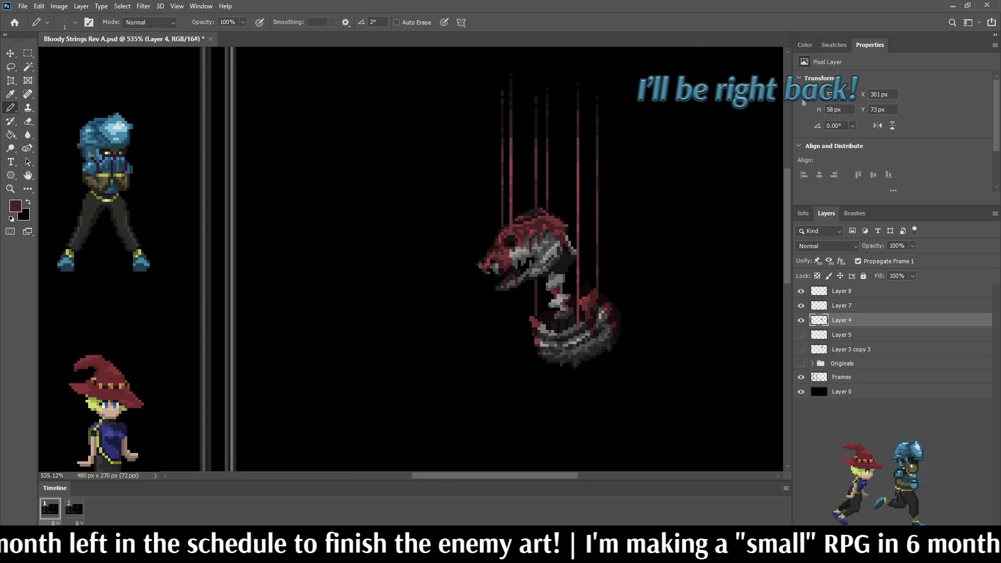
scroll(561, 302, "up", 5)
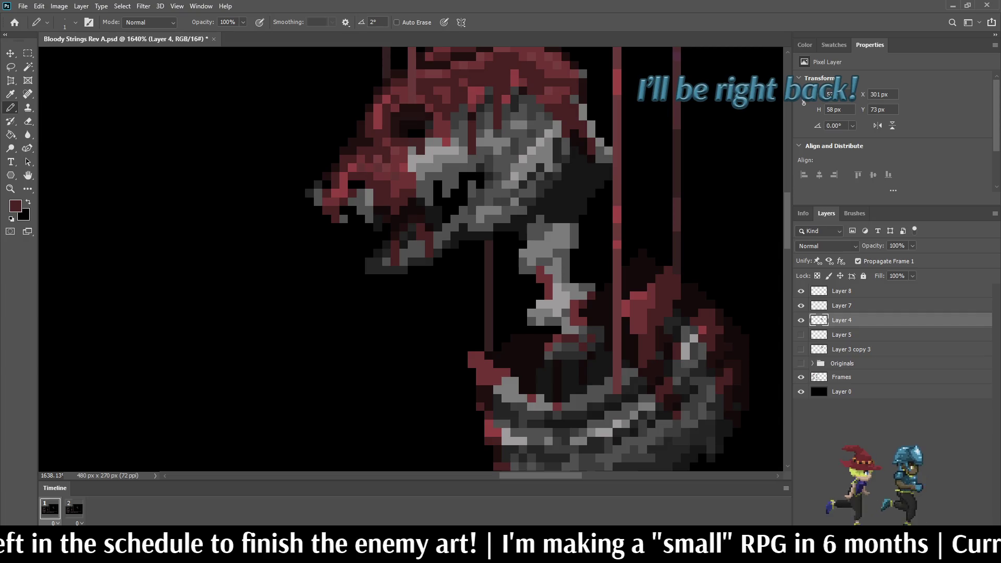
left_click(557, 287)
left_click(556, 296)
left_click(549, 304)
scroll(555, 332, "down", 3)
scroll(536, 312, "down", 5)
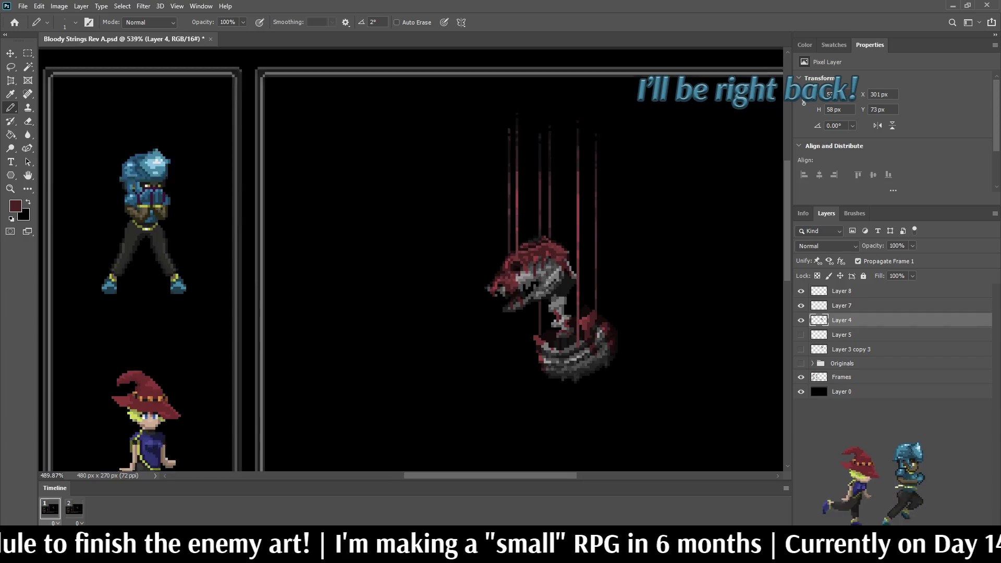
scroll(537, 312, "up", 5)
scroll(559, 299, "up", 2)
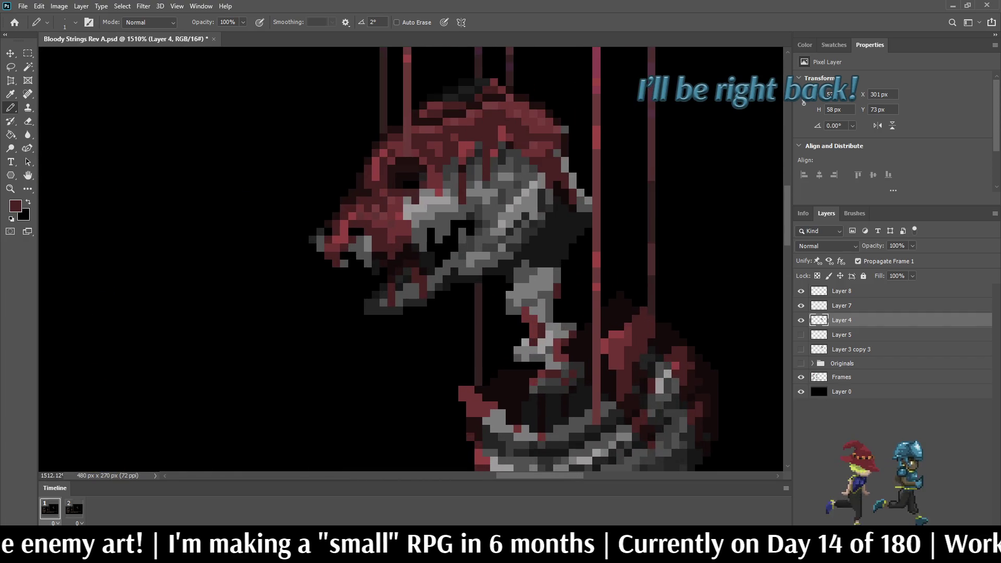
scroll(410, 259, "down", 3)
scroll(411, 259, "left", 6)
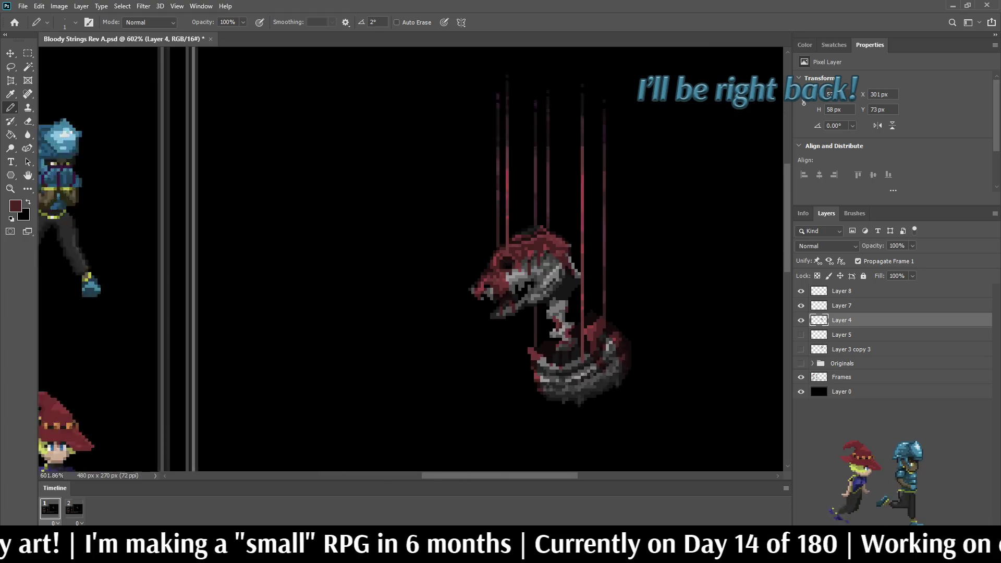
scroll(563, 307, "up", 3)
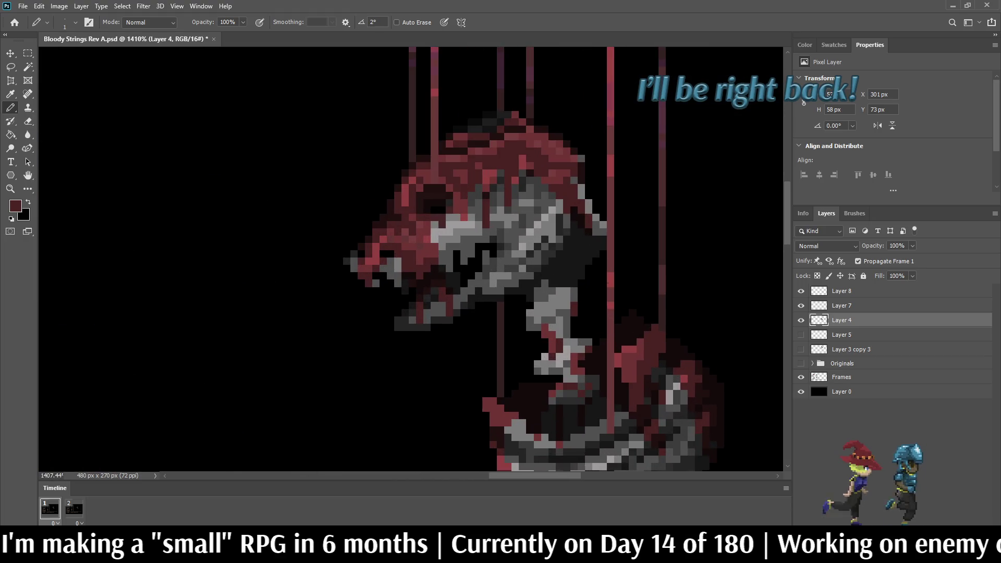
scroll(558, 229, "up", 1)
Paint a few more dark-red pixels near and beside the neck.
key("i")
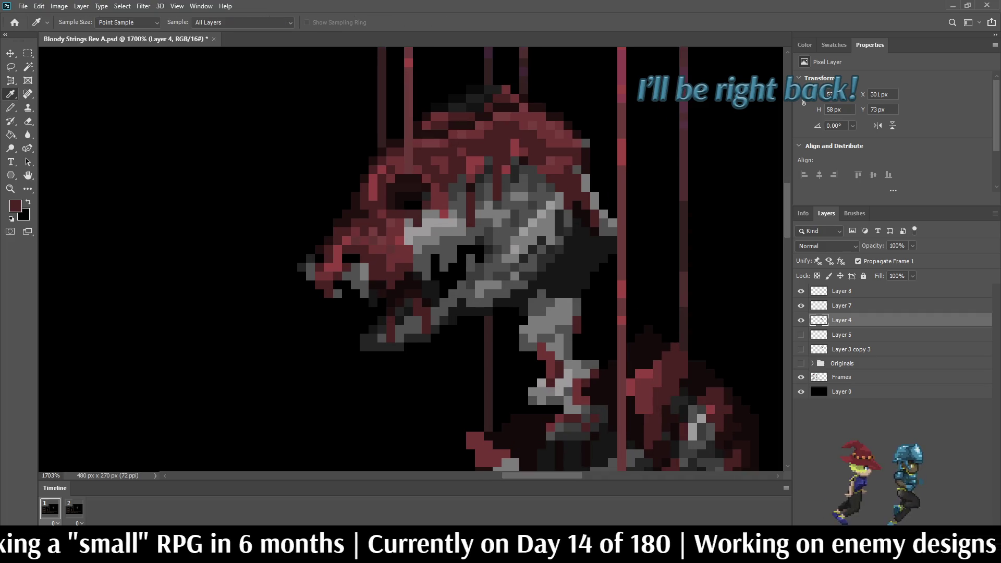
key("b")
scroll(566, 286, "up", 2)
left_click(531, 296)
mouse_move(531, 308)
left_mouse_down()
mouse_move(517, 321)
mouse_move(550, 309)
mouse_move(550, 322)
mouse_move(523, 335)
left_mouse_up()
left_click(504, 348)
left_click(582, 309)
scroll(572, 263, "down", 4)
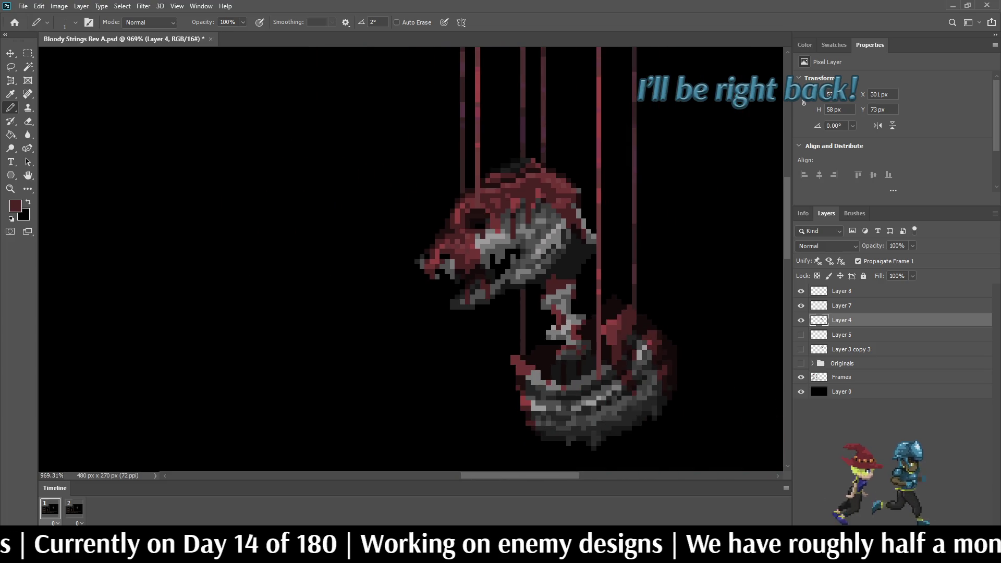
scroll(605, 303, "up", 4)
Sample a darker red and paint a dark line plus single pixels along the neck.
left_click(605, 303, "alt")
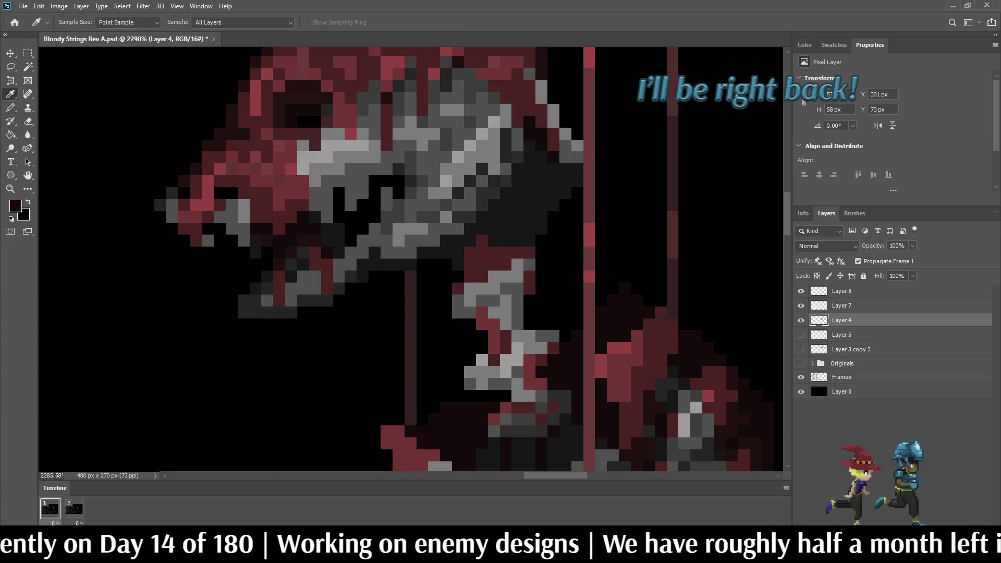
scroll(487, 266, "up", 2)
mouse_move(445, 263)
left_mouse_down()
mouse_move(462, 229)
mouse_move(566, 212)
mouse_move(549, 229)
mouse_move(480, 247)
mouse_move(462, 264)
left_mouse_up()
left_click(532, 247)
left_click(480, 264)
scroll(479, 264, "down", 5)
scroll(498, 329, "up", 4)
left_click(488, 233)
scroll(500, 245, "down", 4)
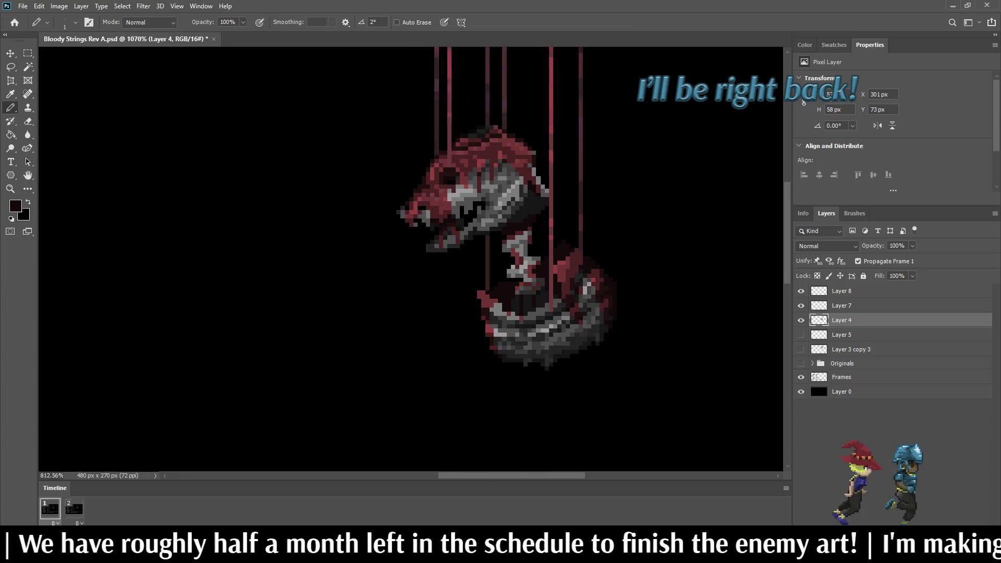
scroll(548, 323, "up", 3)
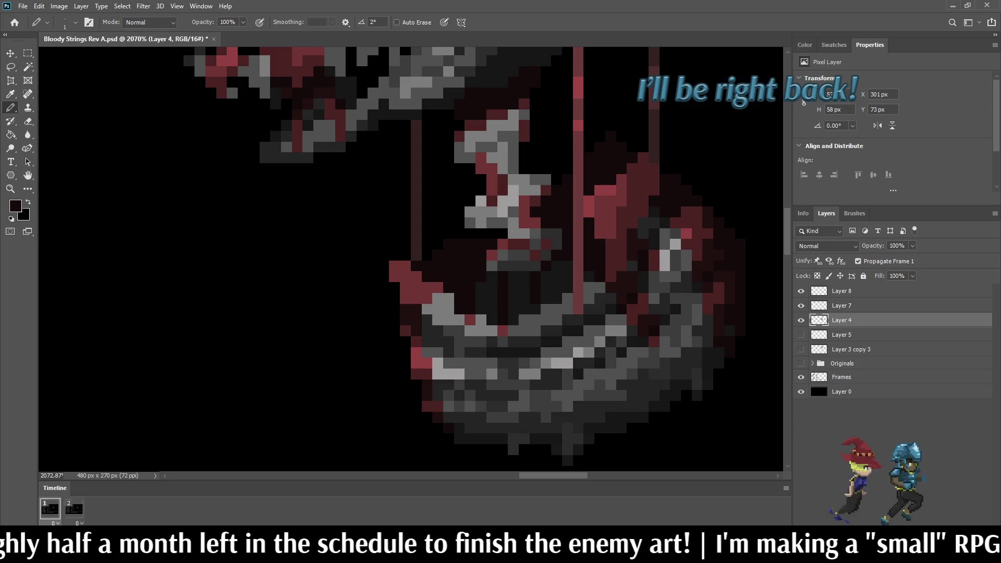
scroll(501, 271, "down", 3)
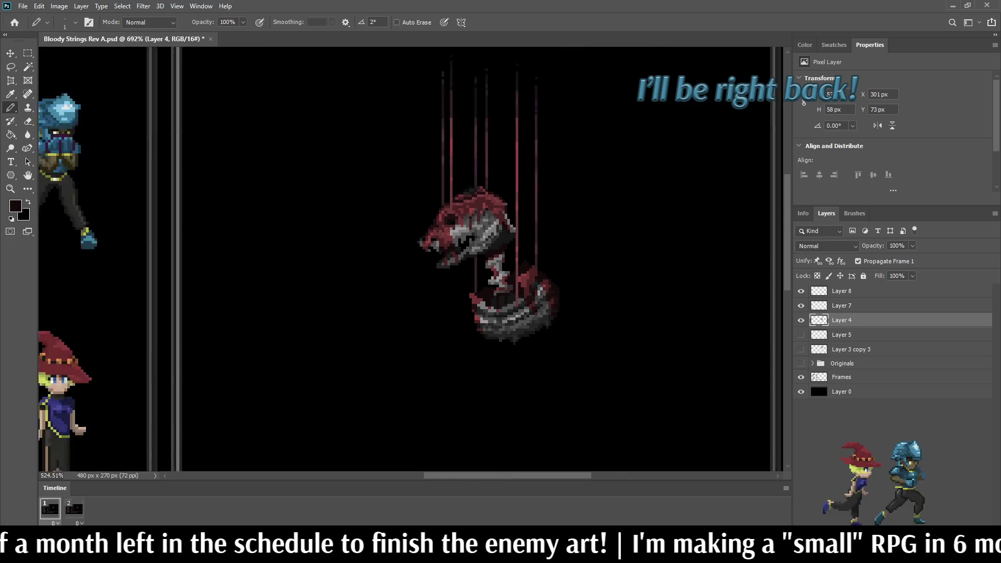
scroll(500, 261, "down", 3)
scroll(500, 261, "up", 4)
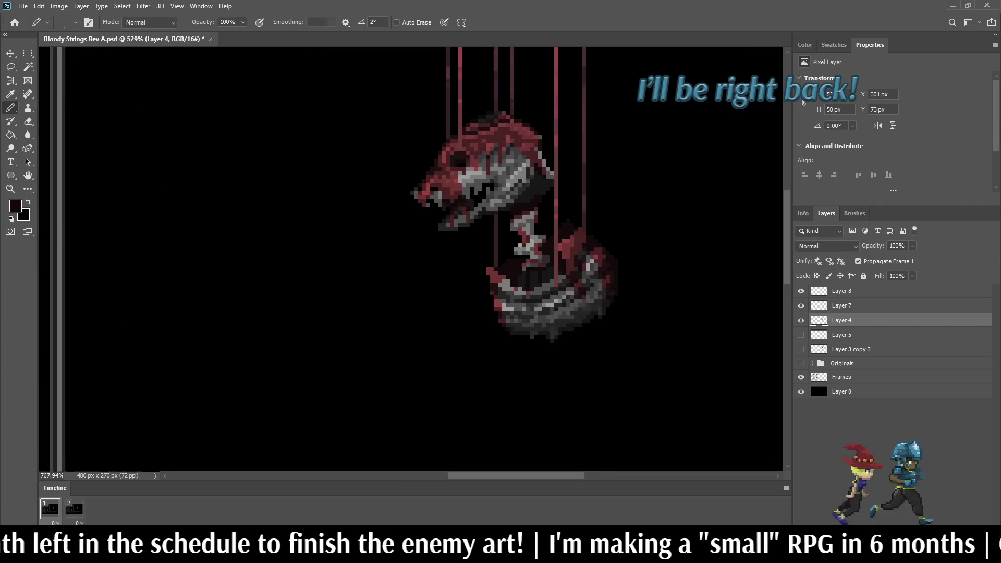
scroll(539, 217, "up", 5)
key("l")
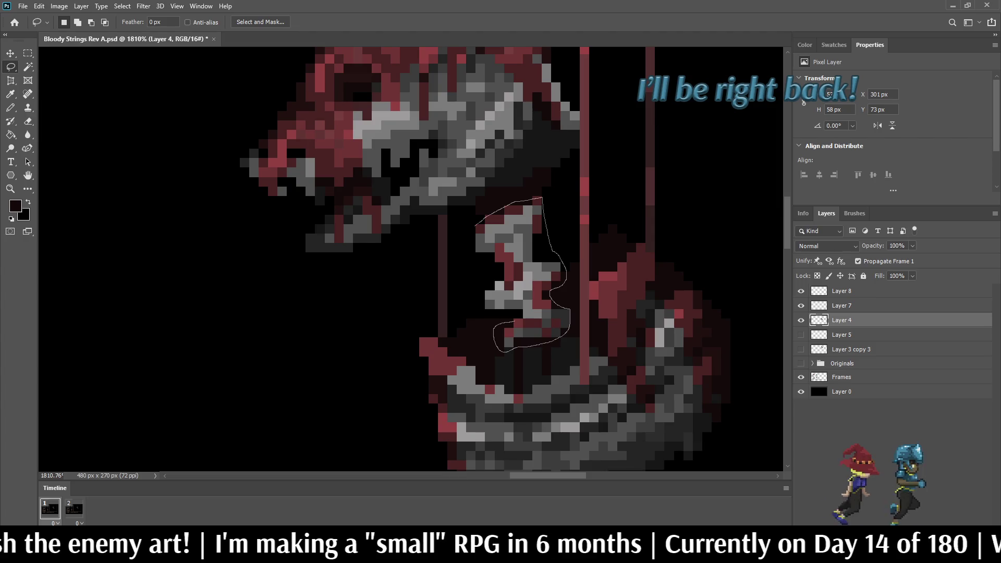
Lasso the neck, then remove its dark-red pixels from the selection with the Magic Wand.
left_click_drag(524, 197, 495, 333)
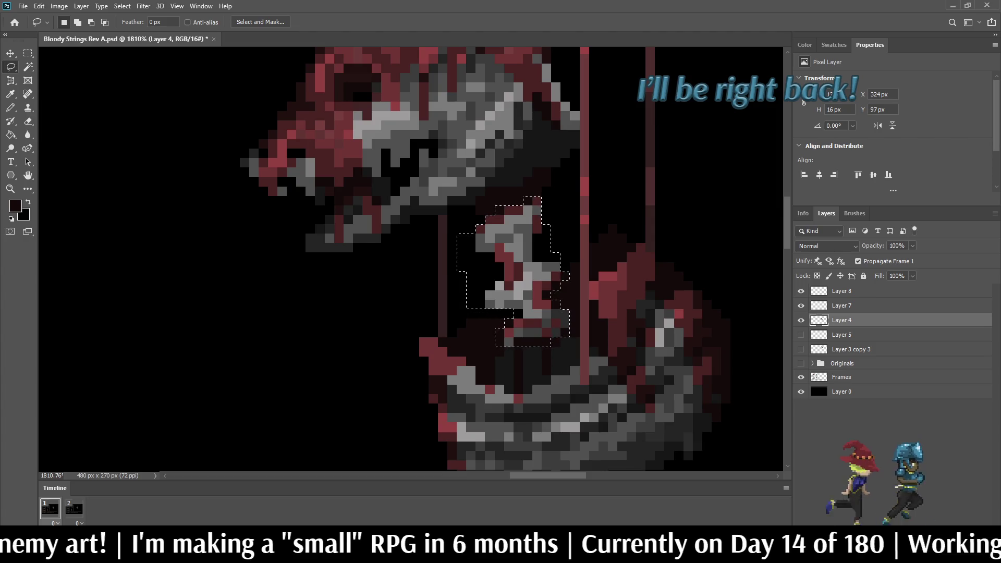
key("w")
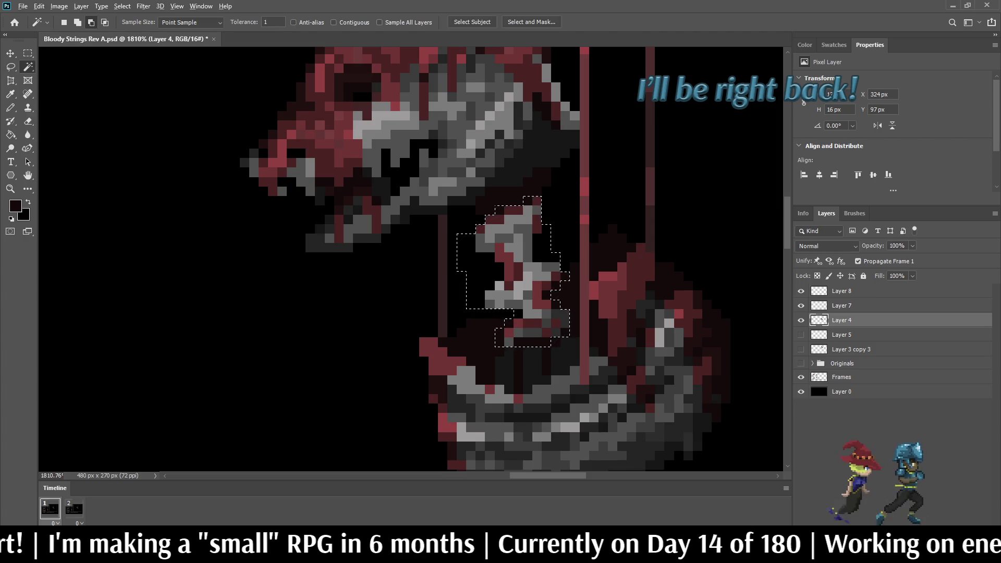
left_click(531, 323, "alt")
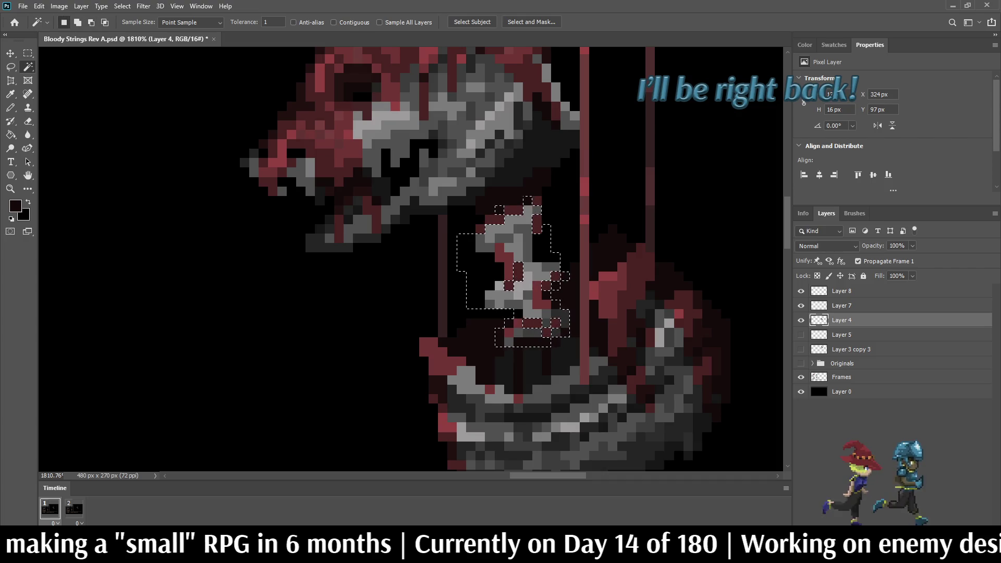
left_click(499, 254, "alt")
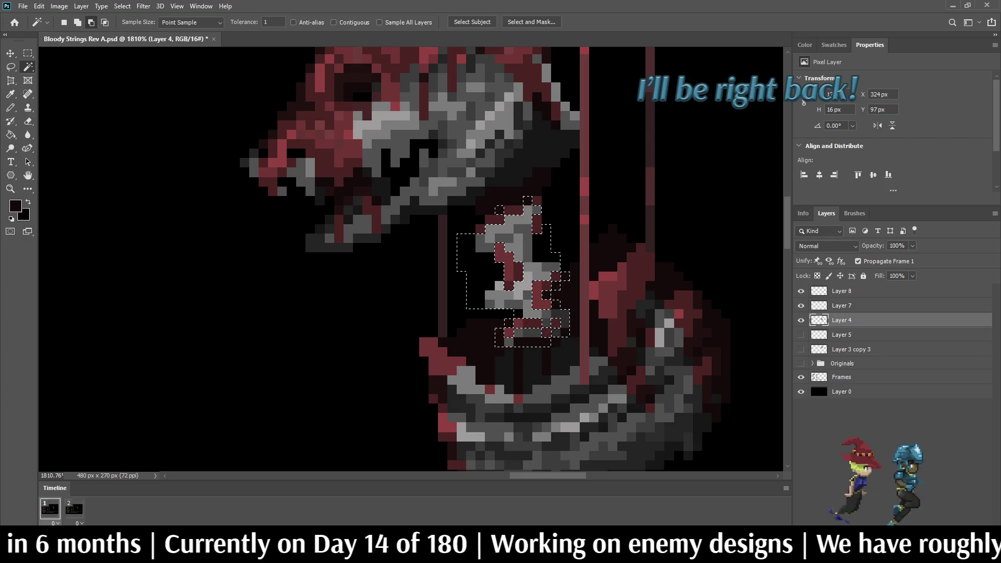
key("alt")
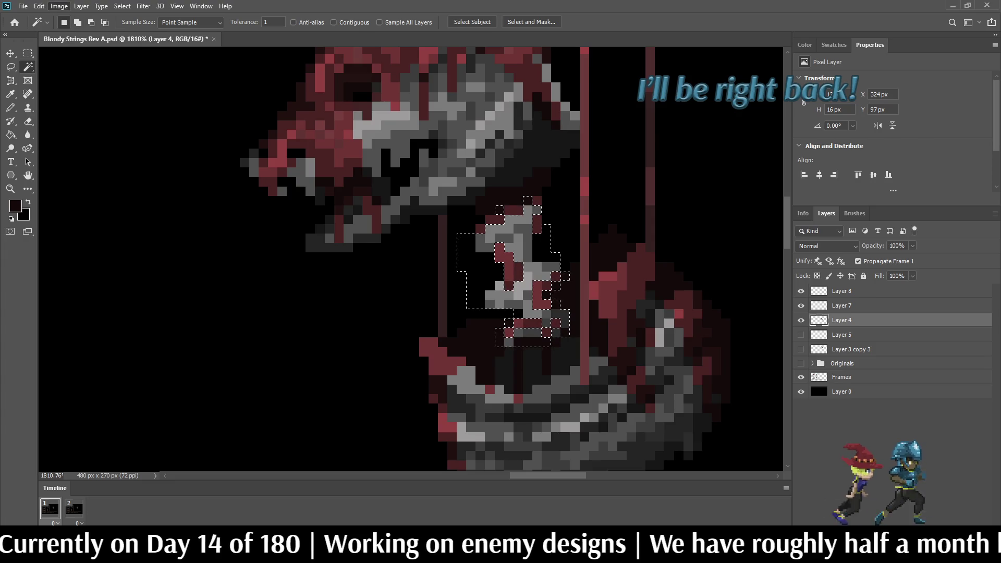
key("i")
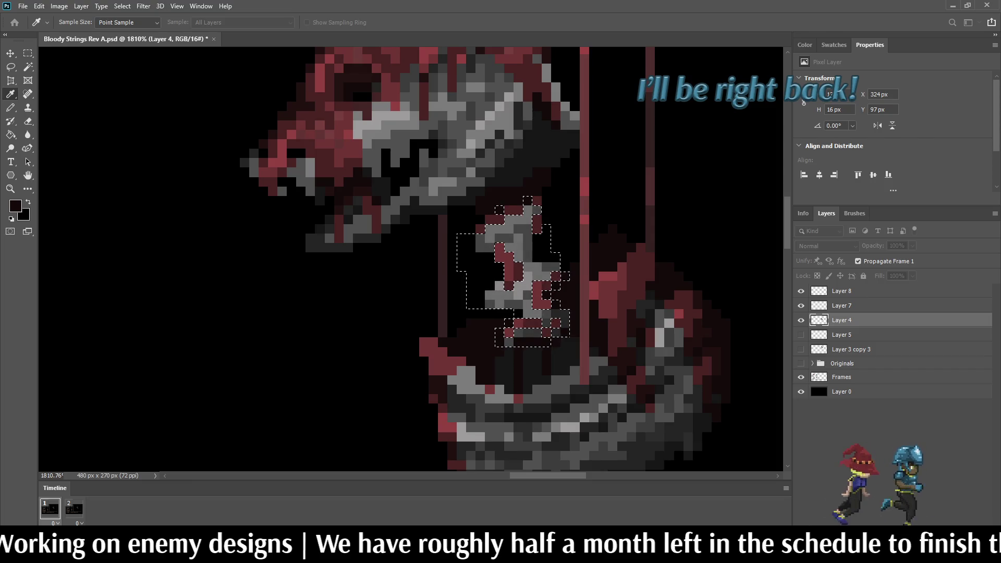
key("w")
Zoom the battle scene to 300% and Magic Wand-select the neck's grey pixels, then deselect.
key("ctrl+d")
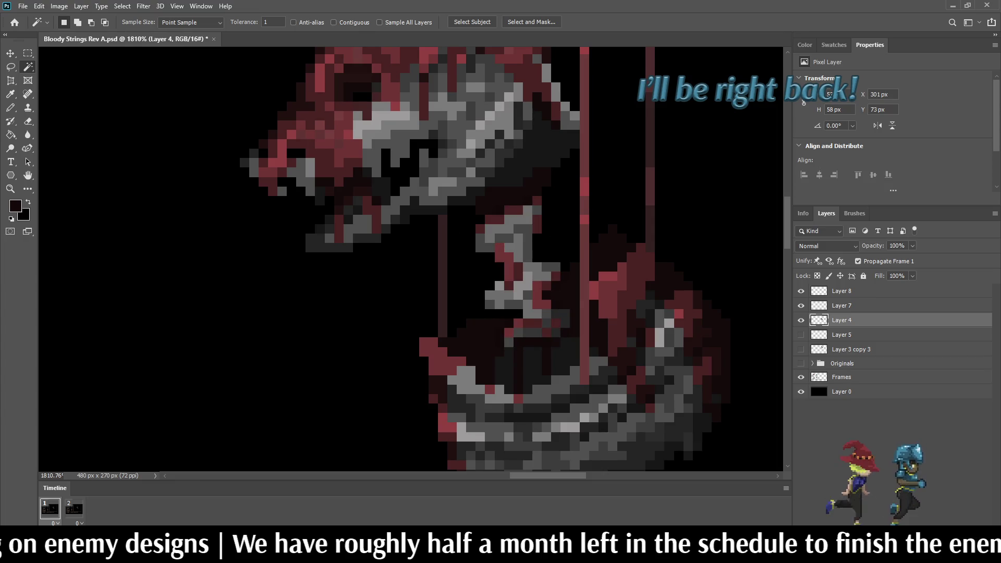
key("ctrl+1")
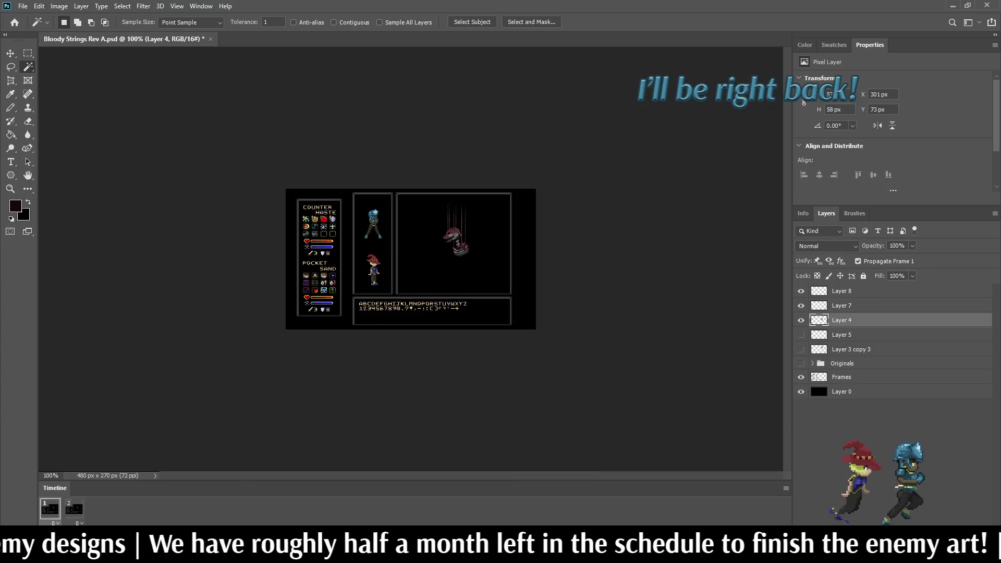
key("ctrl+plus")
key("ctrl+plus")
left_click(551, 211)
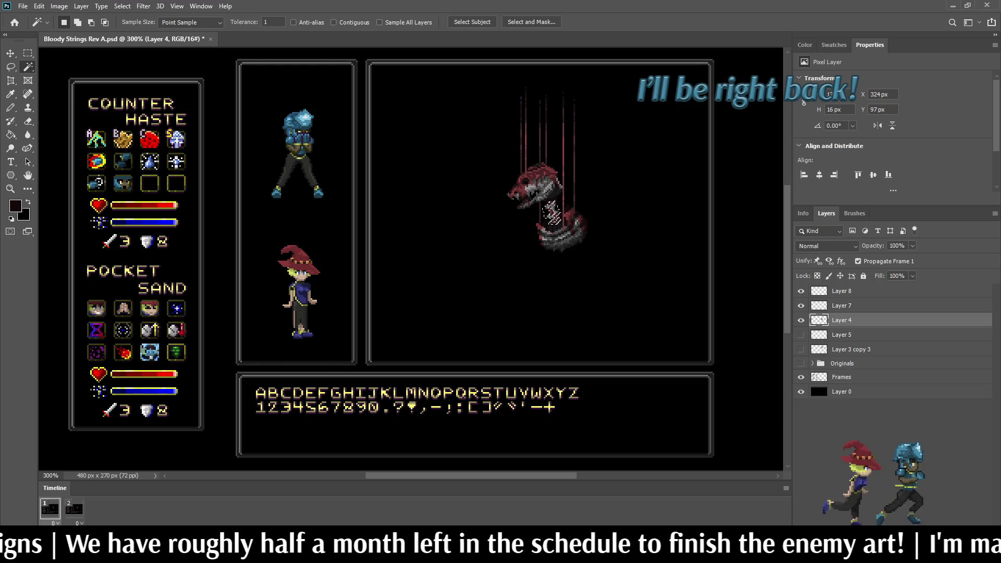
key("ctrl+d")
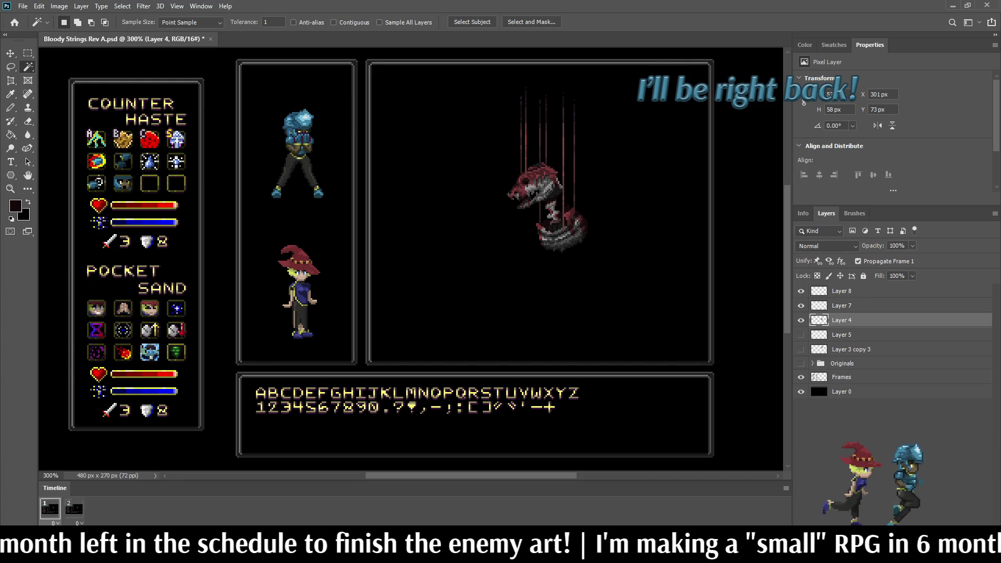
scroll(572, 201, "up", 5)
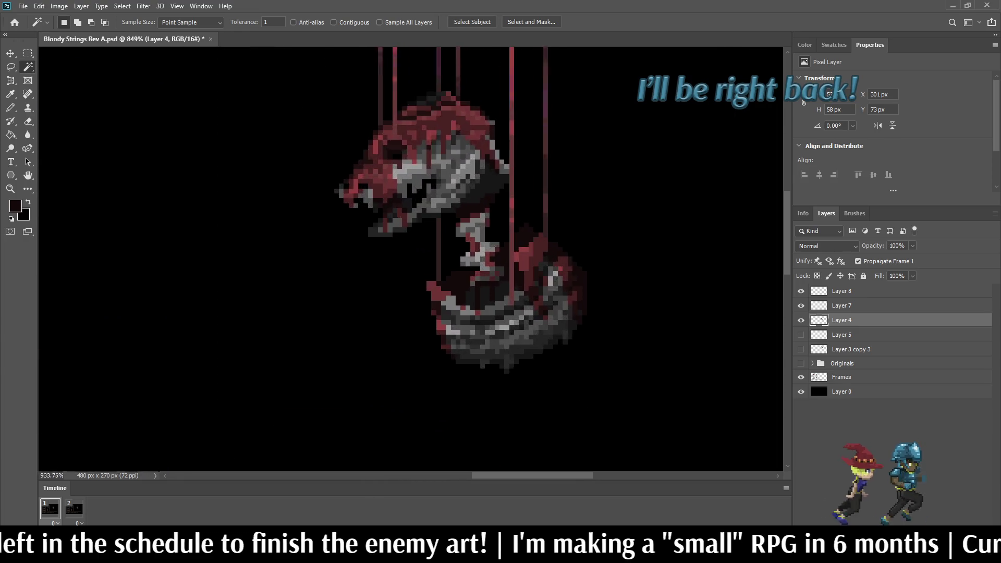
left_click(502, 296)
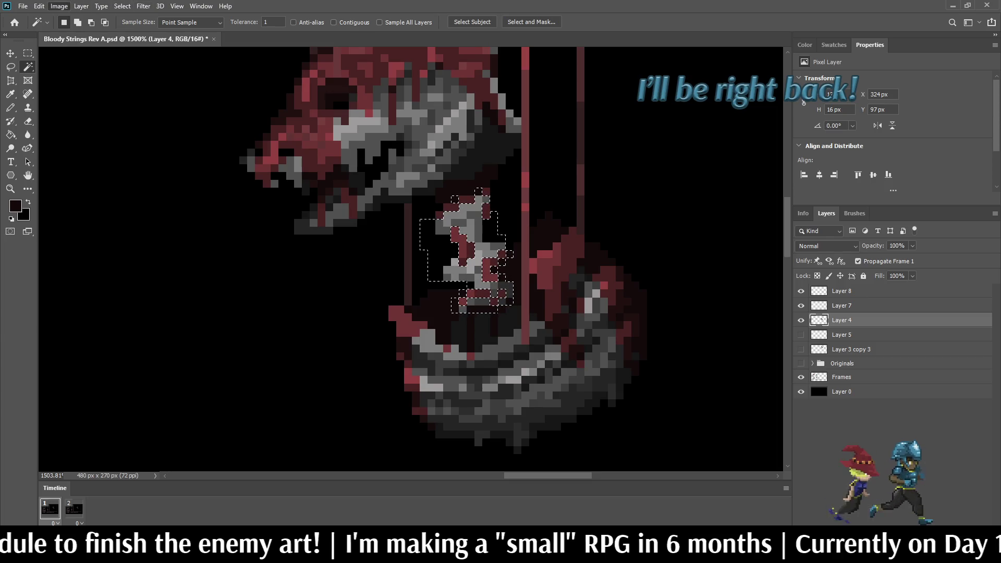
key("i")
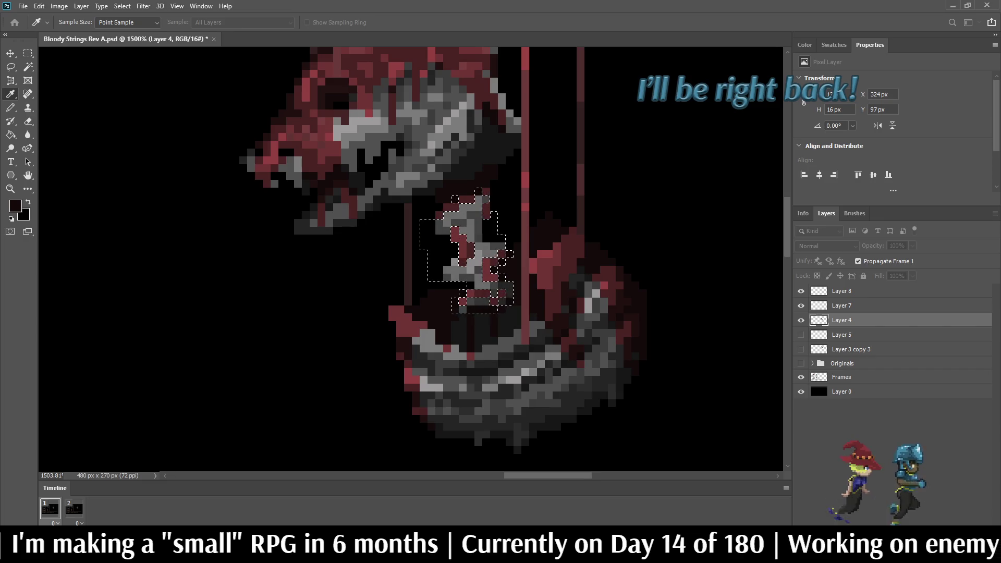
key("w")
key("ctrl+d")
left_click(467, 237)
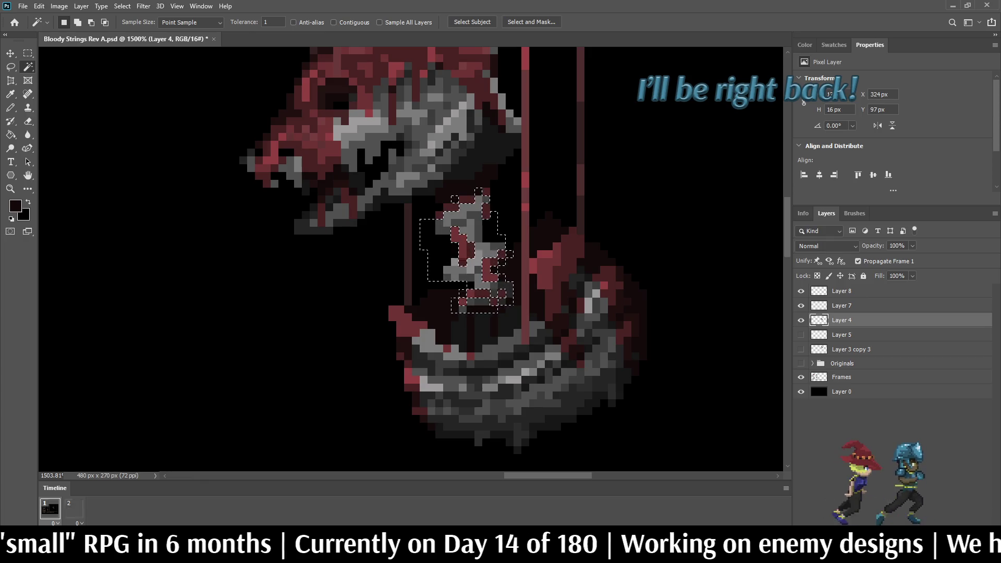
key("ctrl+d")
Save the document, zoom back to 300%, and toggle Layer 4 off and on to compare.
scroll(699, 193, "down", 5)
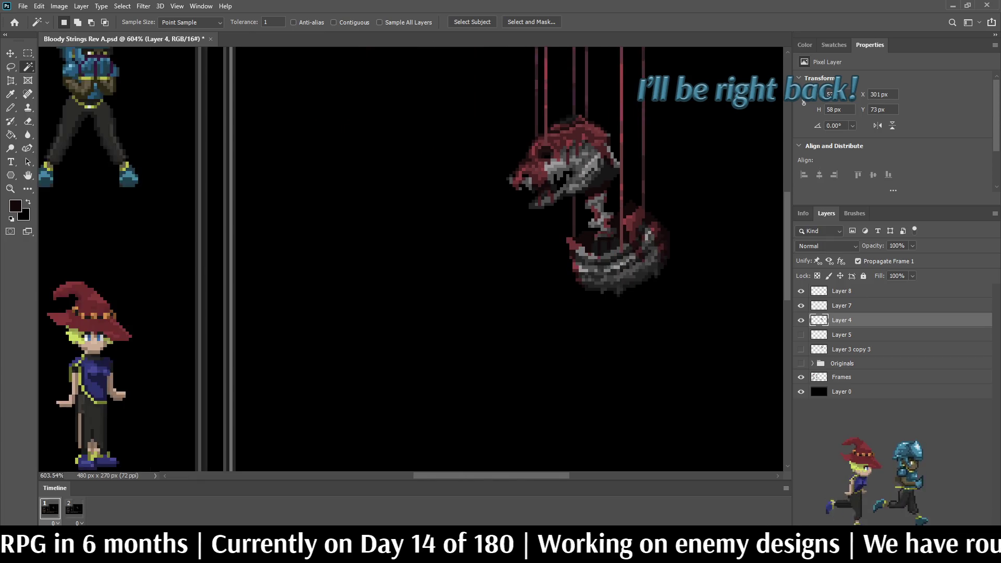
scroll(473, 223, "down", 4)
scroll(412, 255, "down", 1)
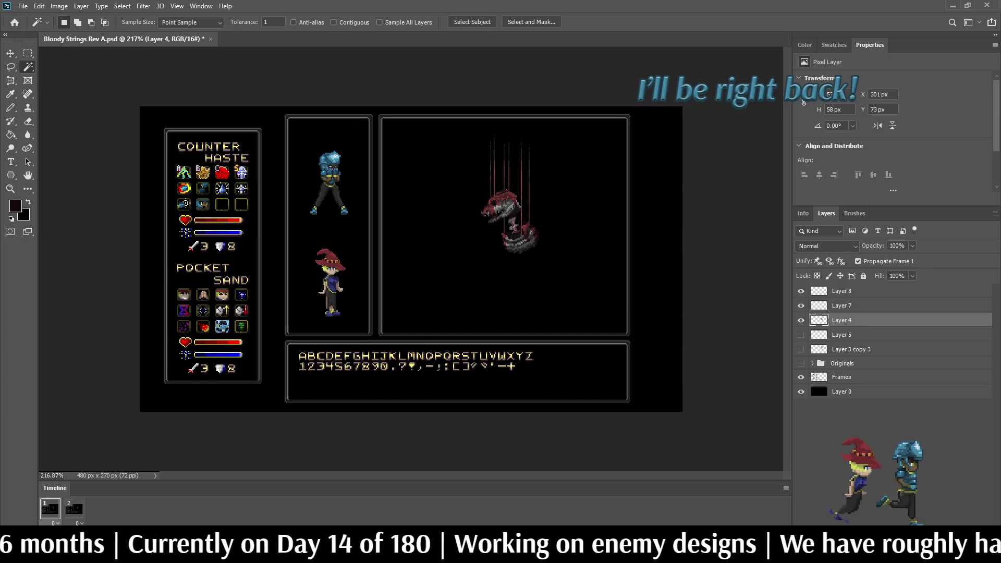
scroll(477, 220, "up", 5)
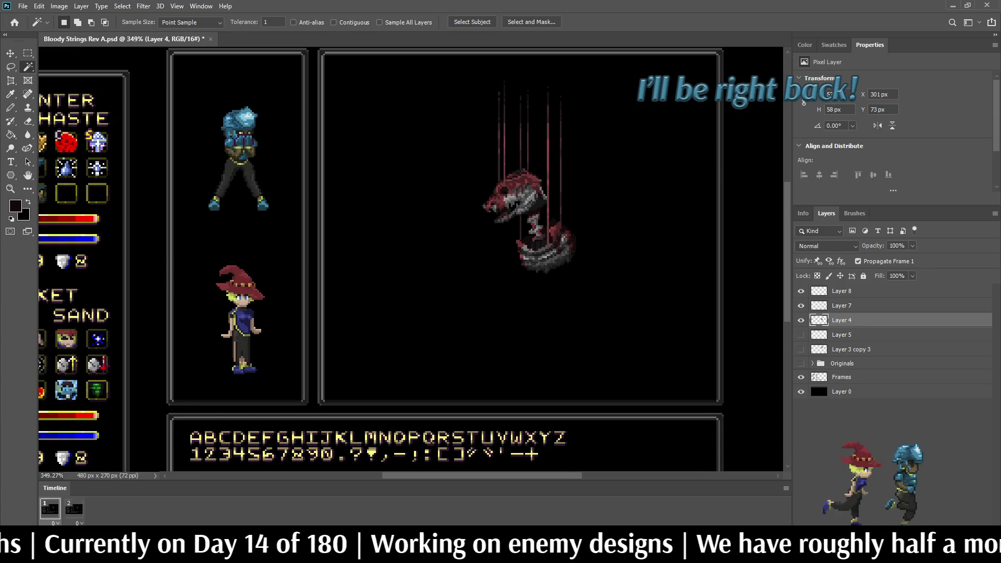
key("ctrl+s")
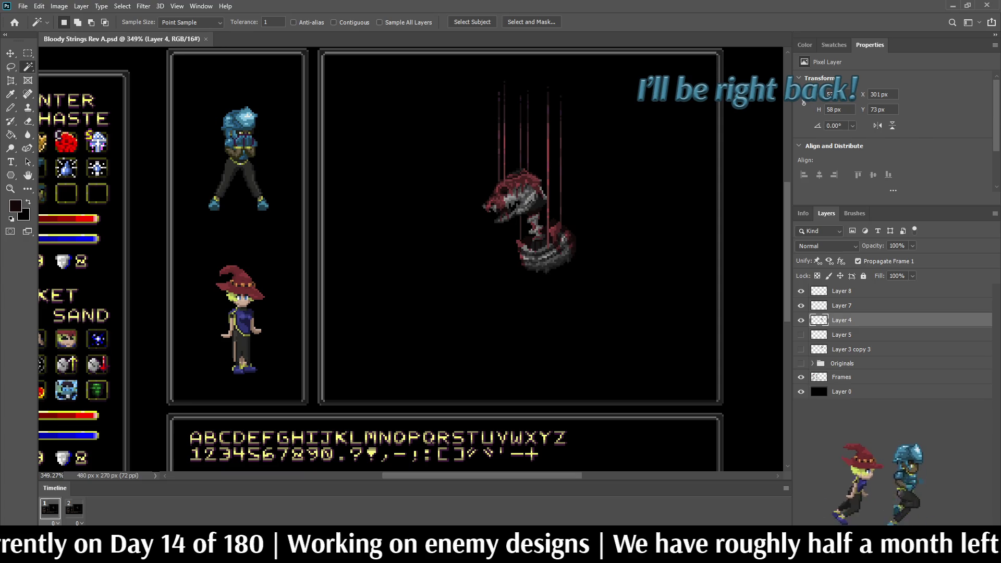
key("ctrl+1")
key("ctrl+plus")
key("ctrl+plus")
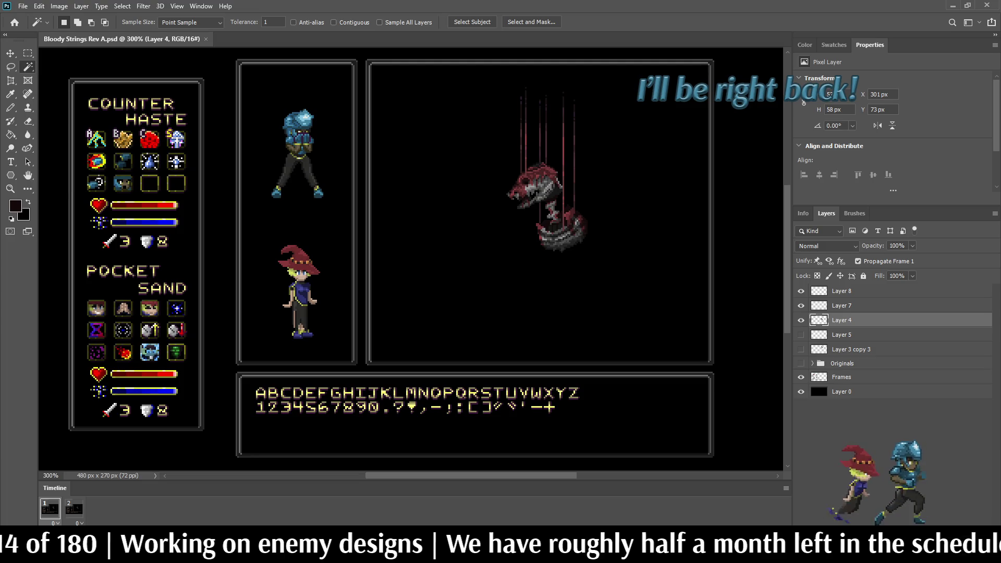
scroll(602, 151, "up", 4)
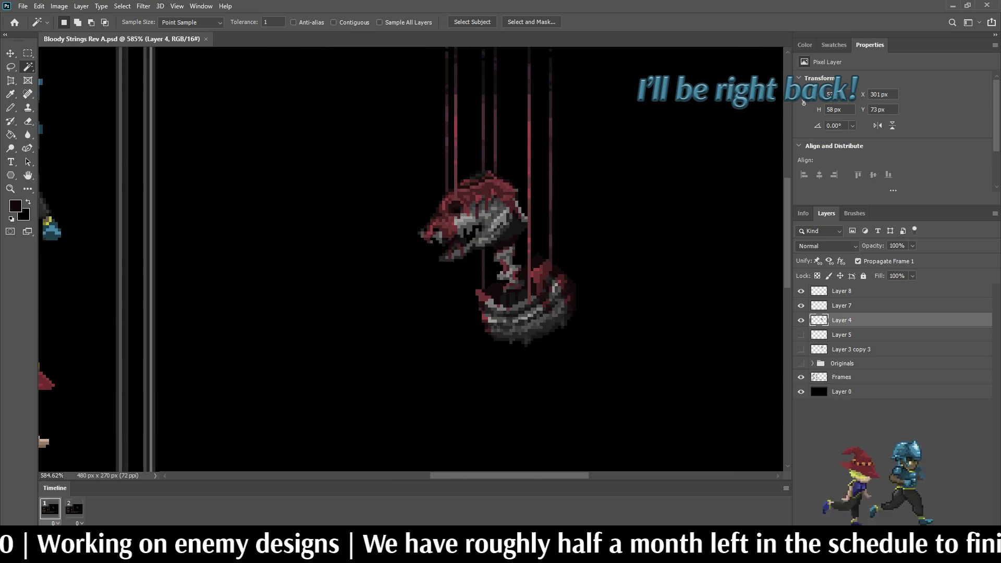
key("ctrl+comma")
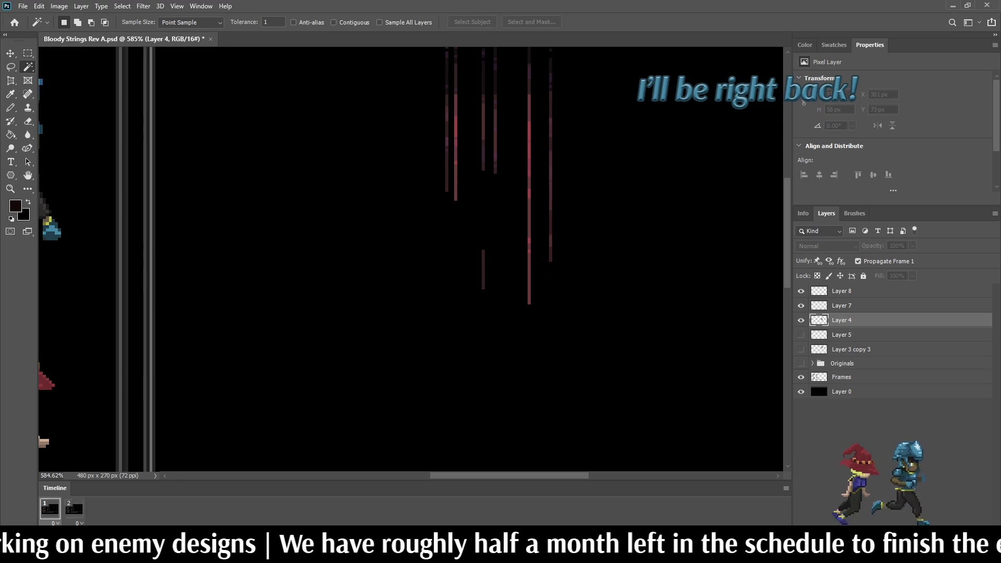
key("ctrl+comma")
key("ctrl+comma")
key("ctrl+comma")
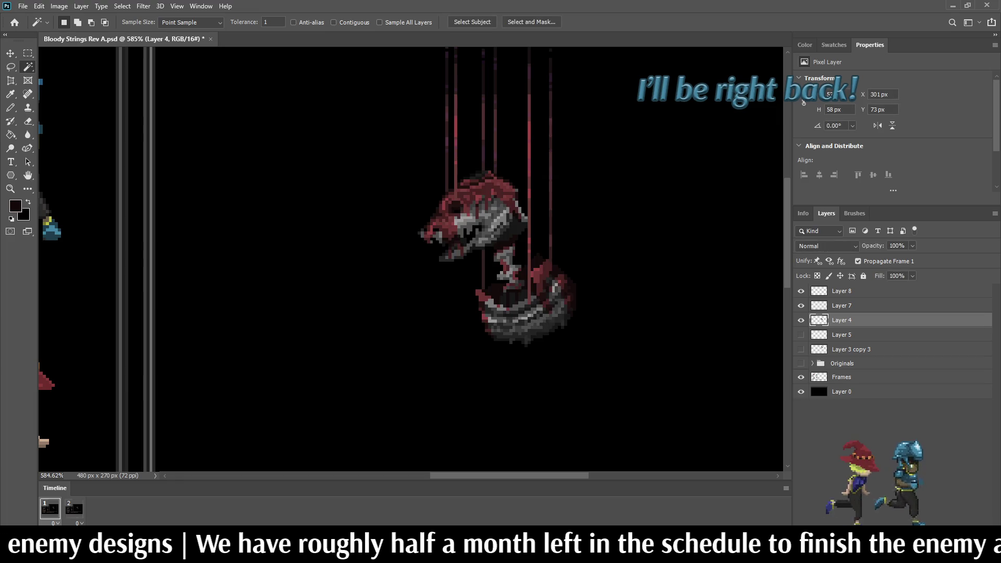
Lasso the serpent's skull and cut-paste it onto its own new layer.
key("l")
mouse_move(401, 227)
left_mouse_down()
mouse_move(460, 160)
mouse_move(529, 183)
mouse_move(536, 224)
mouse_move(455, 271)
mouse_move(395, 239)
left_mouse_up()
scroll(521, 263, "up", 3)
scroll(521, 260, "up", 5)
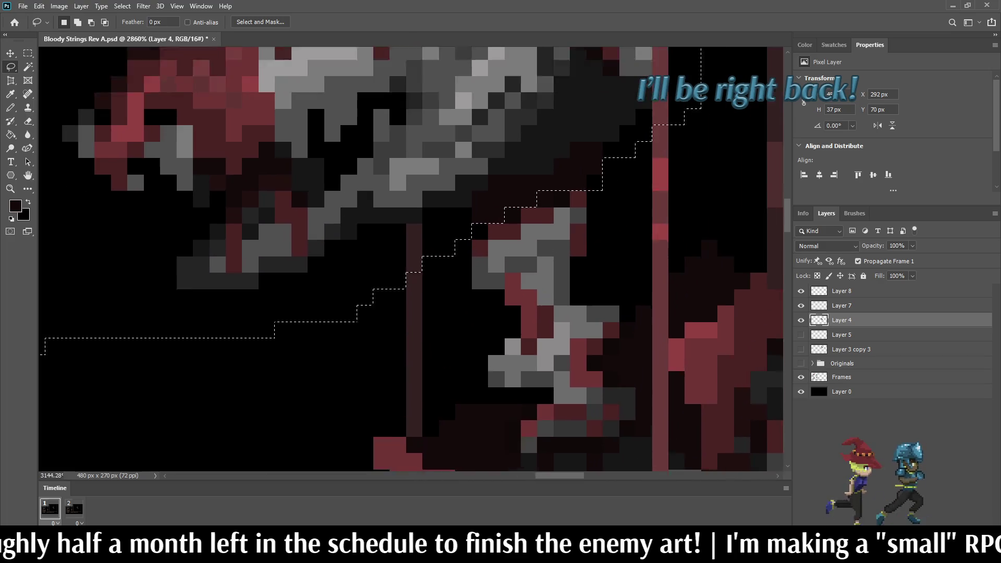
left_click_drag(575, 182, 453, 238)
scroll(516, 198, "down", 10)
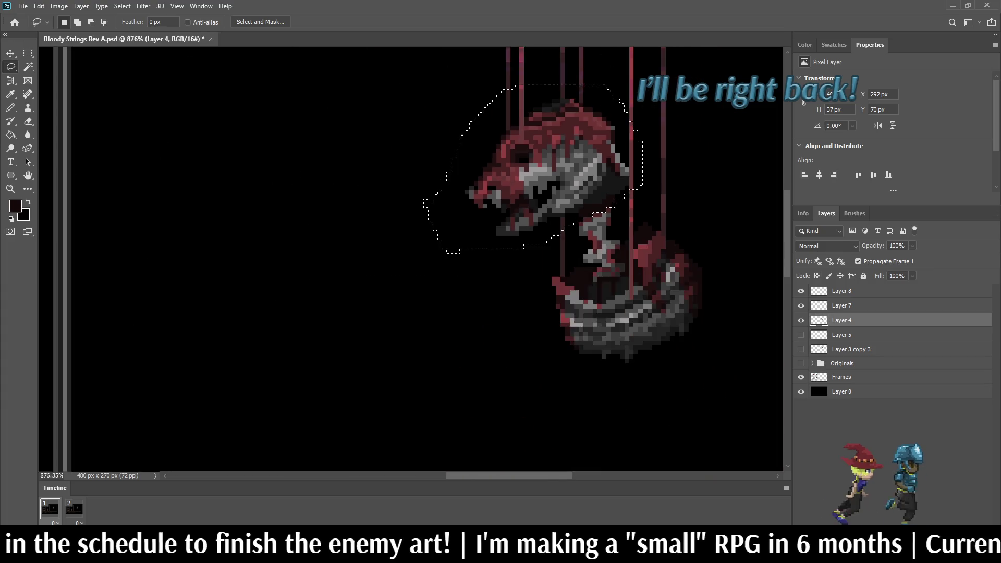
key("ctrl+x")
key("ctrl+v")
Rename the new layer 'Head' and toggle Layer 4 off and on to check it.
double_click(841, 320)
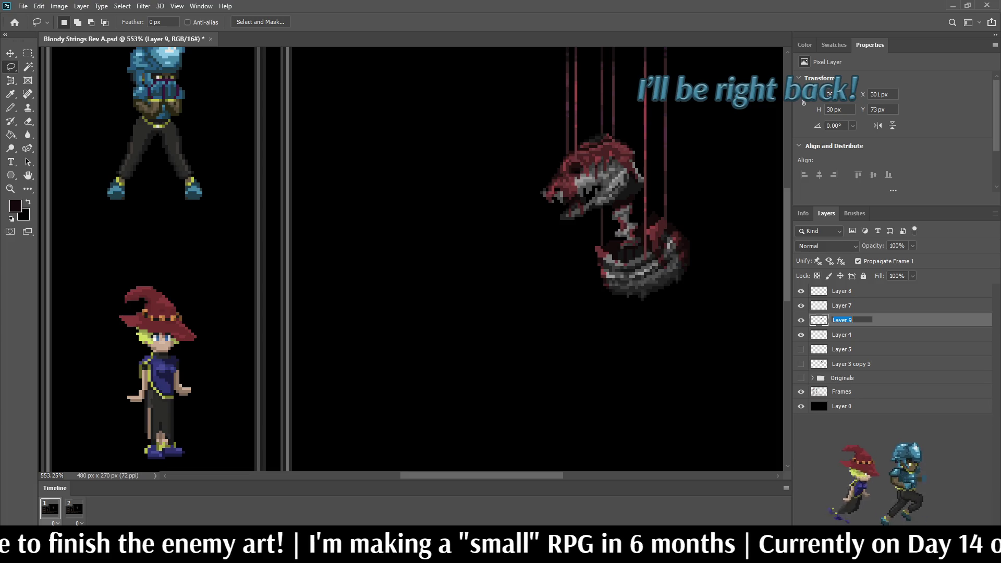
type("Head")
key("Return")
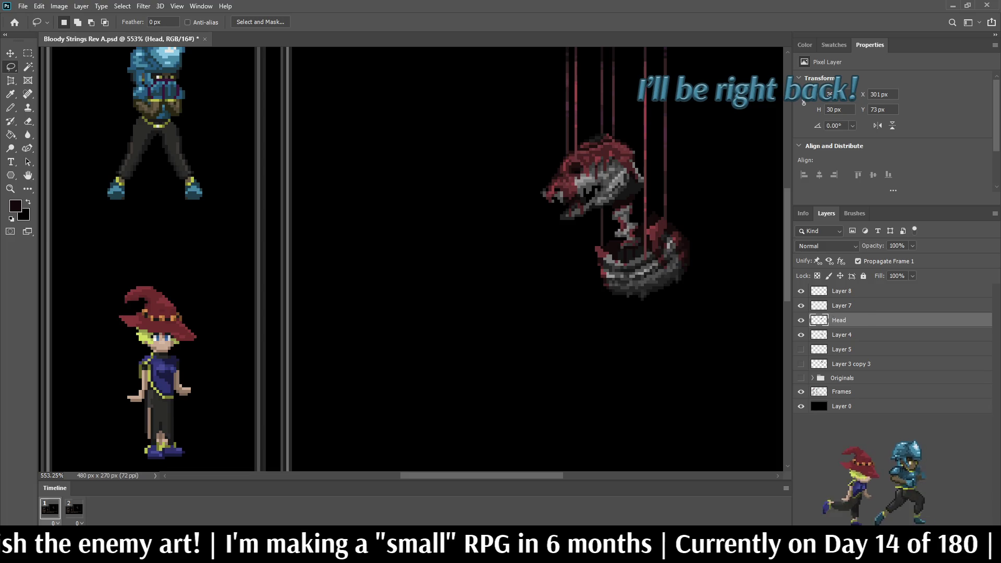
left_click(801, 335)
left_click(801, 335)
scroll(652, 208, "up", 4)
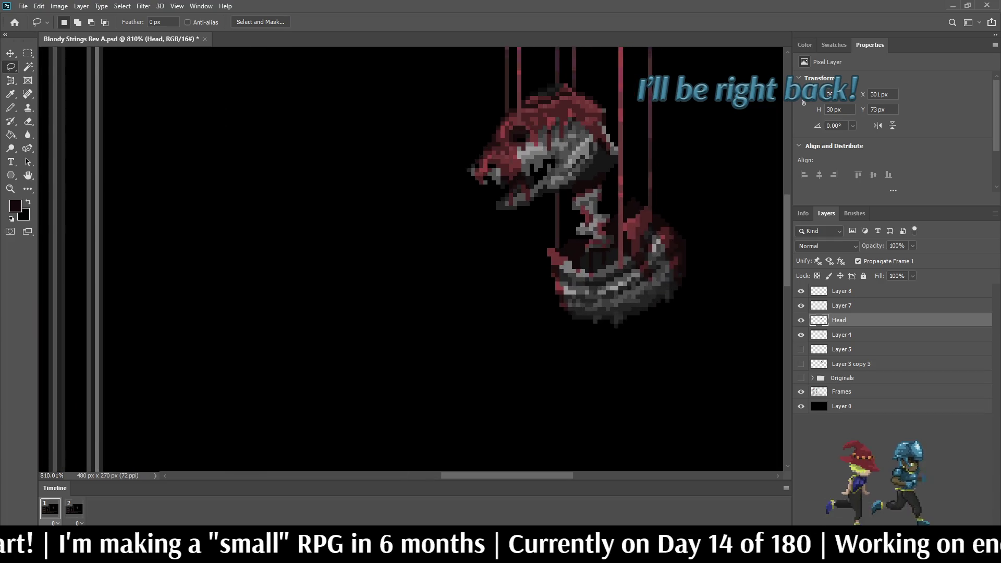
scroll(555, 207, "up", 4)
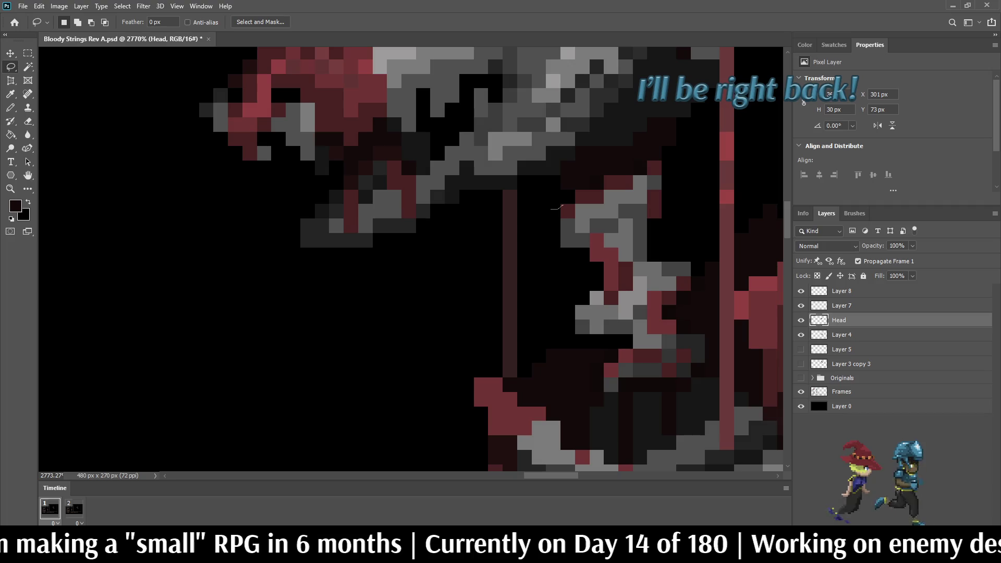
Lasso the neck bones on Head, cut them, and paste them onto a new layer.
mouse_move(563, 207)
left_mouse_down()
mouse_move(640, 172)
mouse_move(675, 194)
mouse_move(691, 284)
mouse_move(665, 315)
mouse_move(709, 342)
mouse_move(710, 357)
mouse_move(688, 378)
mouse_move(613, 394)
mouse_move(627, 336)
mouse_move(587, 337)
mouse_move(570, 317)
mouse_move(593, 260)
mouse_move(555, 236)
mouse_move(553, 210)
left_mouse_up()
scroll(592, 279, "down", 4)
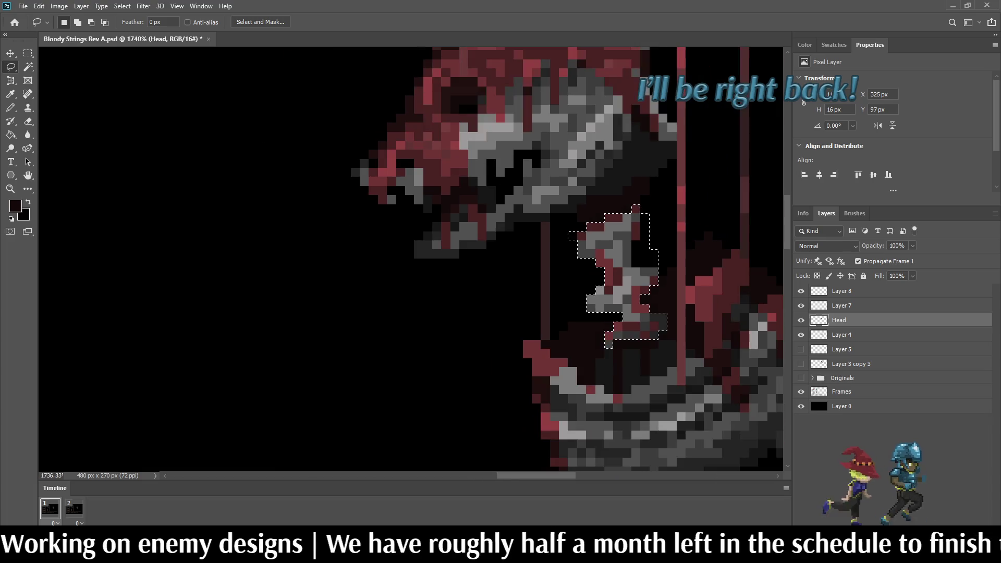
scroll(647, 258, "up", 2)
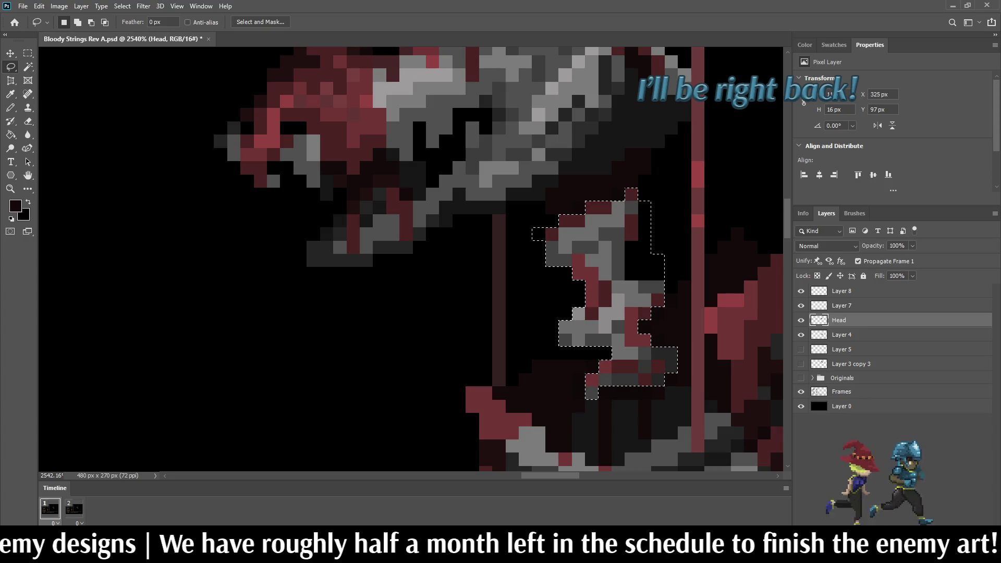
key("alt+bracketleft")
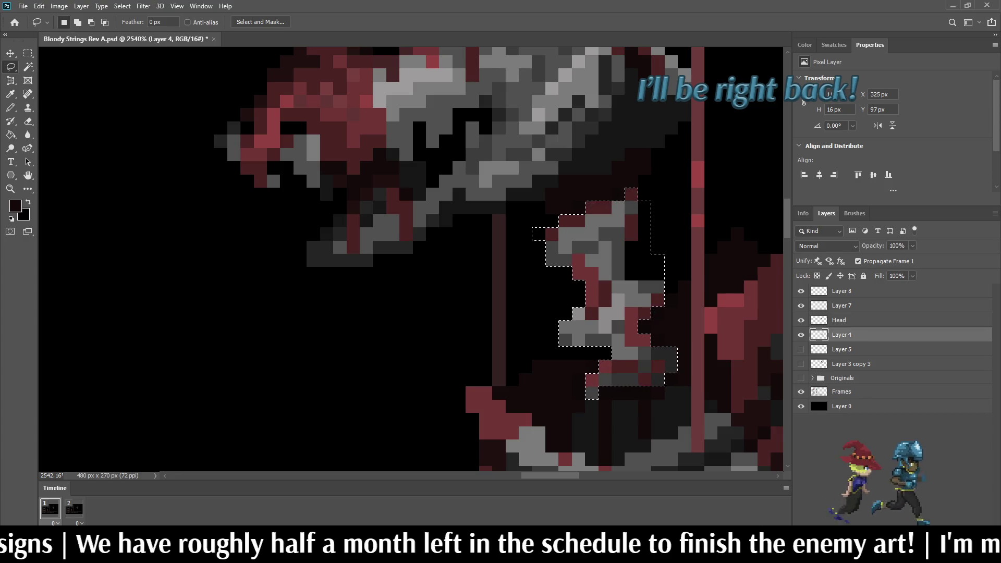
key("Delete")
scroll(668, 287, "down", 3)
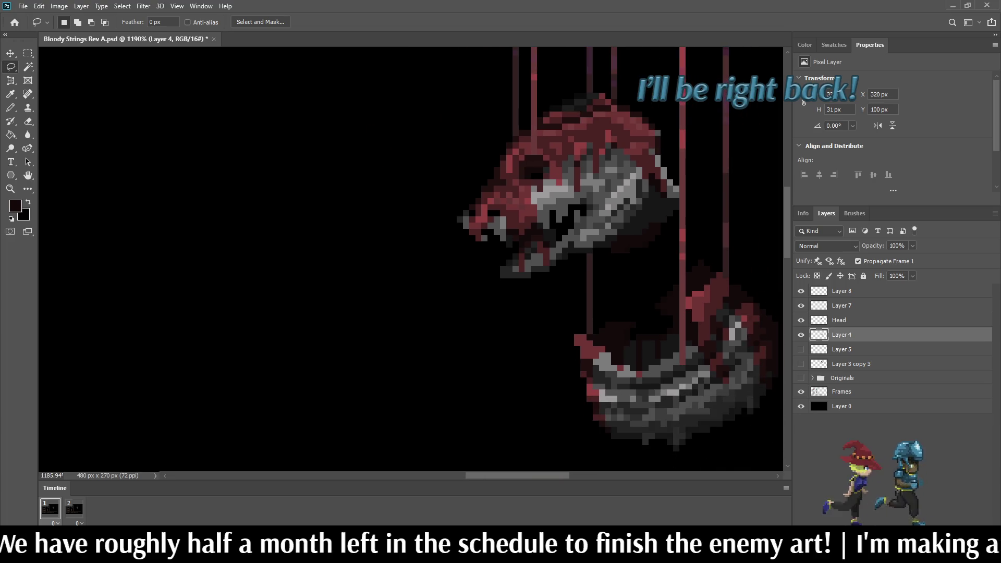
key("ctrl+v")
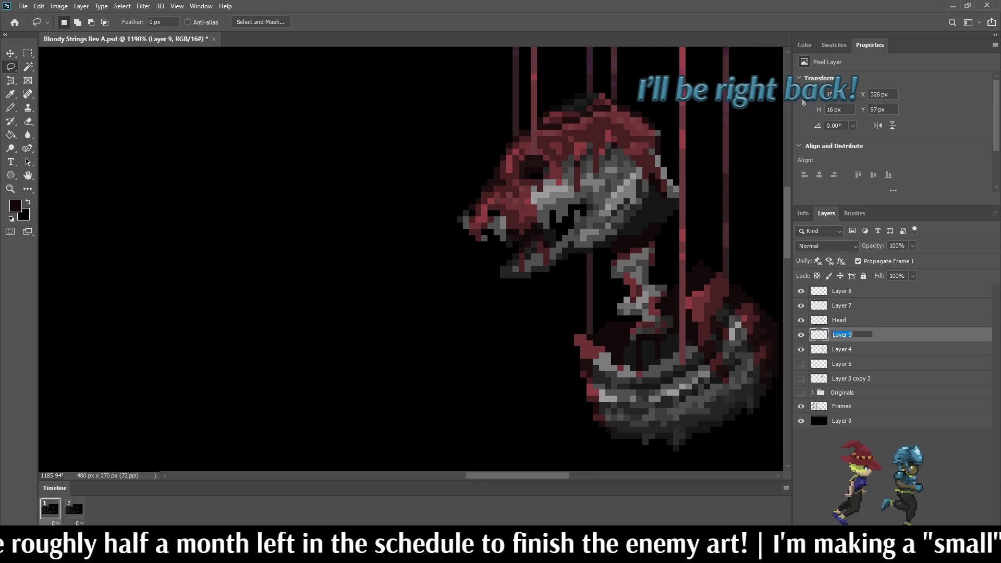
Name the new layer 'Spine', save the file, and hide Spine.
type("Spine")
key("Return")
key("ctrl+s")
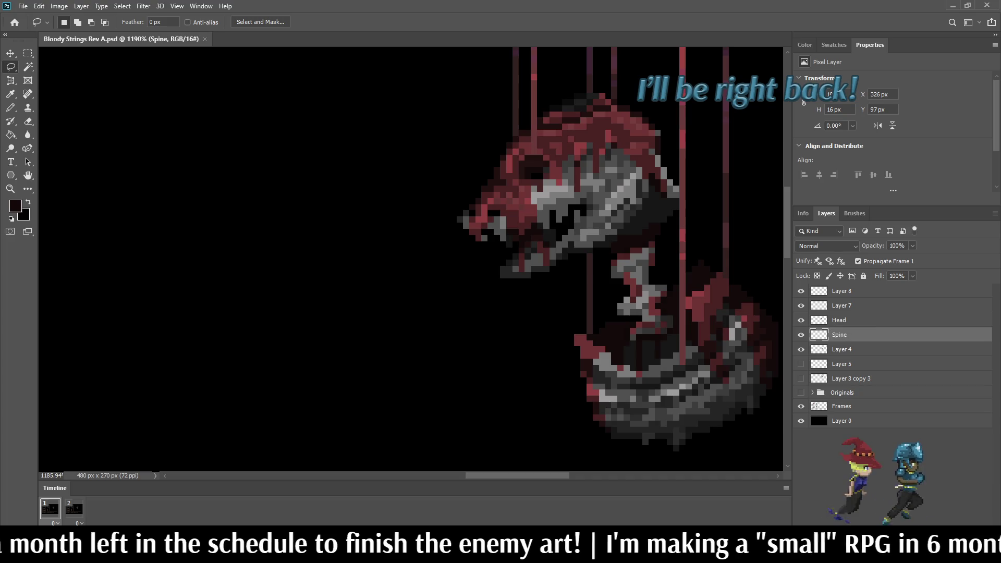
key("ctrl+comma")
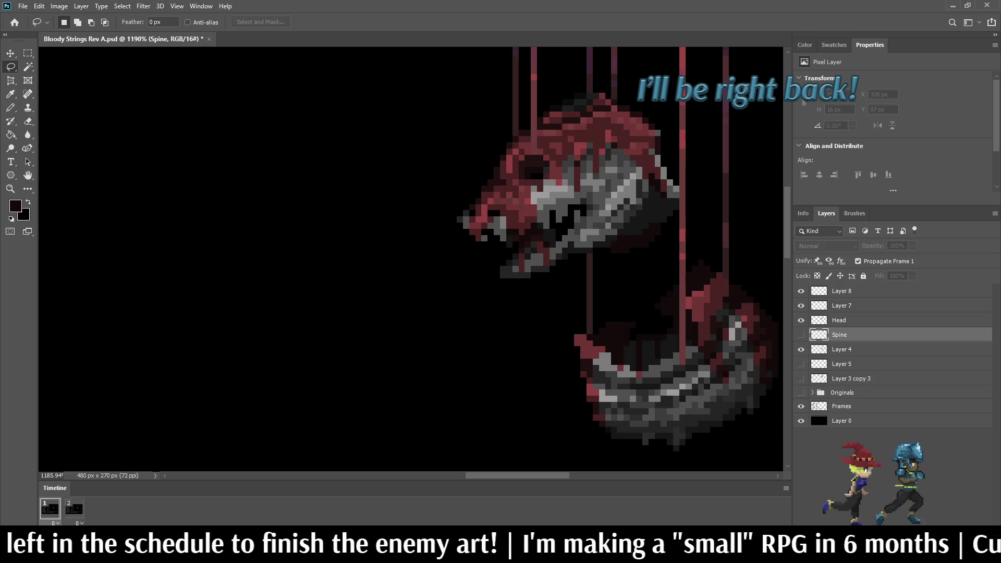
On Layer 4, sample the dark red and pencil-fill the gap in the coiled body.
key("alt+bracketleft")
scroll(639, 311, "up", 5)
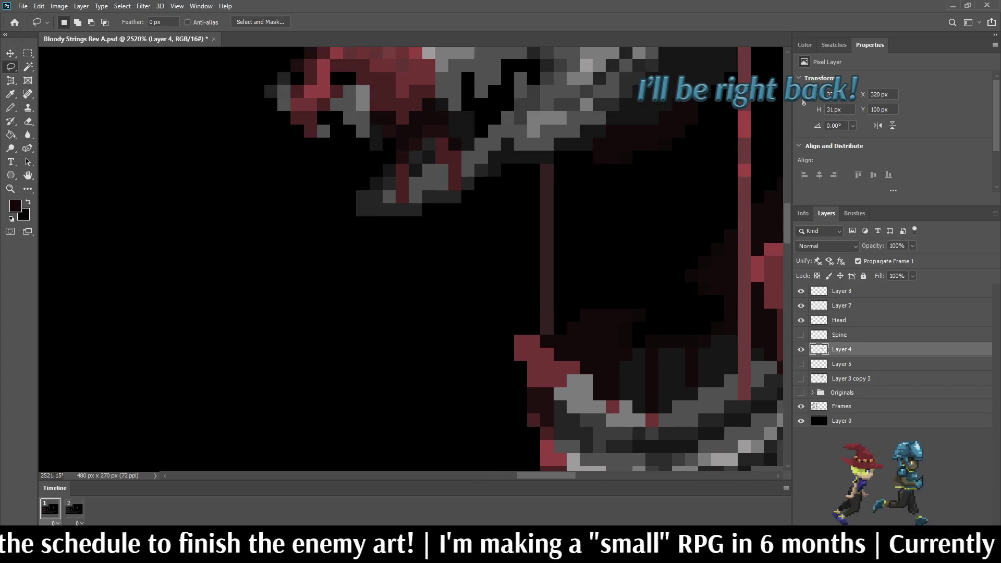
key("i")
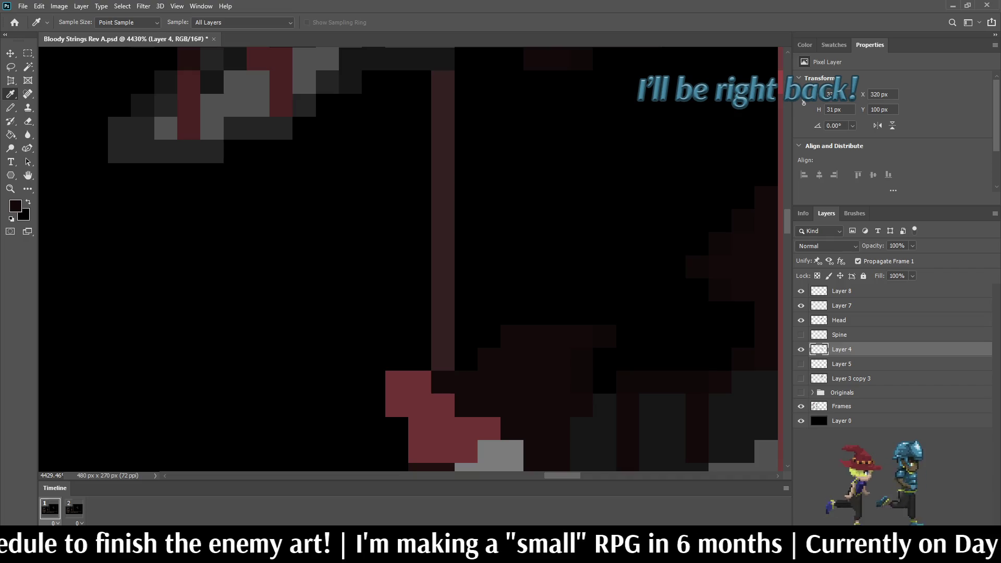
key("b")
left_click(674, 289)
left_click_drag(651, 290, 605, 313)
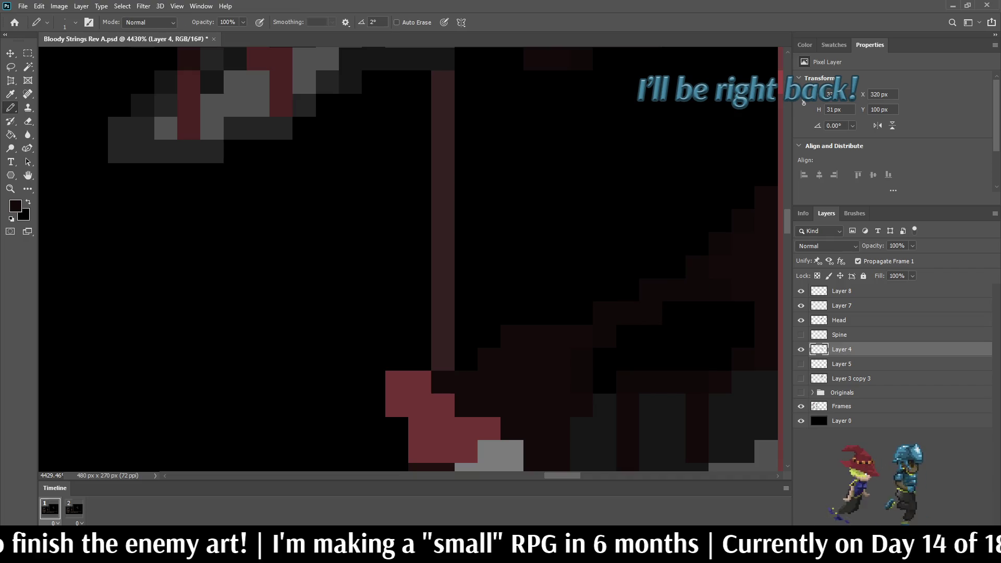
mouse_move(604, 381)
left_mouse_down()
mouse_move(604, 360)
mouse_move(627, 336)
mouse_move(697, 360)
mouse_move(719, 336)
mouse_move(719, 313)
mouse_move(674, 312)
left_mouse_up()
Rename Layer 4 to Body and make the Spine layer visible again.
scroll(656, 366, "down", 5)
scroll(629, 332, "down", 5)
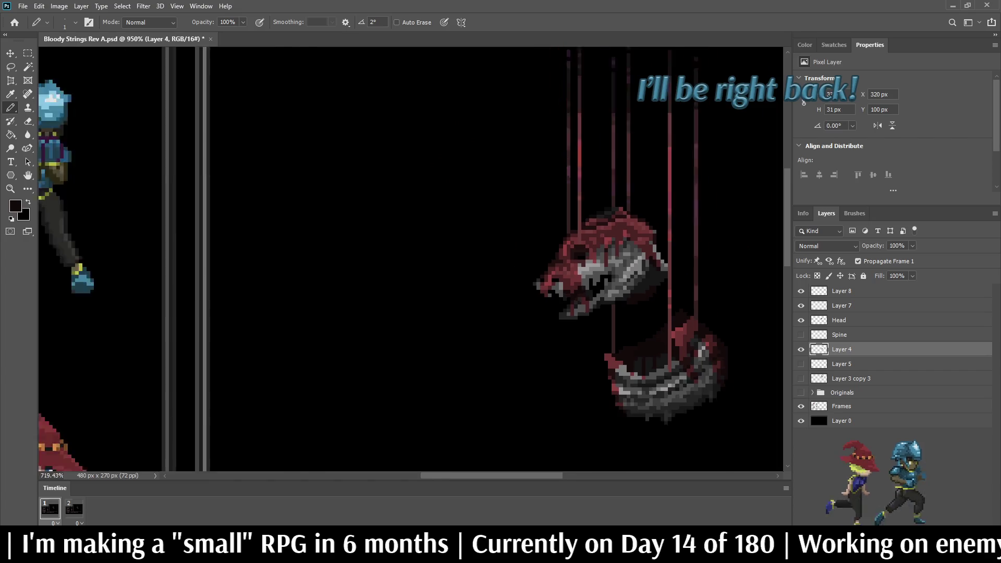
double_click(841, 349)
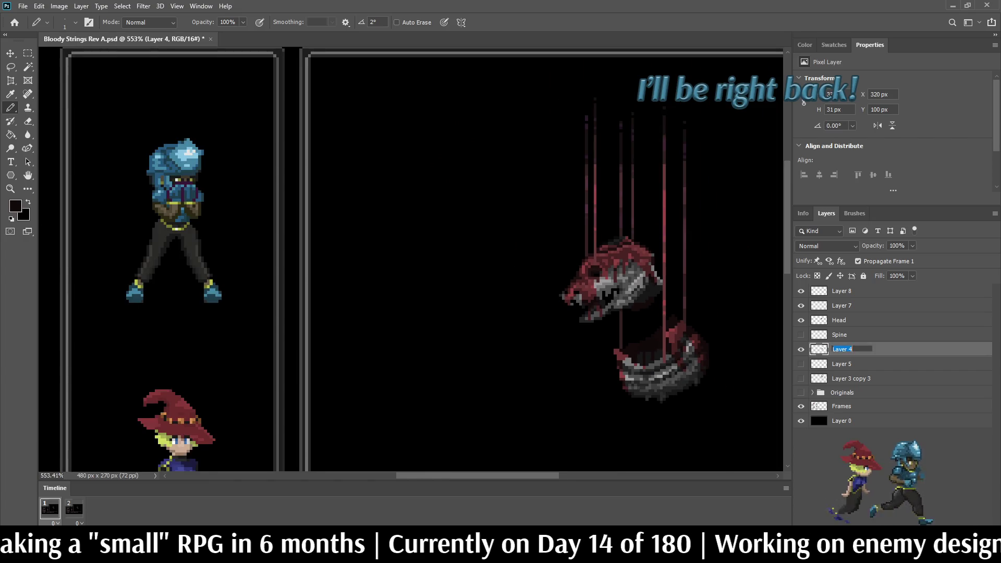
type("Body")
key("Return")
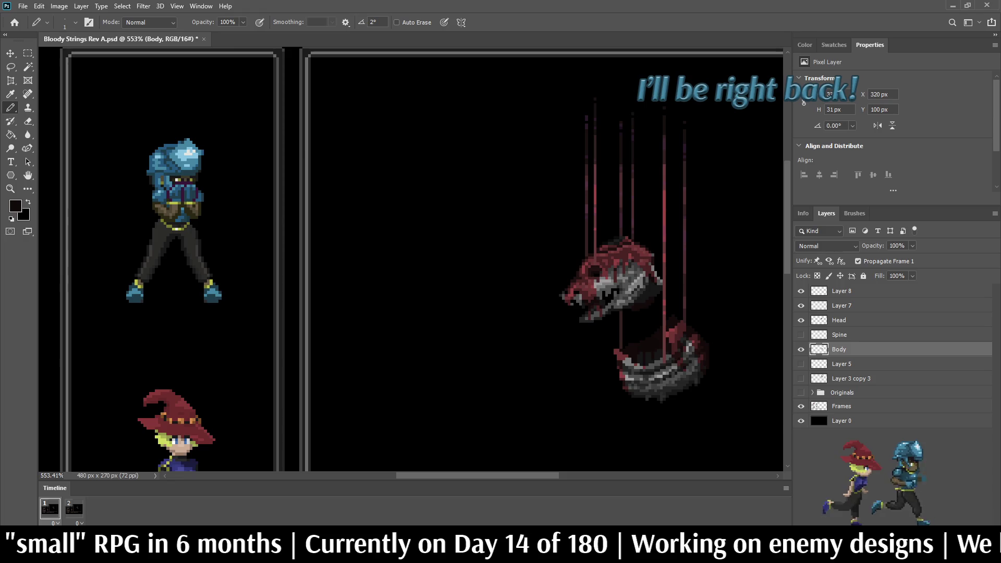
left_click(801, 335)
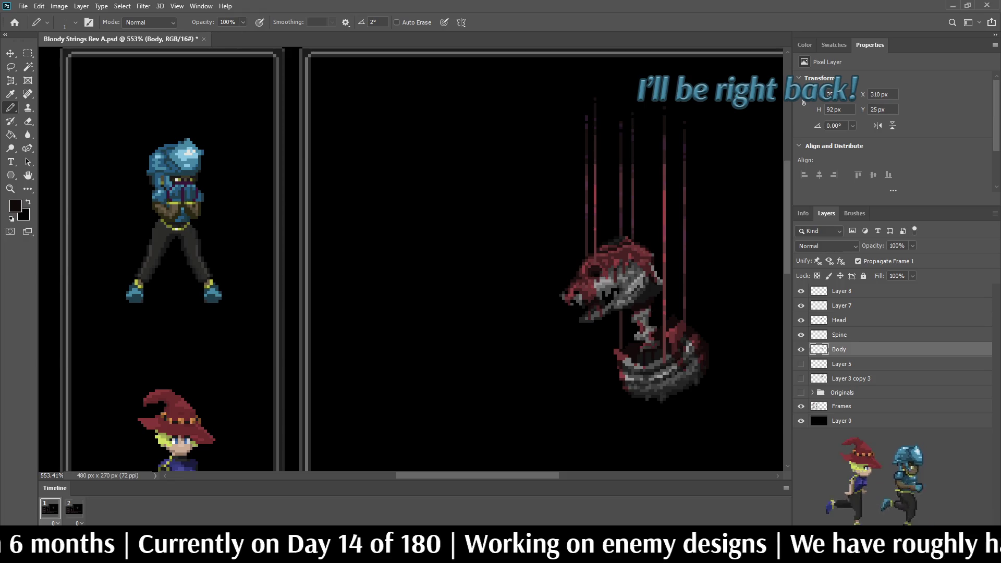
Rename Layer 7 to Strings A and Layer 8 to Strings Purple A.
double_click(841, 305)
type("Strings")
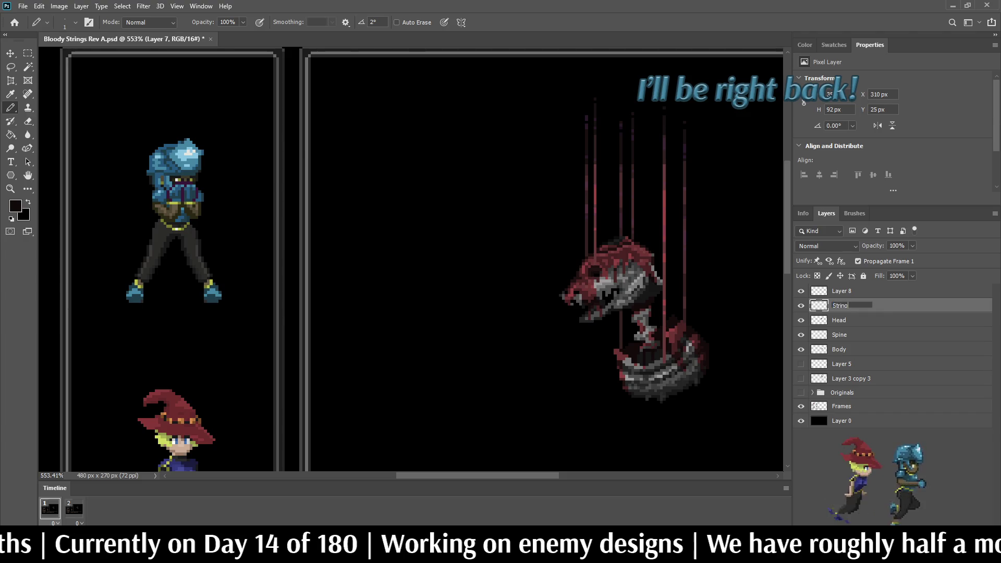
type(" A")
key("Return")
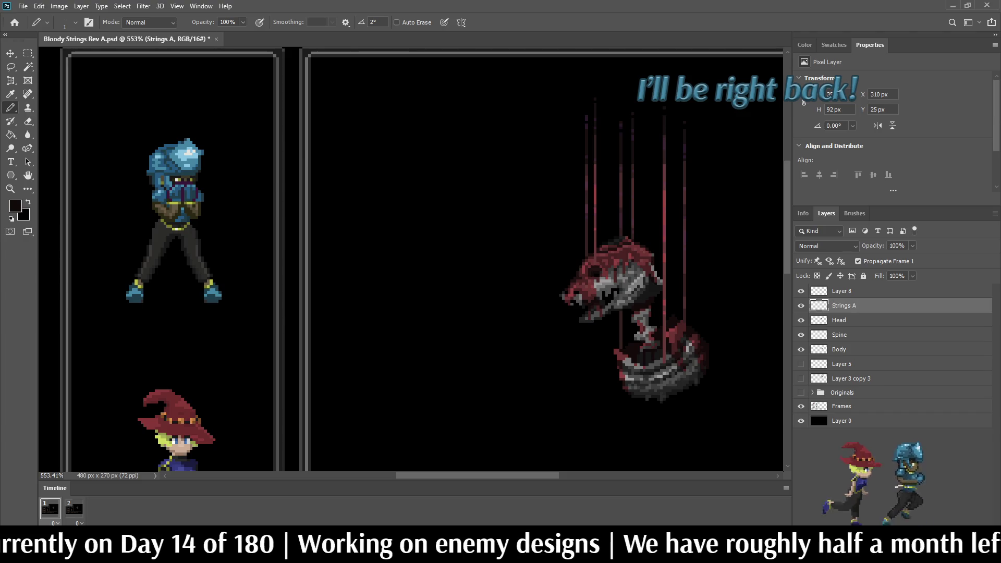
double_click(841, 291)
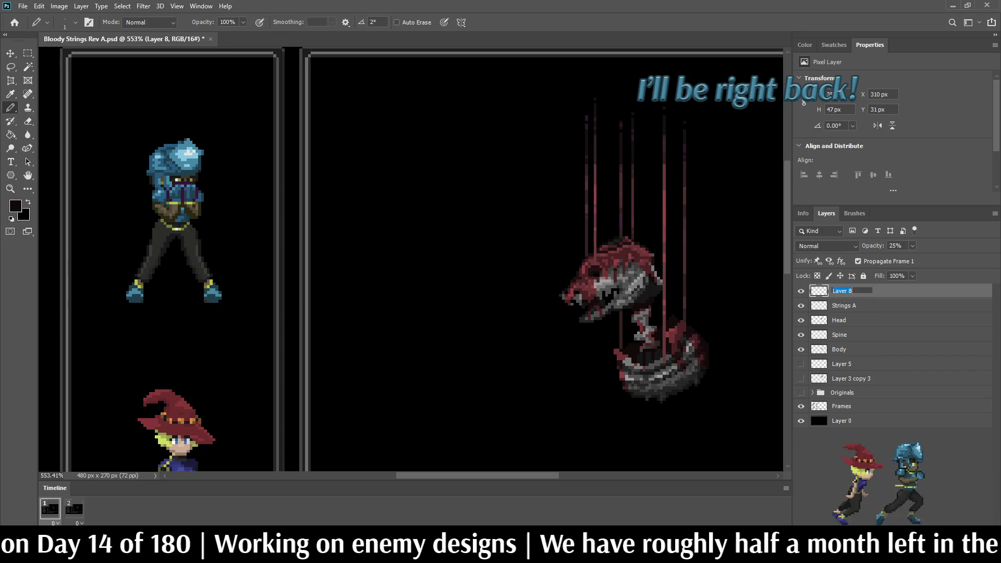
type("Strin")
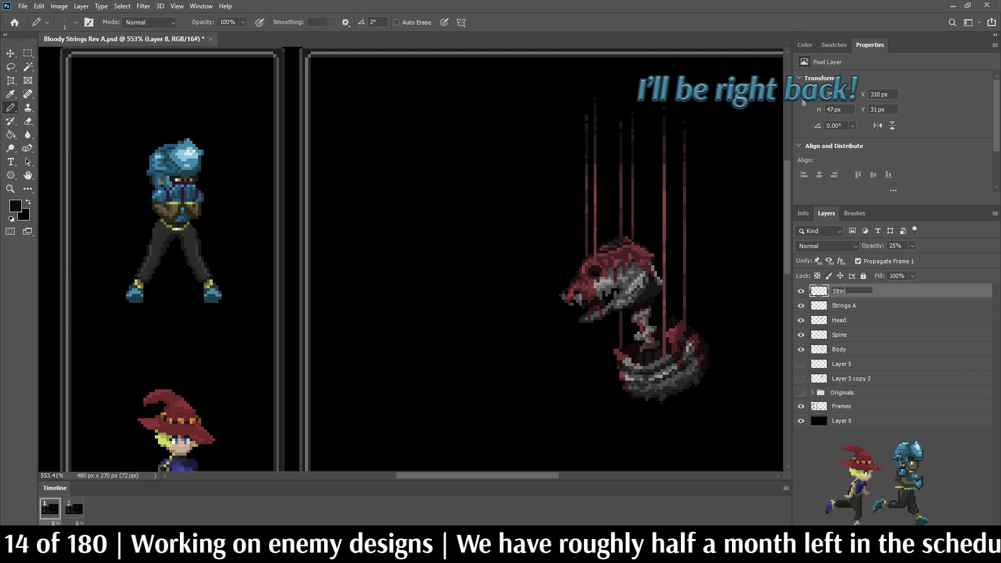
type("gs Purple A")
key("Return")
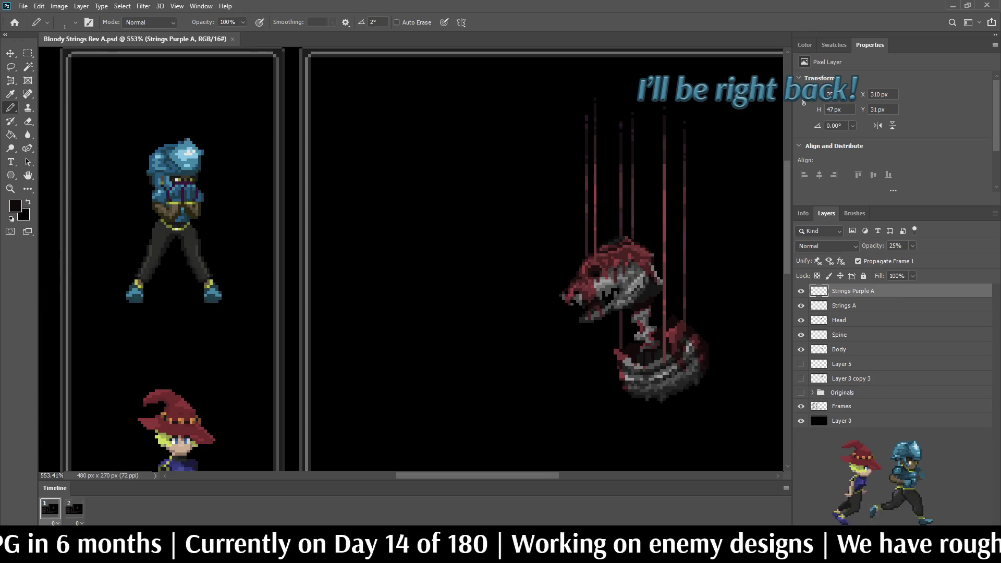
scroll(644, 271, "up", 5)
On the Head layer, lighten a few grey pixels on the skull with sampled grey.
left_click(800, 320)
left_click(800, 320)
left_click(839, 320)
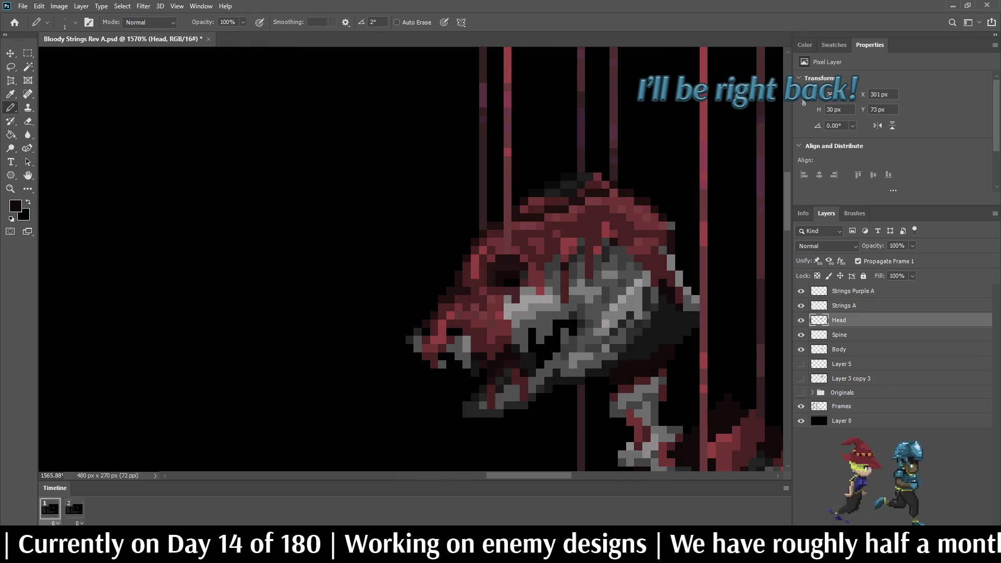
scroll(563, 245, "up", 5)
key("i")
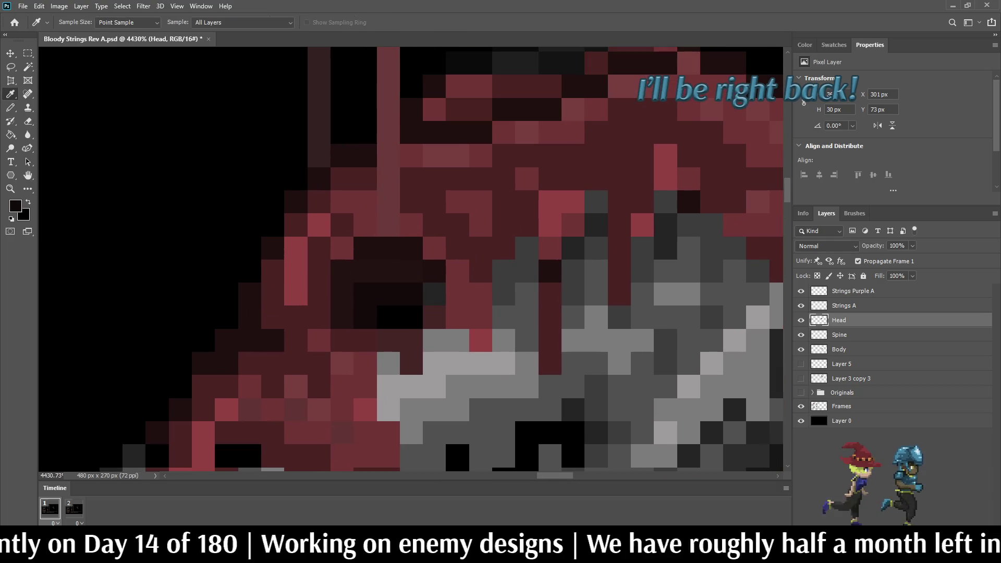
key("b")
left_click(550, 271)
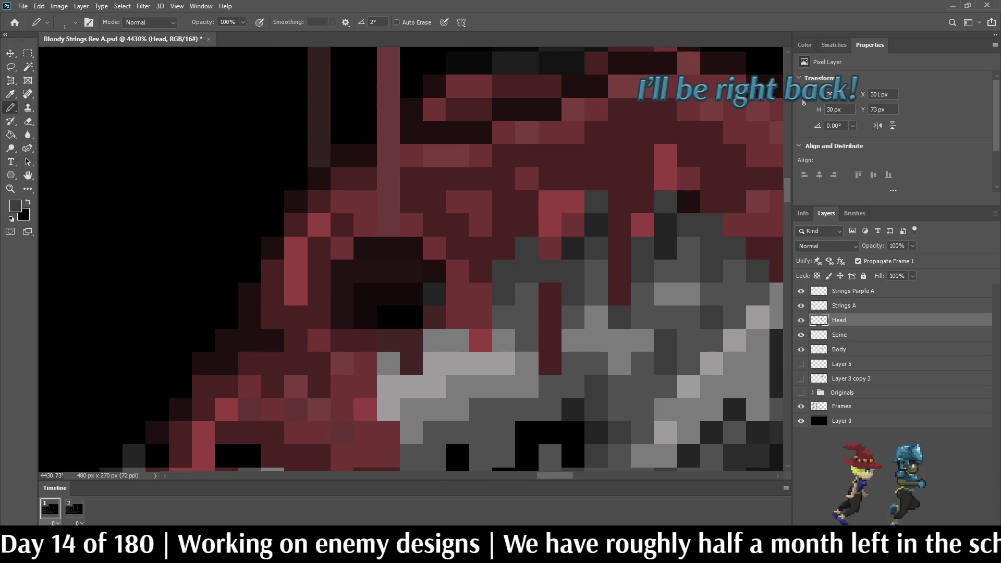
scroll(672, 250, "down", 8)
scroll(672, 250, "up", 5)
left_click(619, 242)
left_click(632, 230)
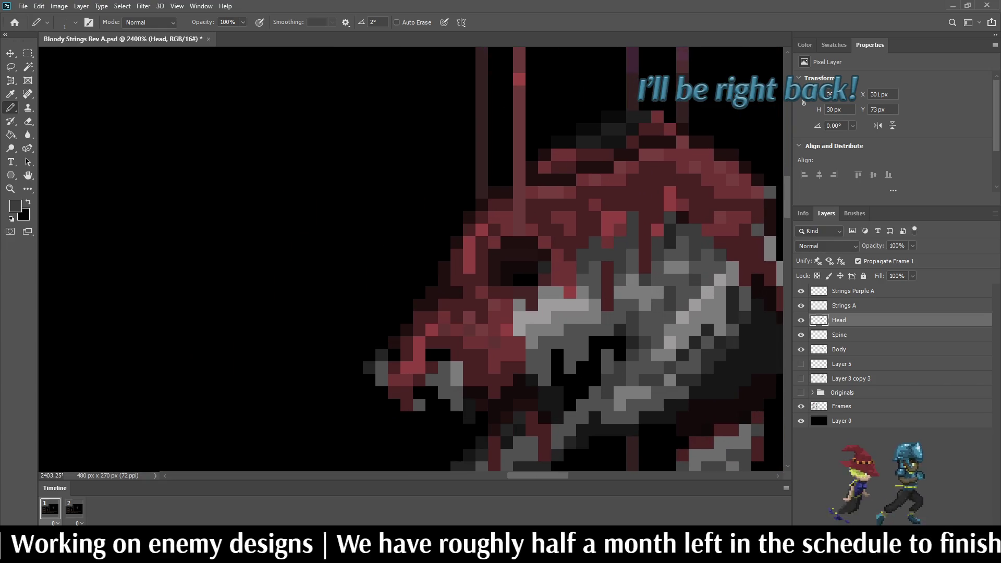
Zoom around to inspect the enemy artwork, then move to the second animation frame.
scroll(639, 241, "down", 6)
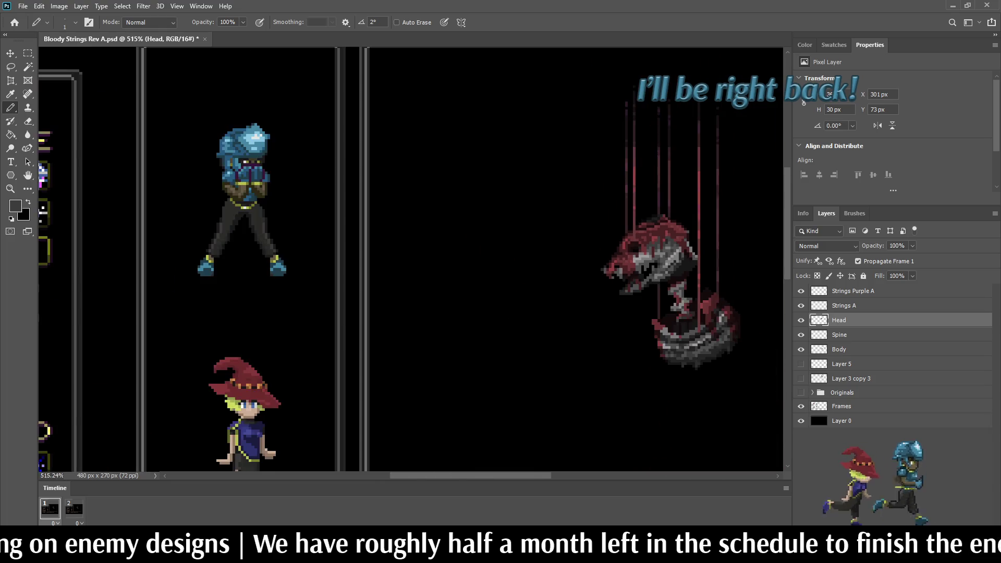
scroll(639, 241, "up", 4)
scroll(648, 295, "up", 2)
scroll(648, 295, "down", 4)
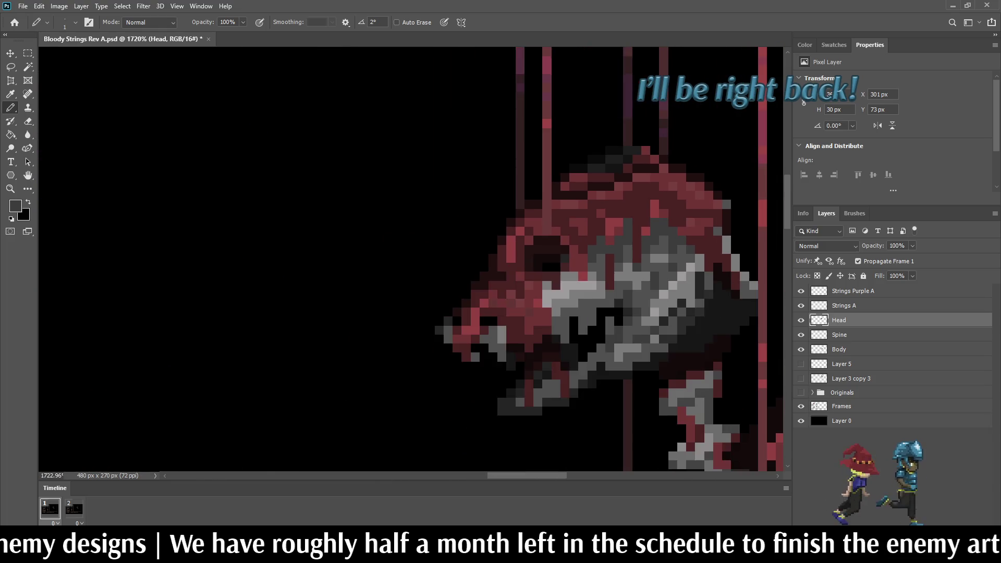
scroll(654, 309, "down", 3)
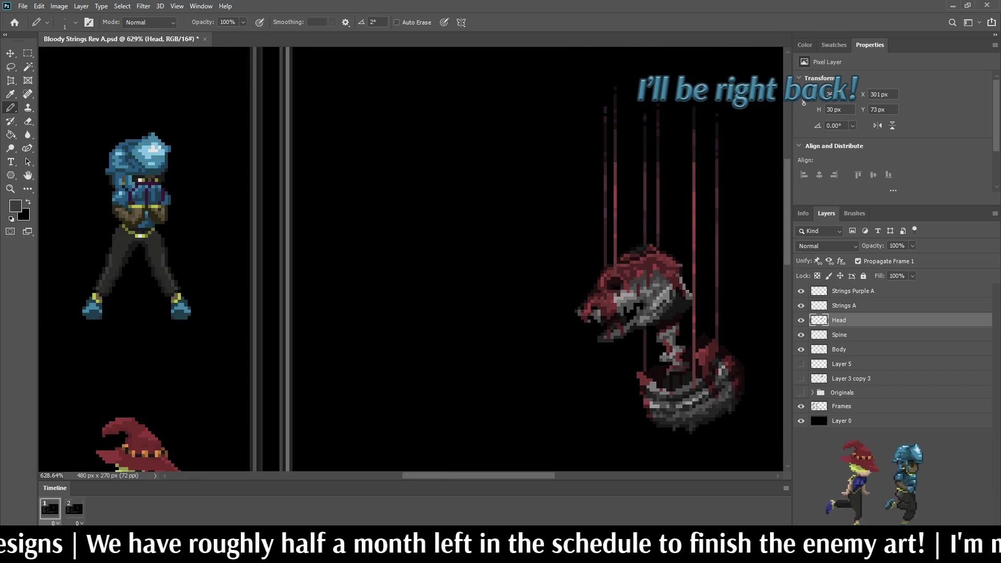
scroll(622, 243, "down", 3)
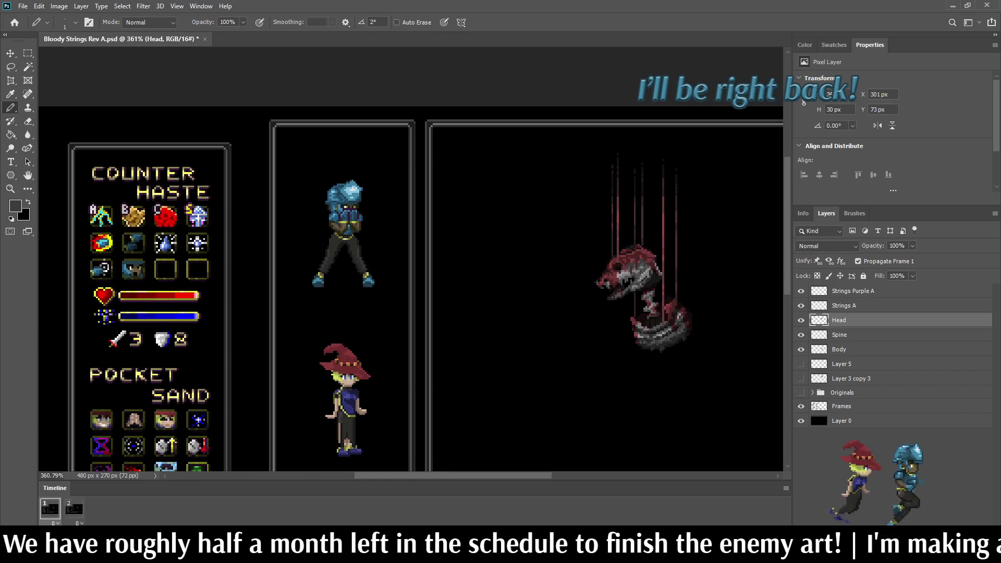
scroll(641, 291, "up", 2)
scroll(641, 292, "down", 4)
scroll(541, 186, "up", 4)
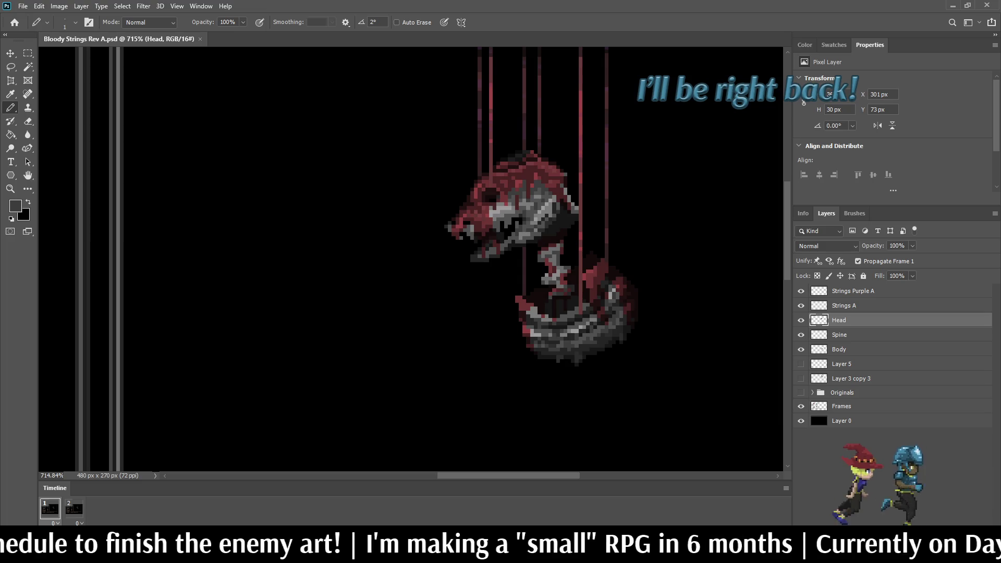
scroll(637, 88, "up", 1)
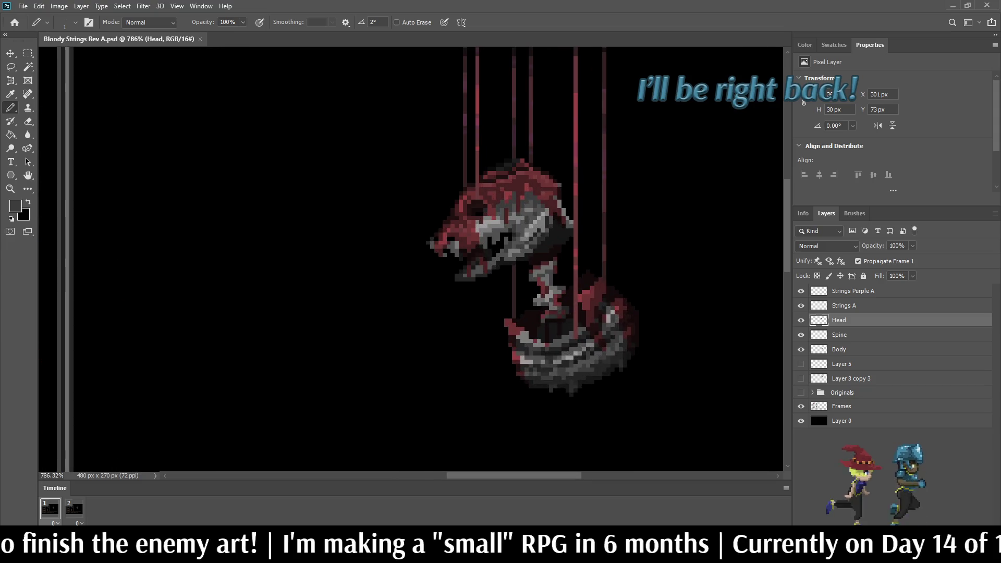
key("space")
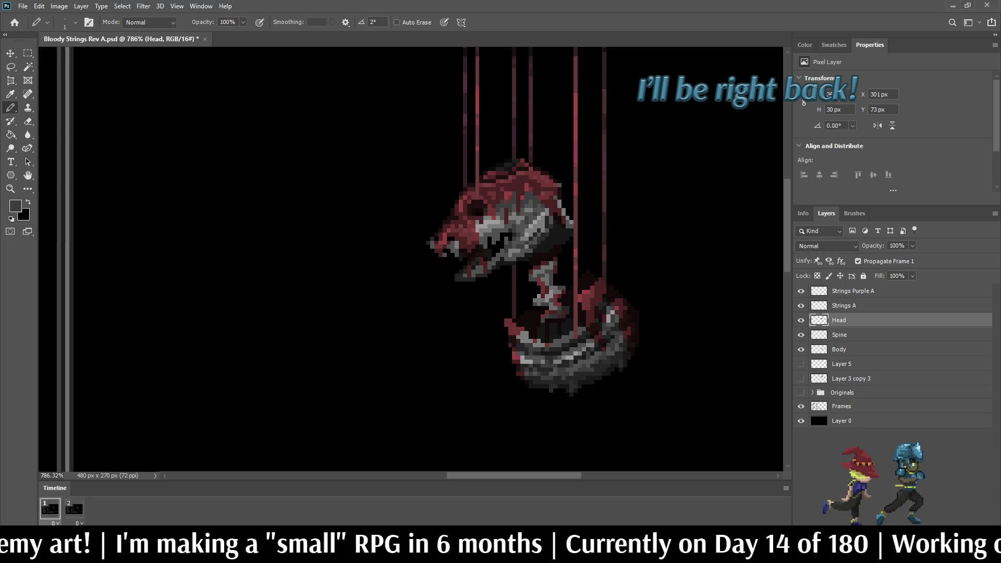
Save as Bloody Strings Rev B.psd, then delete Layer 5, Layer 3 copy 3 and Originals.
key("alt+bracketleft")
key("alt+bracketleft")
key("alt+bracketleft")
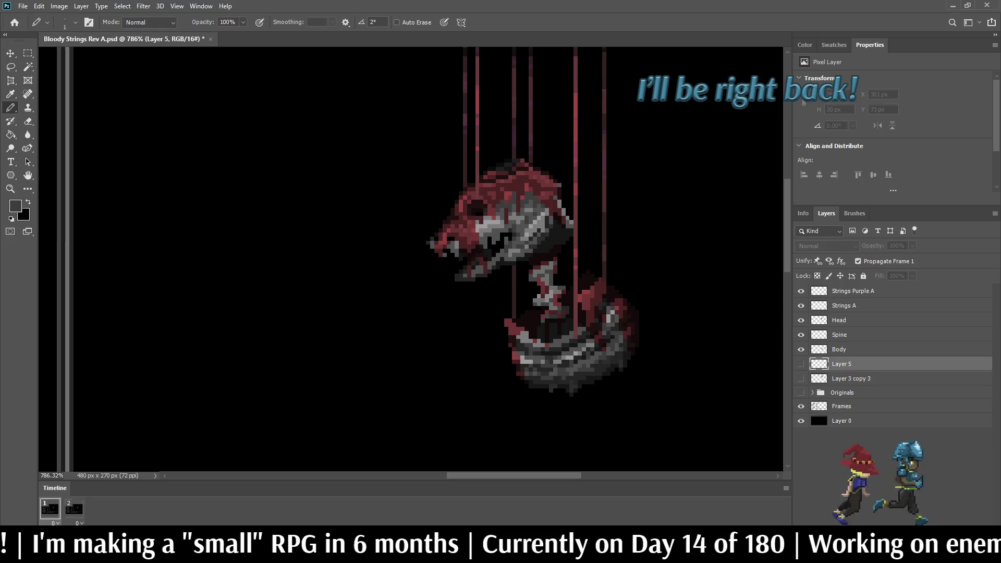
key("alt+shift+bracketleft")
key("alt+shift+bracketleft")
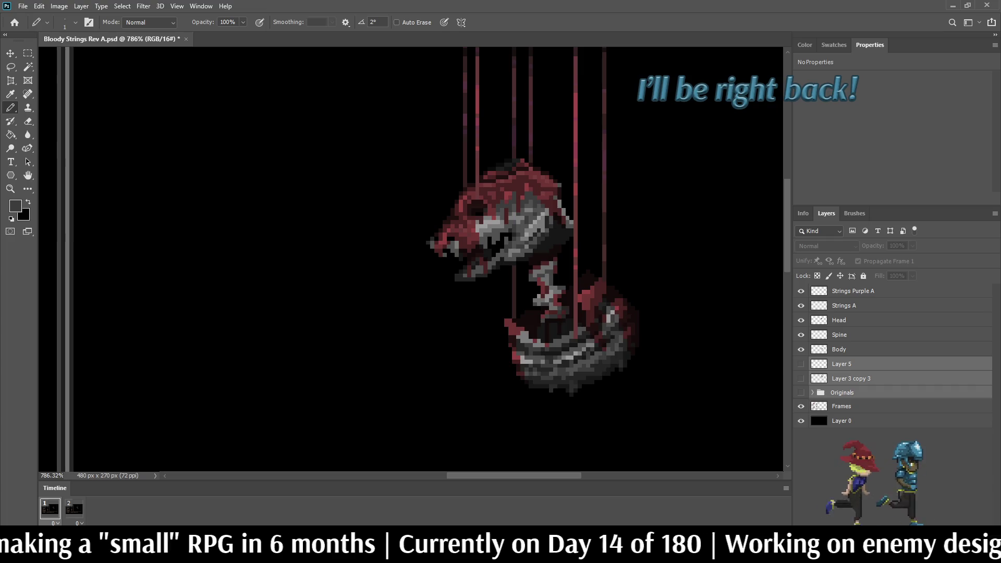
key("ctrl+s")
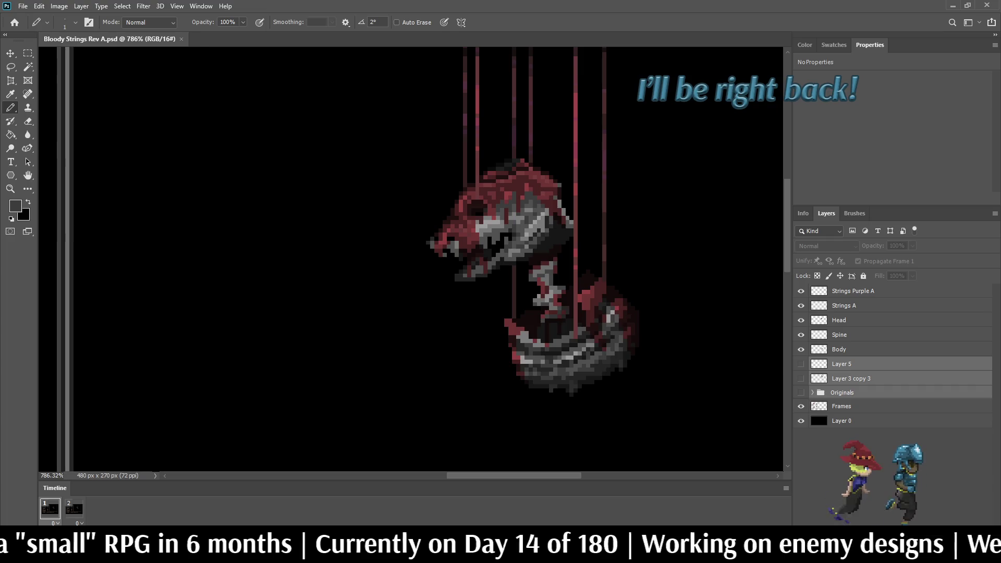
key("Delete")
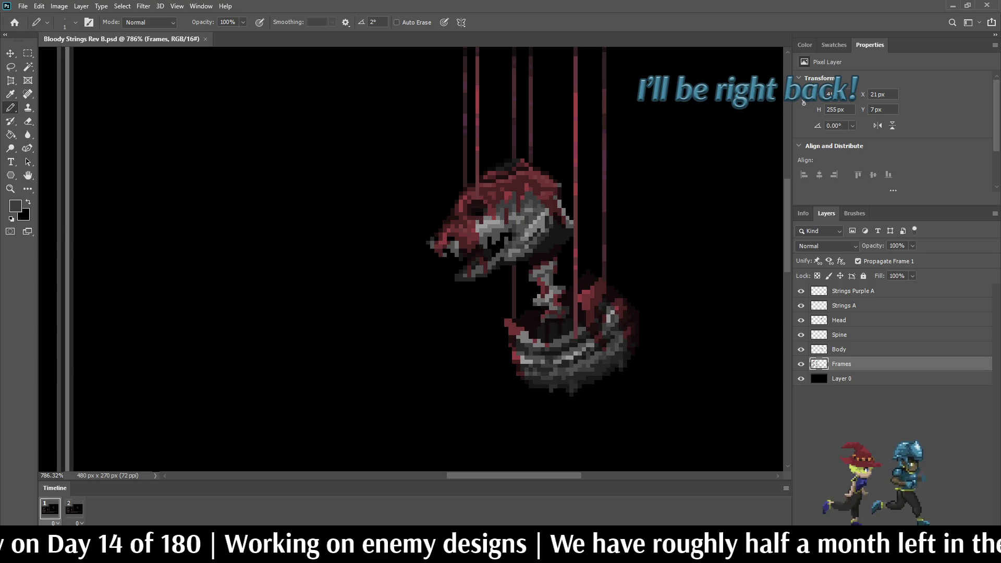
key("space")
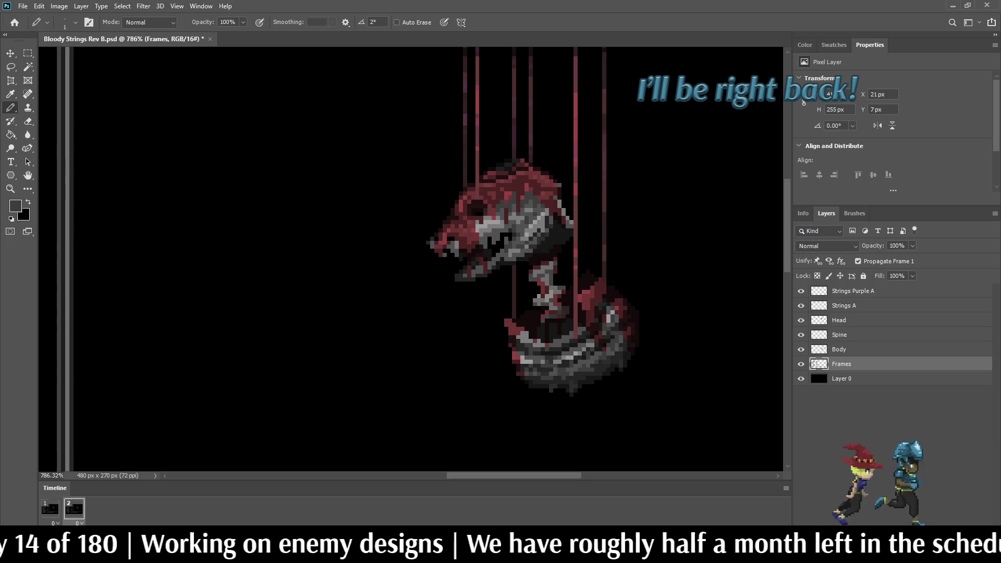
On frame 2, hide Body, Spine, Head, Strings A and Strings Purple A.
left_click(801, 350)
left_click(800, 335)
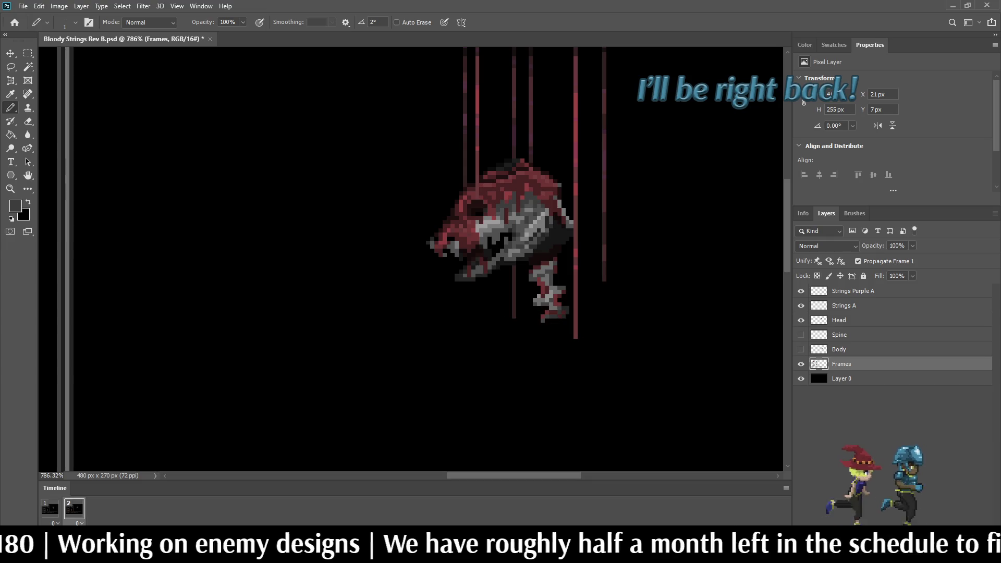
left_click(800, 320)
left_click(800, 305)
left_click(800, 290)
Group the five enemy layers into a folder named Frame 1.
left_click(853, 291)
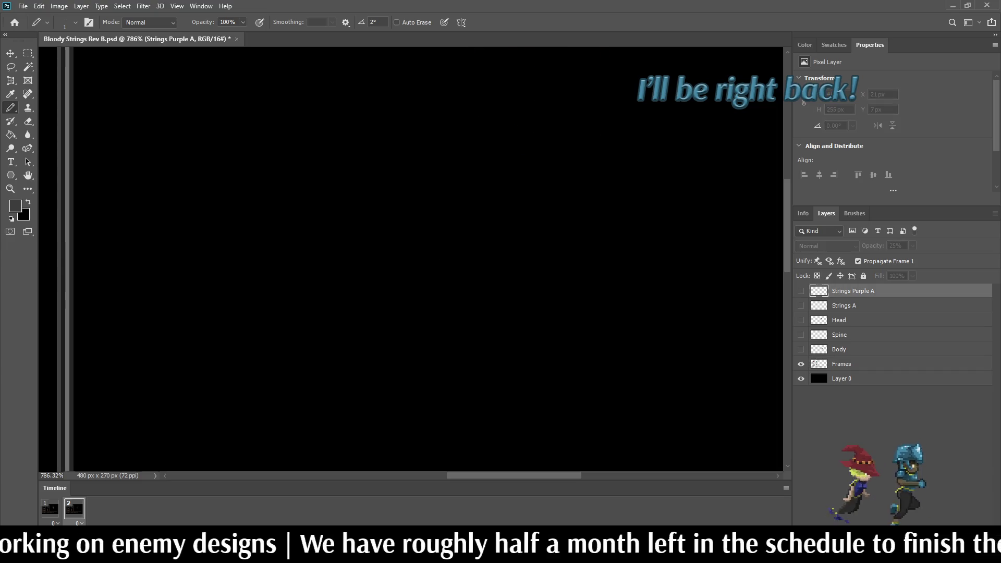
left_click(839, 349, "shift")
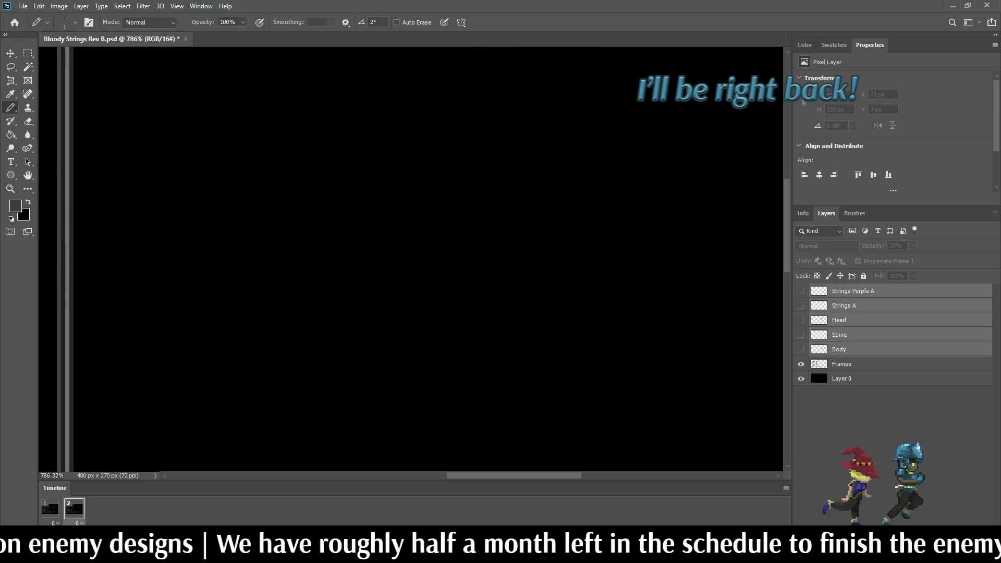
key("ctrl+g")
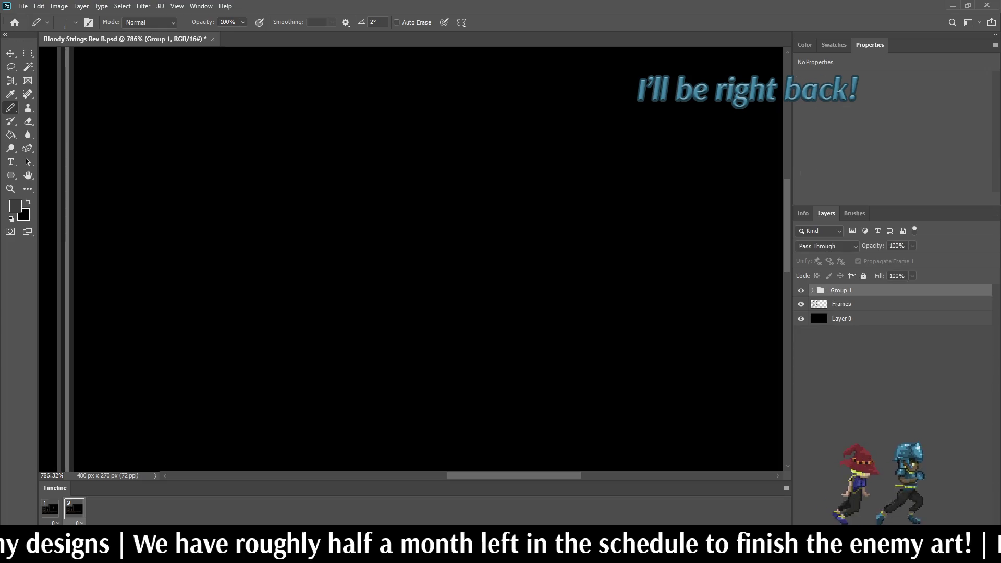
double_click(840, 290)
type("Frame 1")
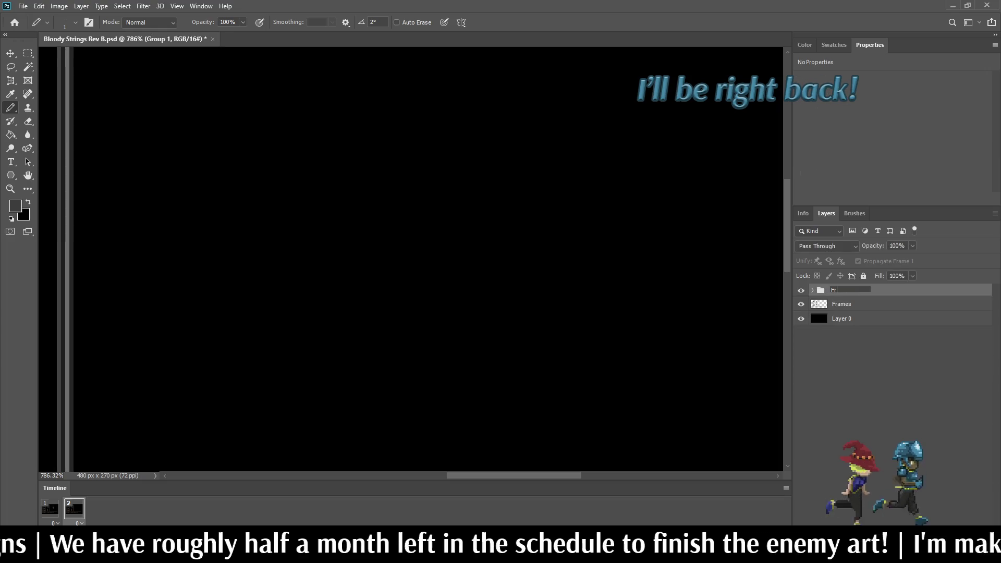
key("Return")
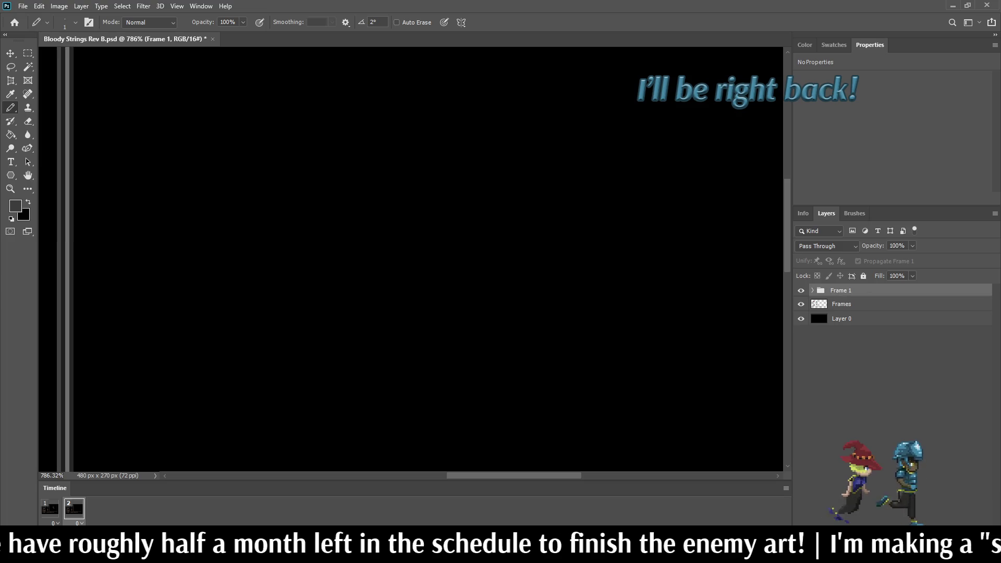
Duplicate the Frame 1 group and rename the copy Frame 2.
key("ctrl+j")
double_click(847, 290)
key("Right")
key("BackSpace")
key("BackSpace")
key("BackSpace")
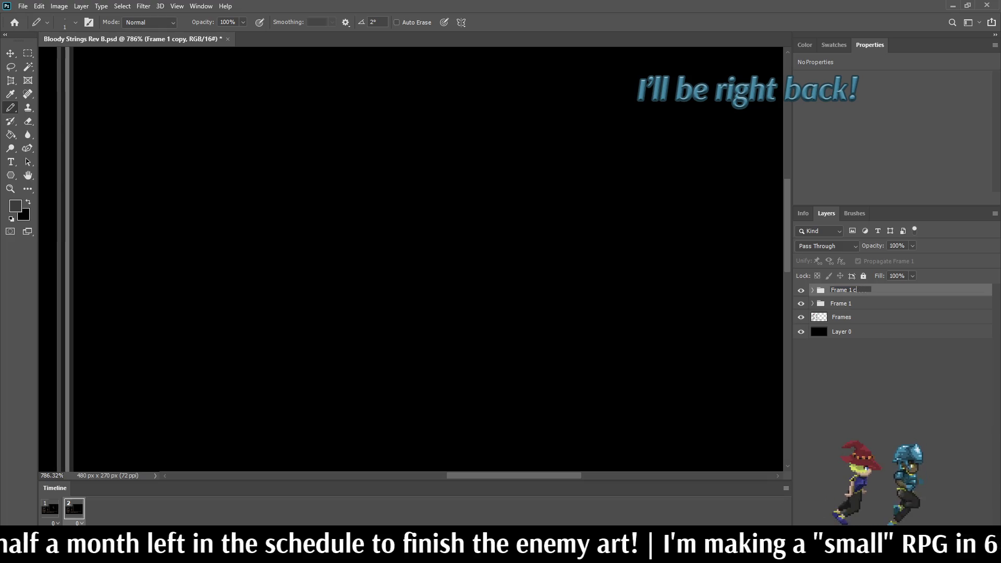
key("BackSpace")
type("2")
key("Return")
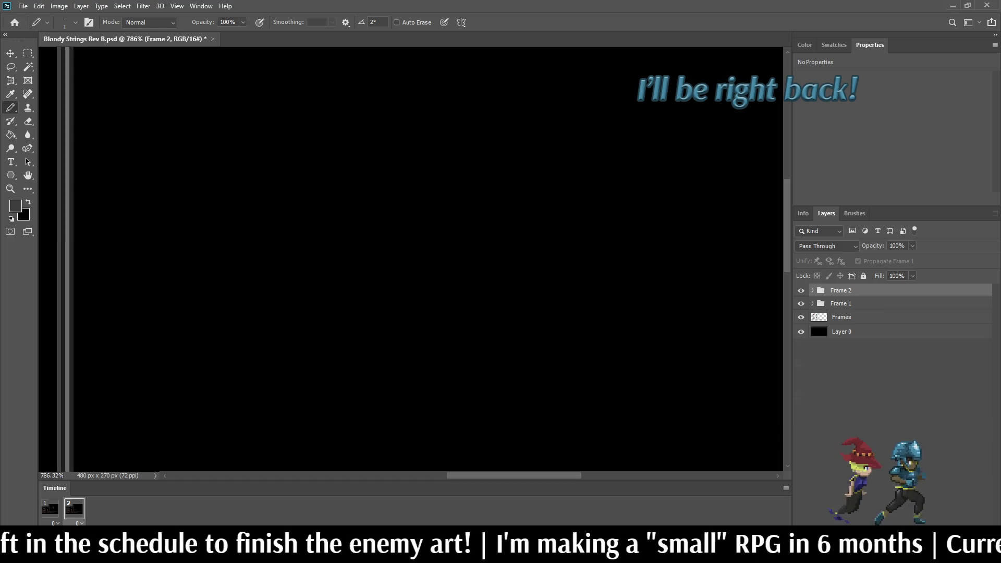
Expand Frame 2 and show all five of its layers on the second animation frame.
left_click(811, 290)
left_click(49, 508)
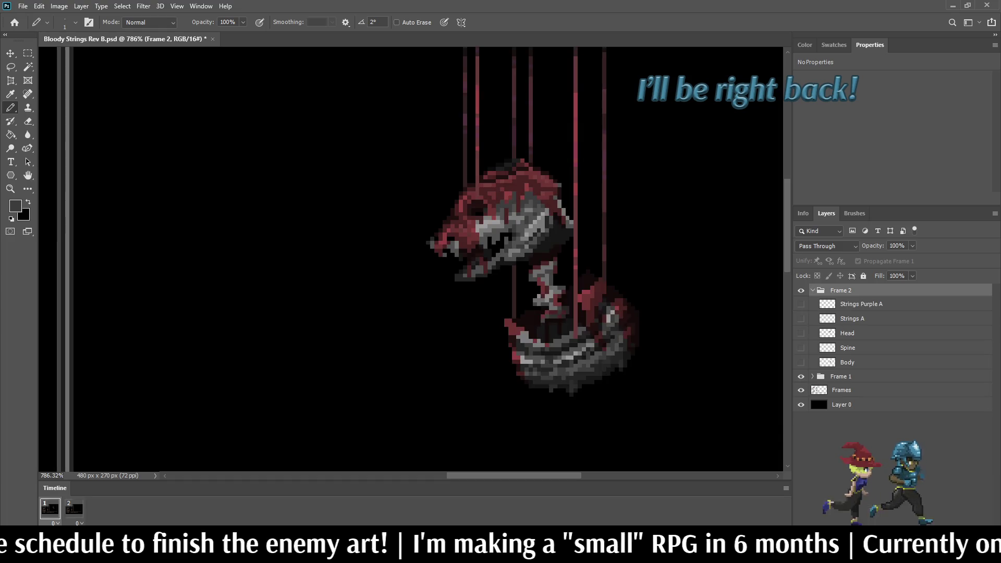
left_click(74, 508)
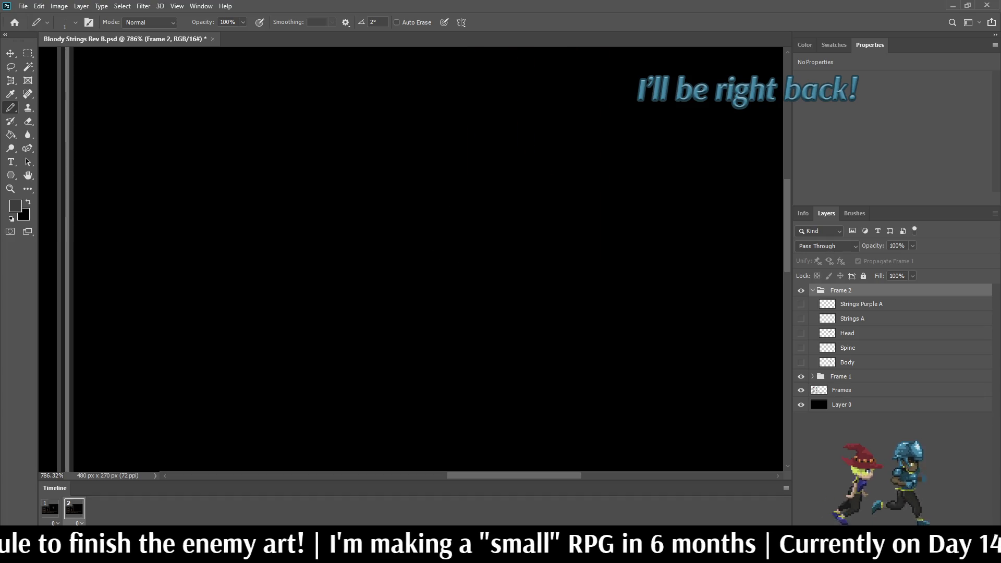
left_click(801, 362)
left_click(800, 347)
left_click(800, 333)
left_click(800, 318)
left_click(800, 303)
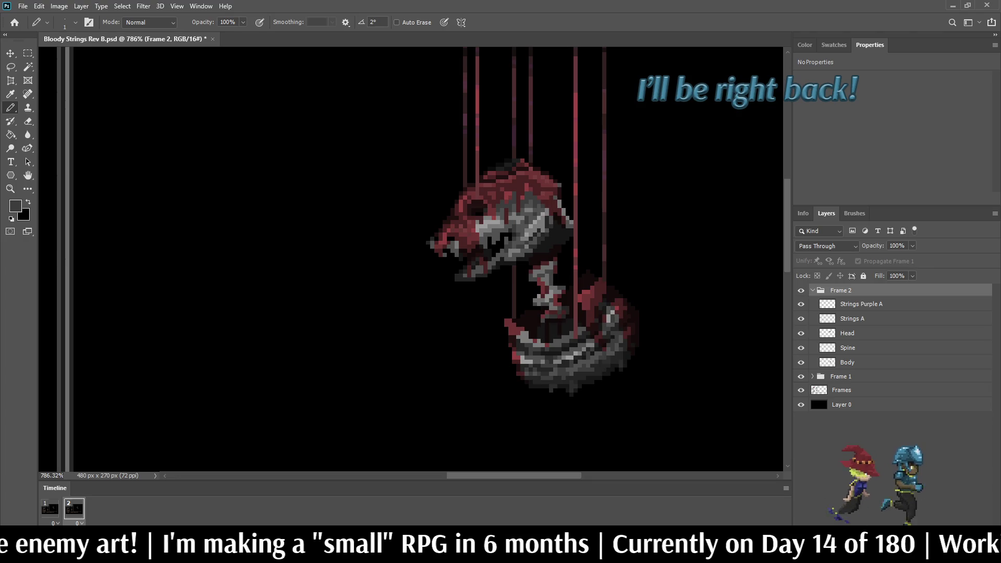
Nudge Frame 2's Body and Spine layers slightly left with Free Transform.
left_click(847, 333)
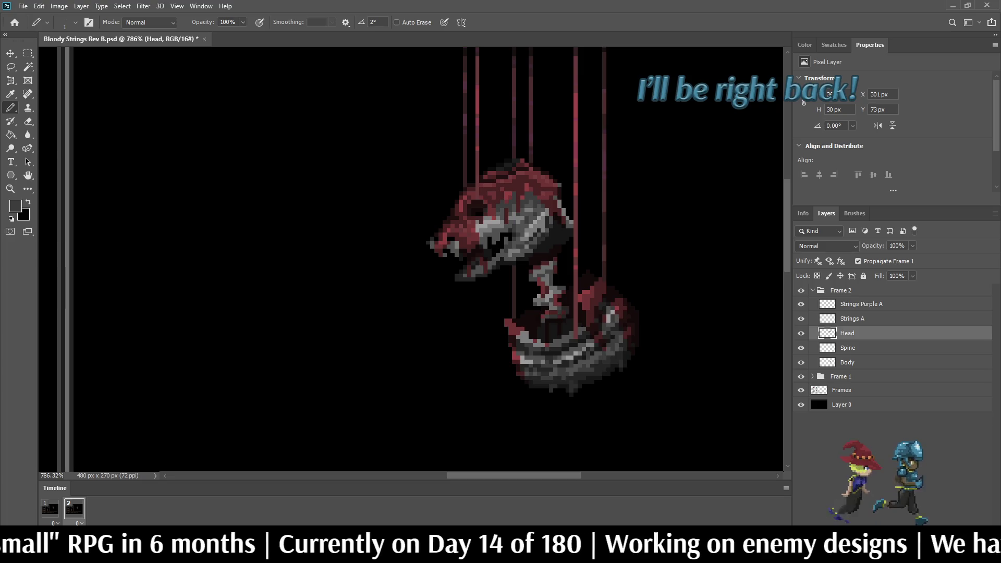
left_click(847, 362)
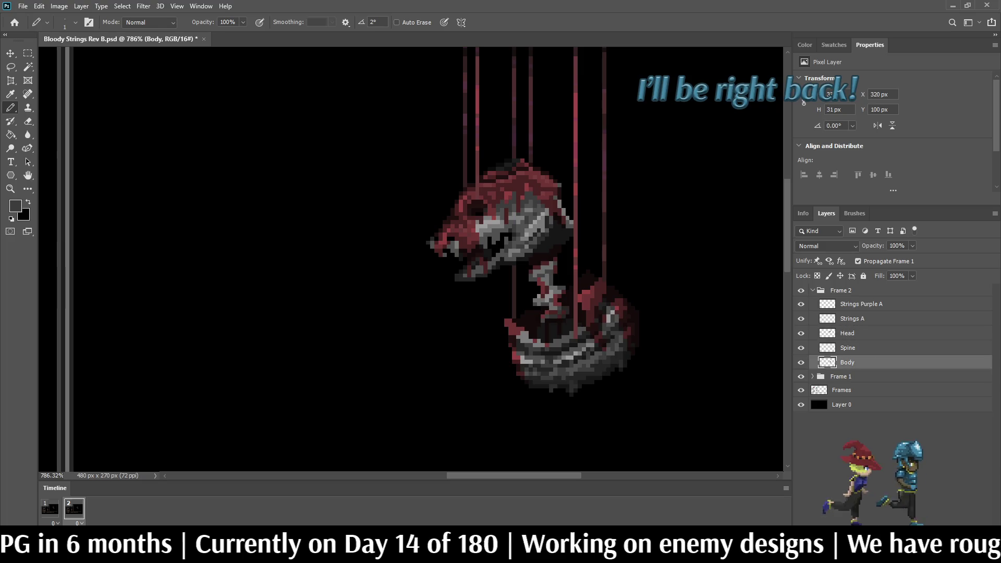
key("ctrl+t")
key("Left")
key("Left")
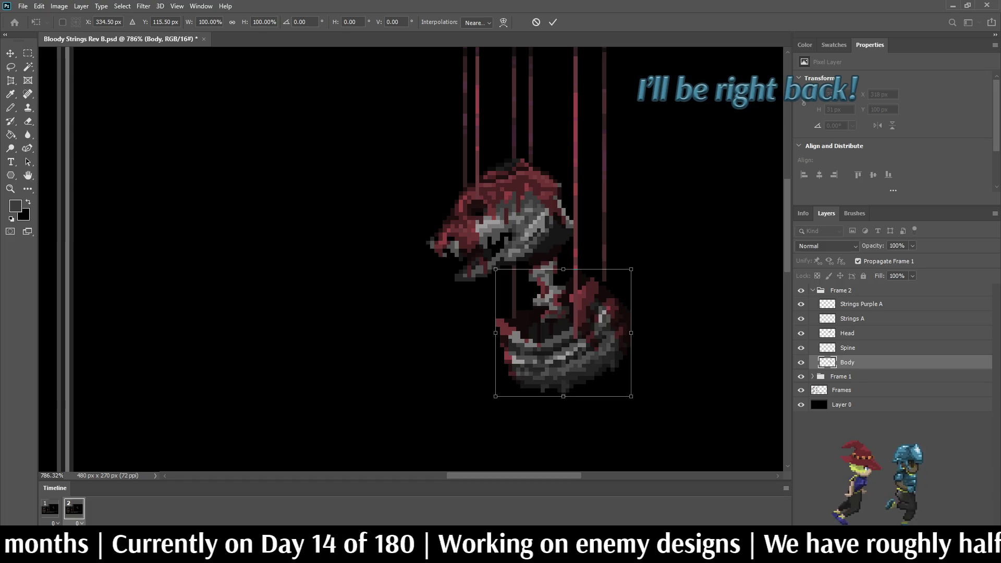
key("Return")
key("b")
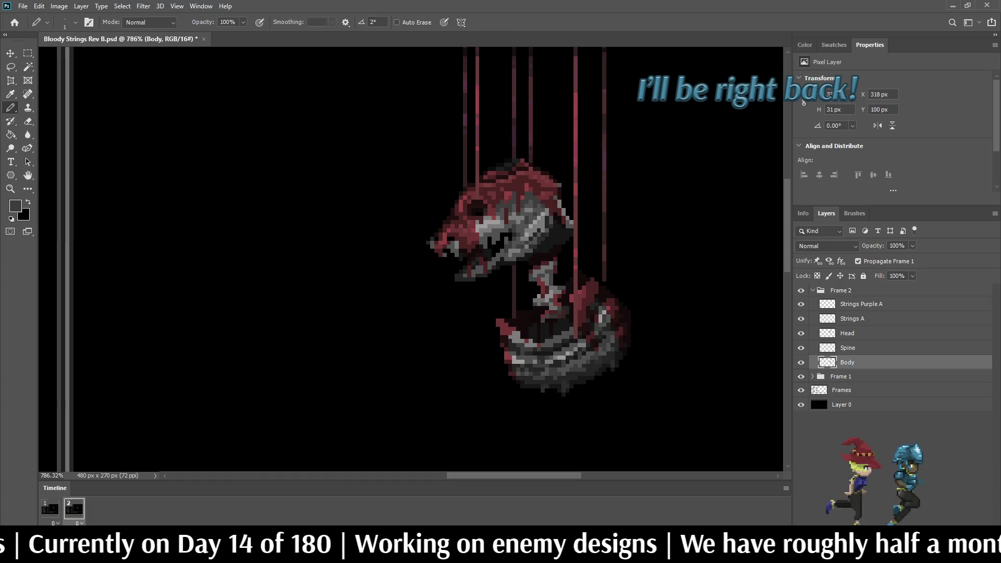
key("alt+bracketright")
key("ctrl+t")
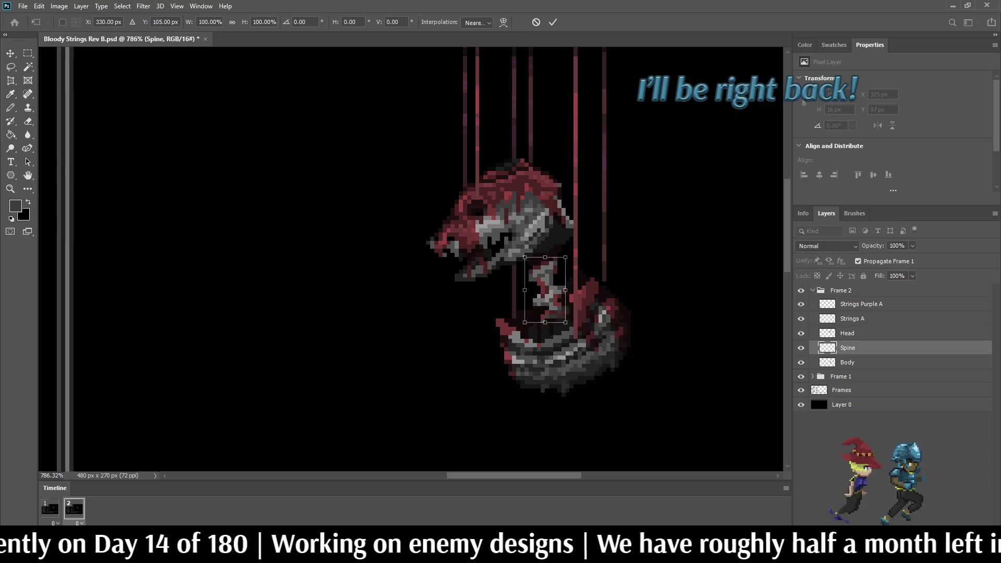
key("Left")
key("Return")
key("b")
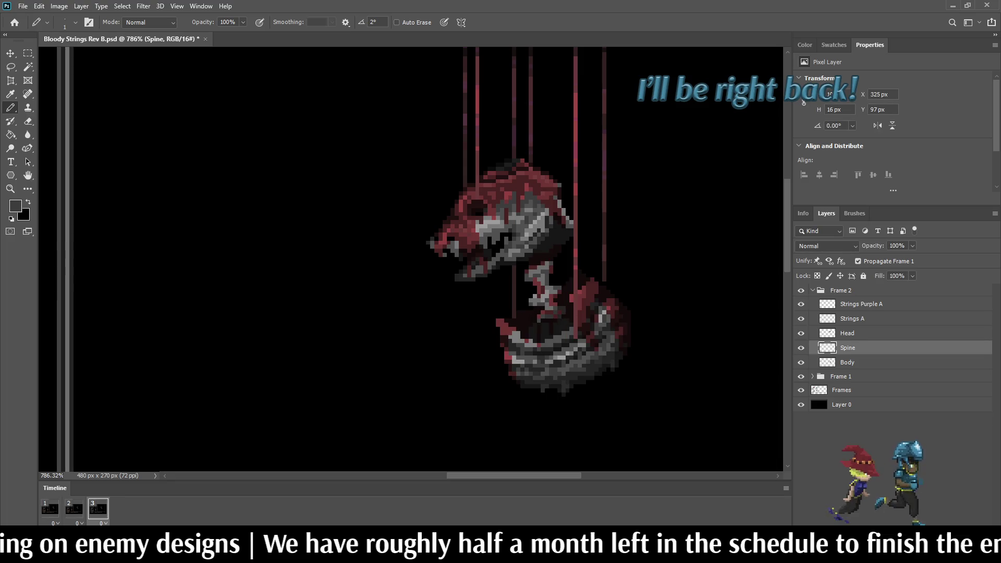
Hide Frame 2's strings, head and spine on frame 3, then duplicate the Frame 2 group.
left_click_drag(801, 304, 801, 362)
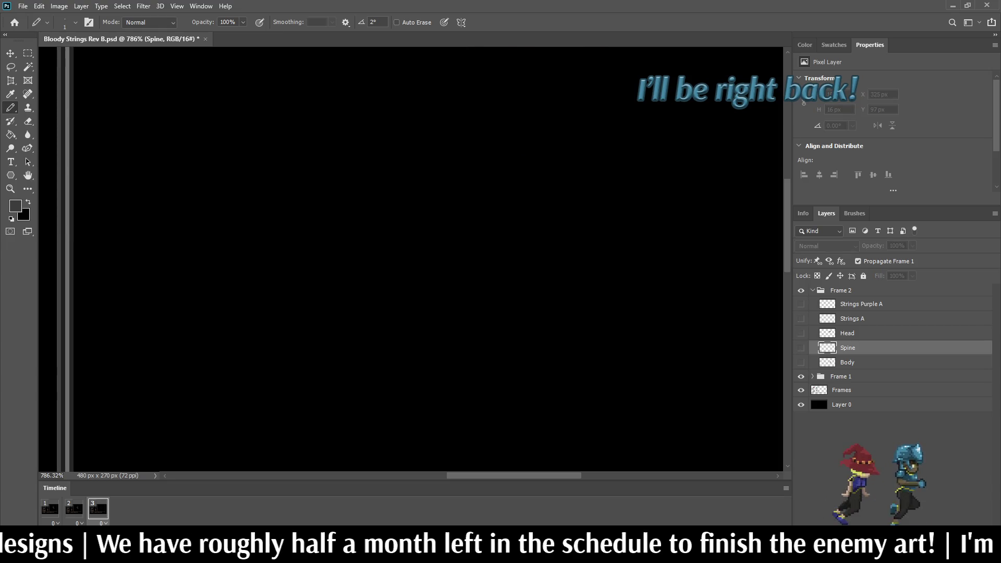
left_click(812, 290)
key("ctrl+j")
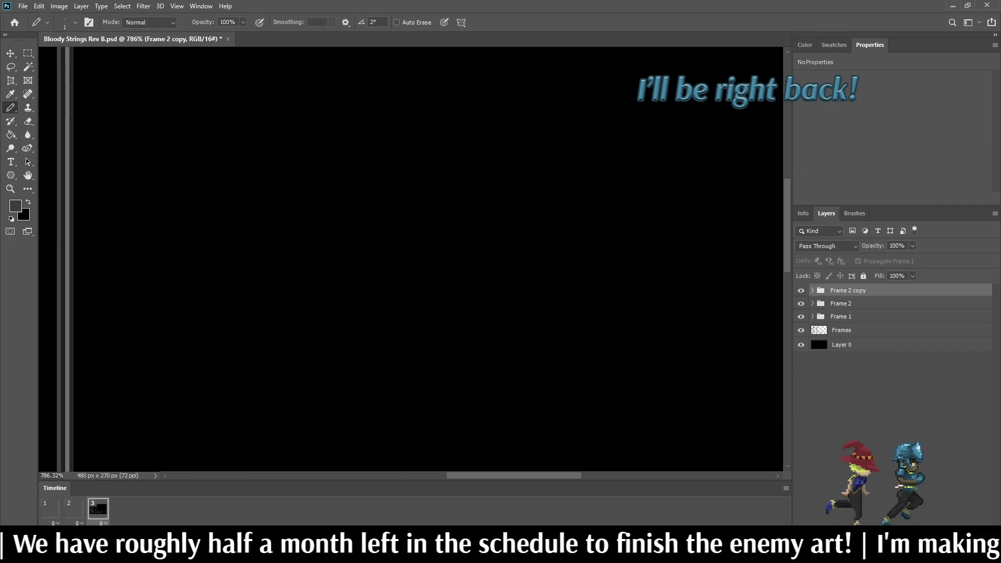
Expand Frame 2 copy and show its Body, Spine, Head and Strings A layers.
left_click(812, 290)
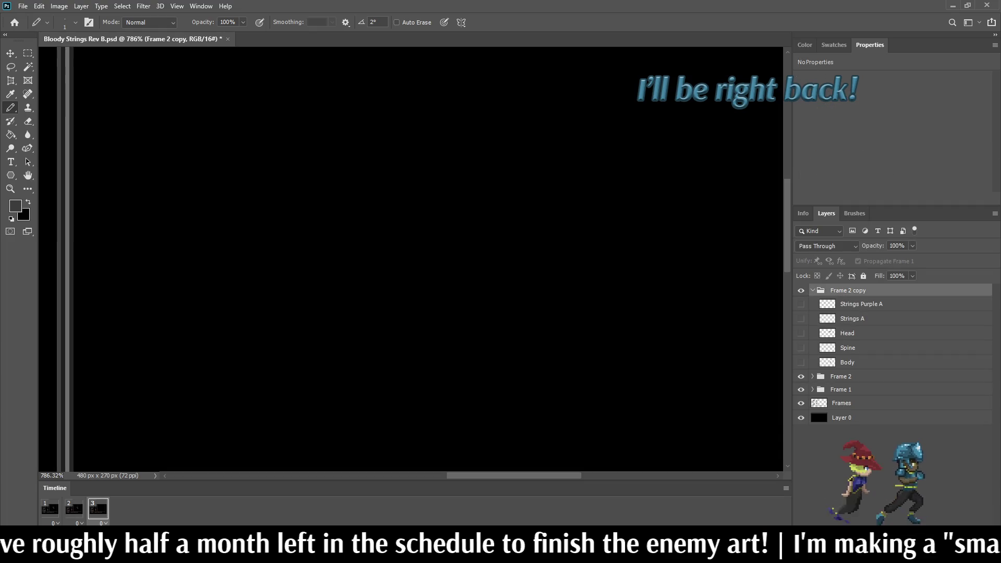
left_click(800, 362)
left_click(801, 348)
left_click(800, 333)
left_click(800, 318)
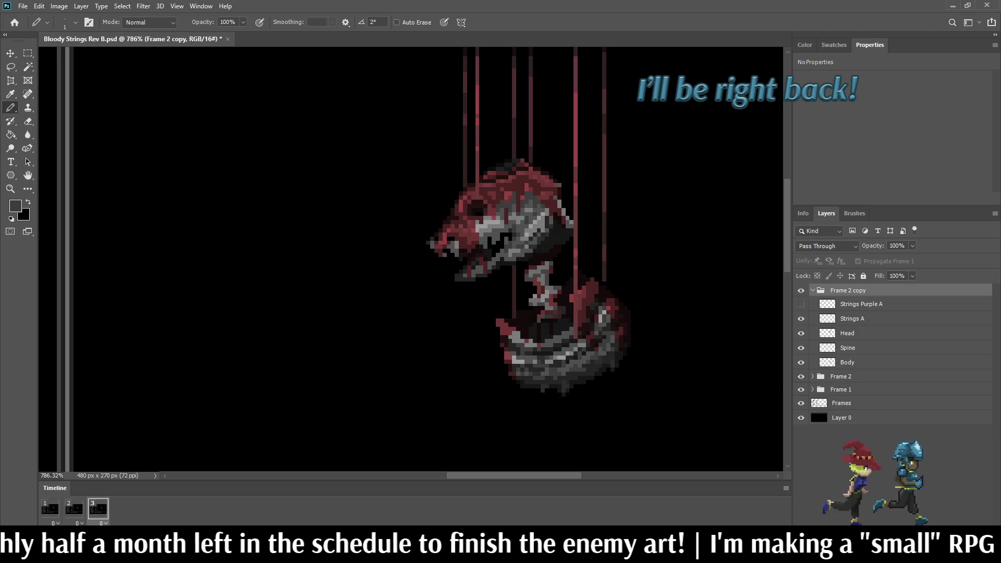